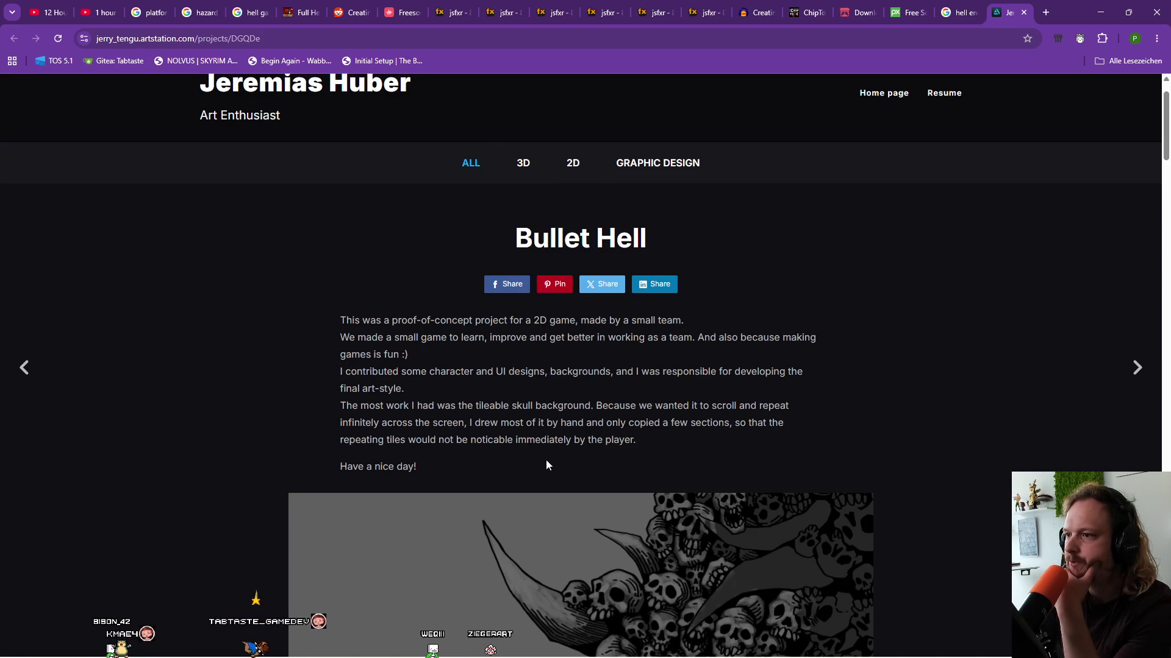
Scroll the Bullet Hell project page to the 'more enemy designs' sheet and copy the image.
{"action": "scroll", "coordinate": [573, 436], "scroll_direction": "down", "scroll_amount": 10}
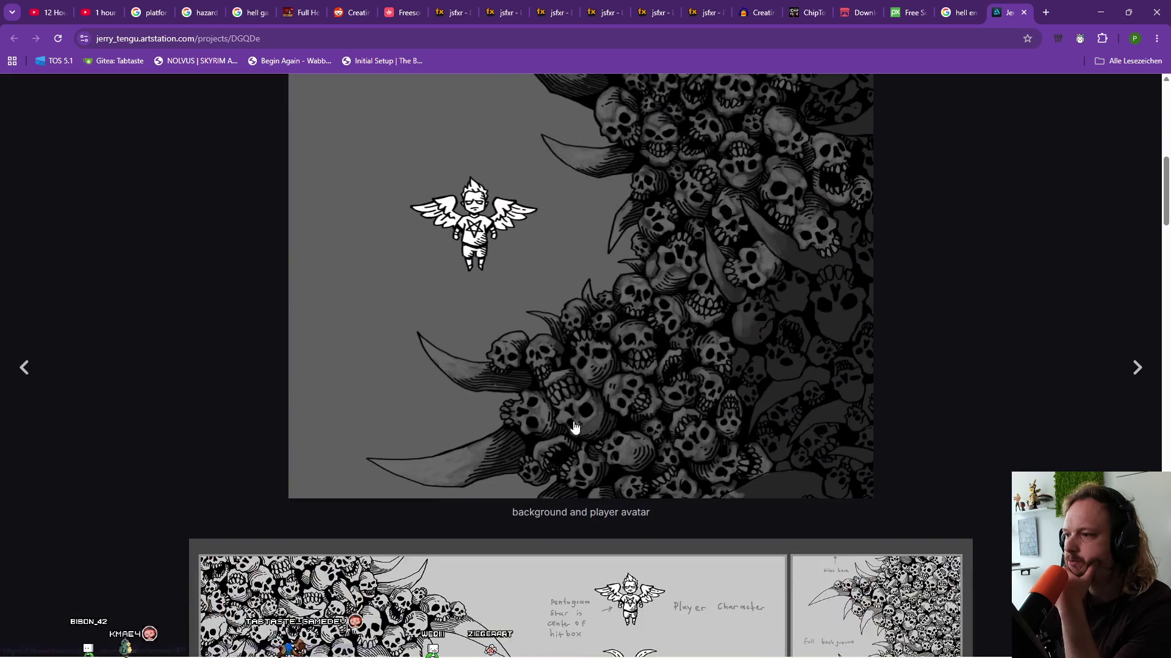
{"action": "scroll", "coordinate": [575, 427], "scroll_direction": "down", "scroll_amount": 15}
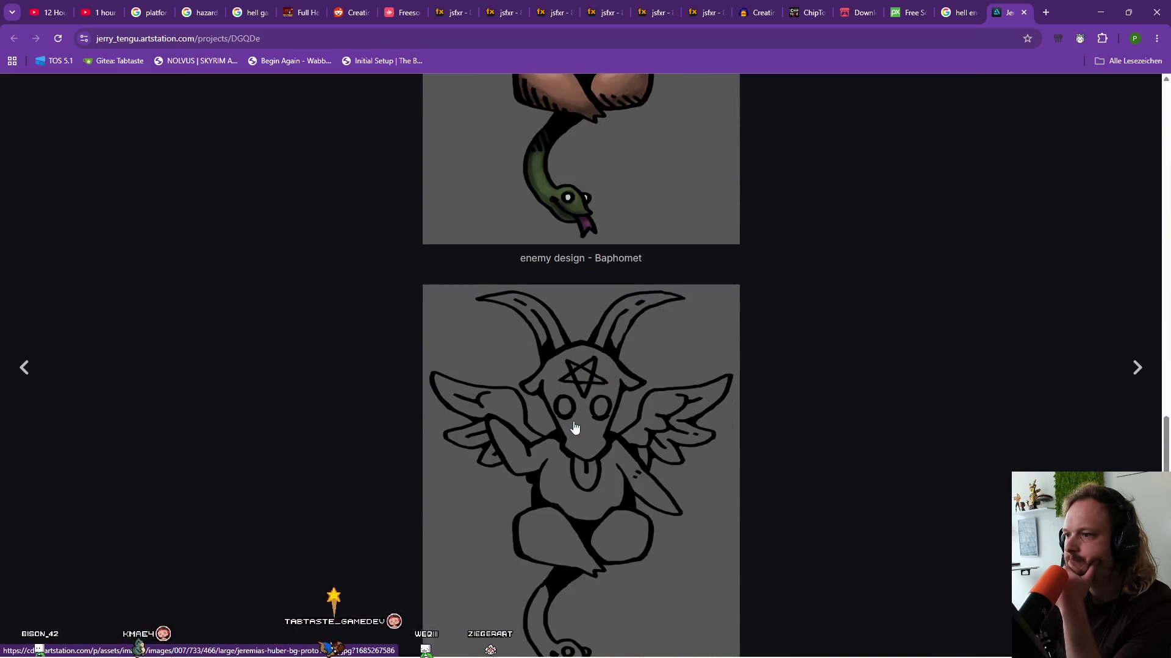
{"action": "scroll", "coordinate": [575, 428], "scroll_direction": "down", "scroll_amount": 7}
{"action": "scroll", "coordinate": [574, 428], "scroll_direction": "up", "scroll_amount": 6}
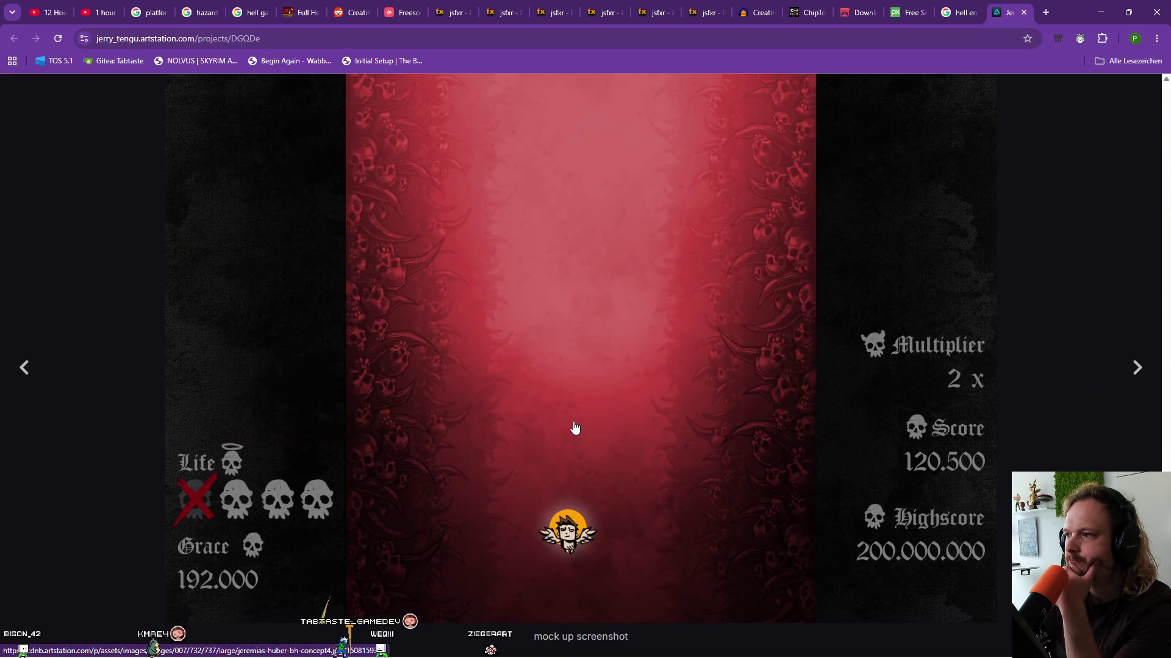
{"action": "scroll", "coordinate": [575, 428], "scroll_direction": "down", "scroll_amount": 8}
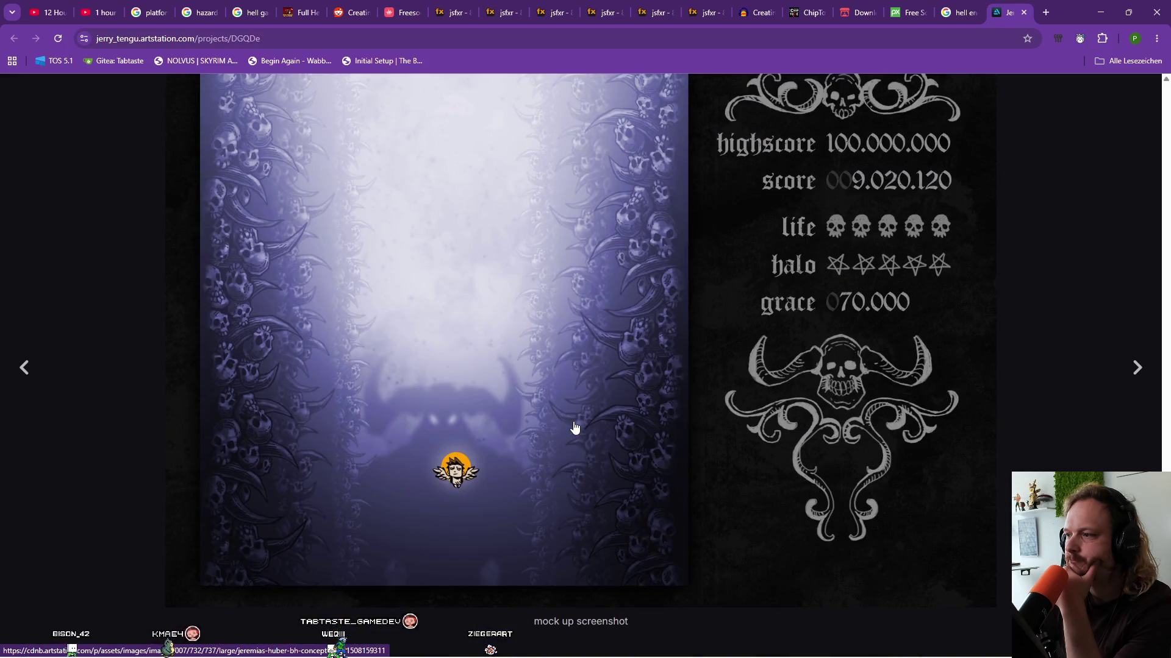
{"action": "scroll", "coordinate": [575, 428], "scroll_direction": "down", "scroll_amount": 1}
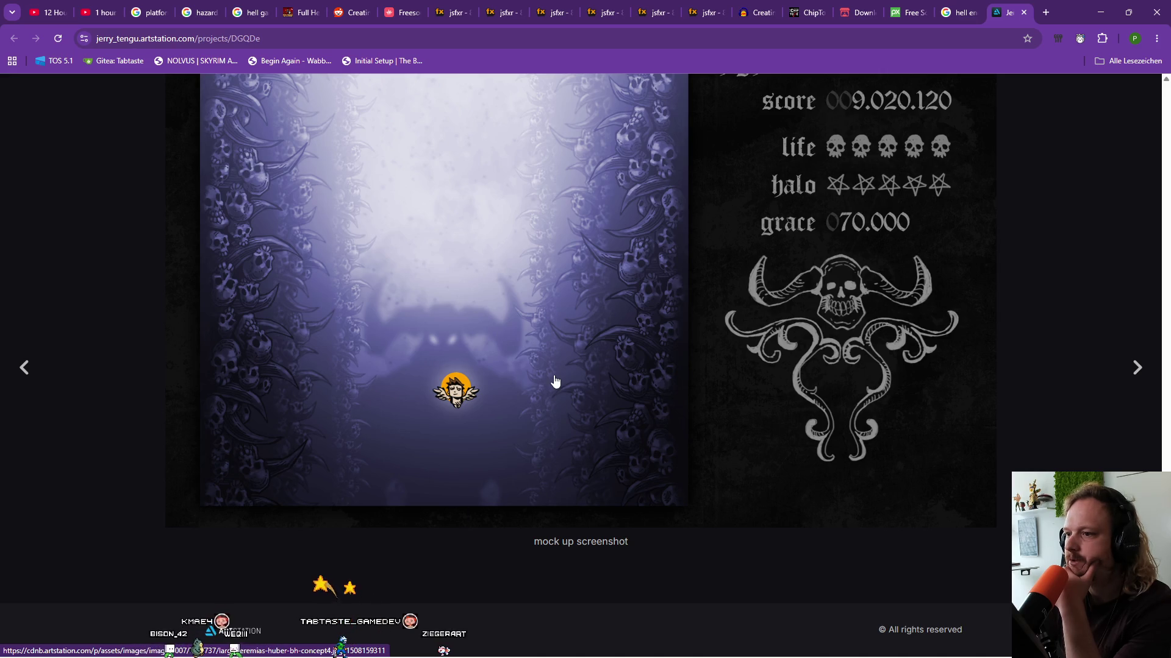
{"action": "scroll", "coordinate": [555, 381], "scroll_direction": "up", "scroll_amount": 5}
{"action": "scroll", "coordinate": [555, 381], "scroll_direction": "down", "scroll_amount": 5}
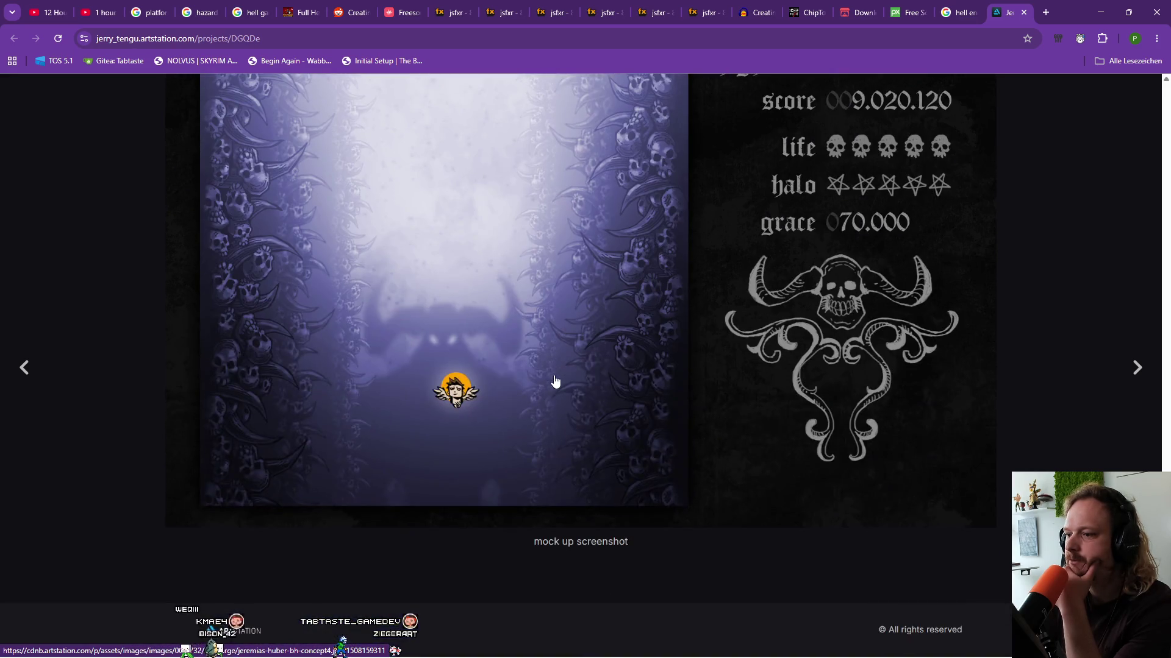
{"action": "scroll", "coordinate": [555, 382], "scroll_direction": "up", "scroll_amount": 8}
{"action": "scroll", "coordinate": [555, 381], "scroll_direction": "up", "scroll_amount": 15}
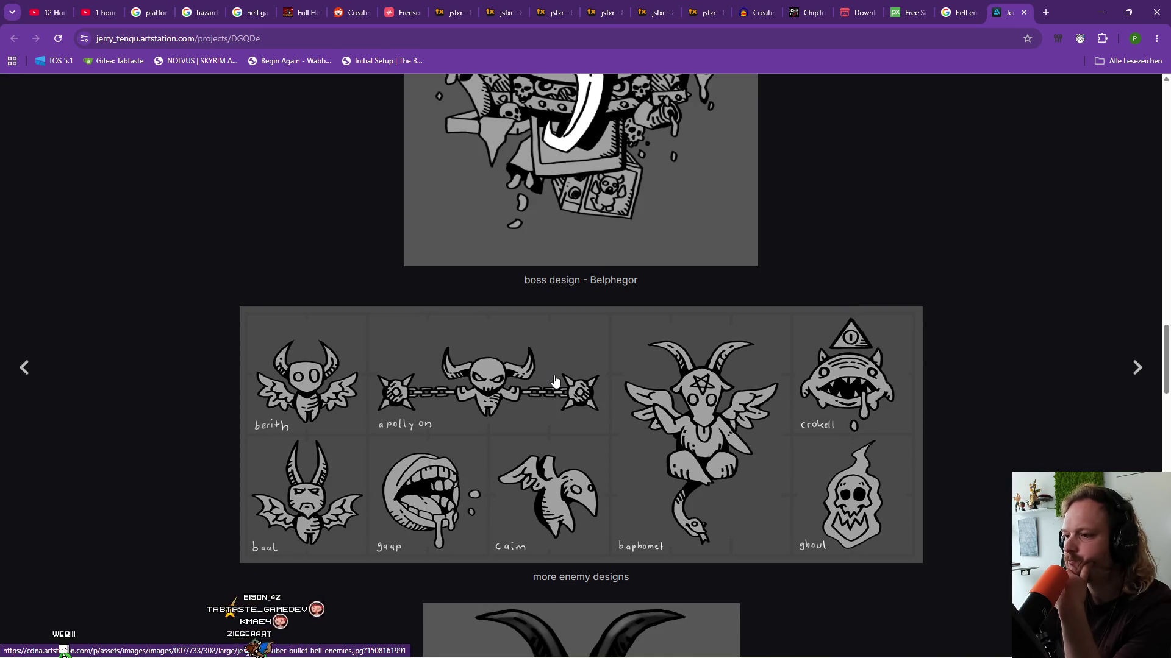
{"action": "scroll", "coordinate": [591, 421], "scroll_direction": "up", "scroll_amount": 5}
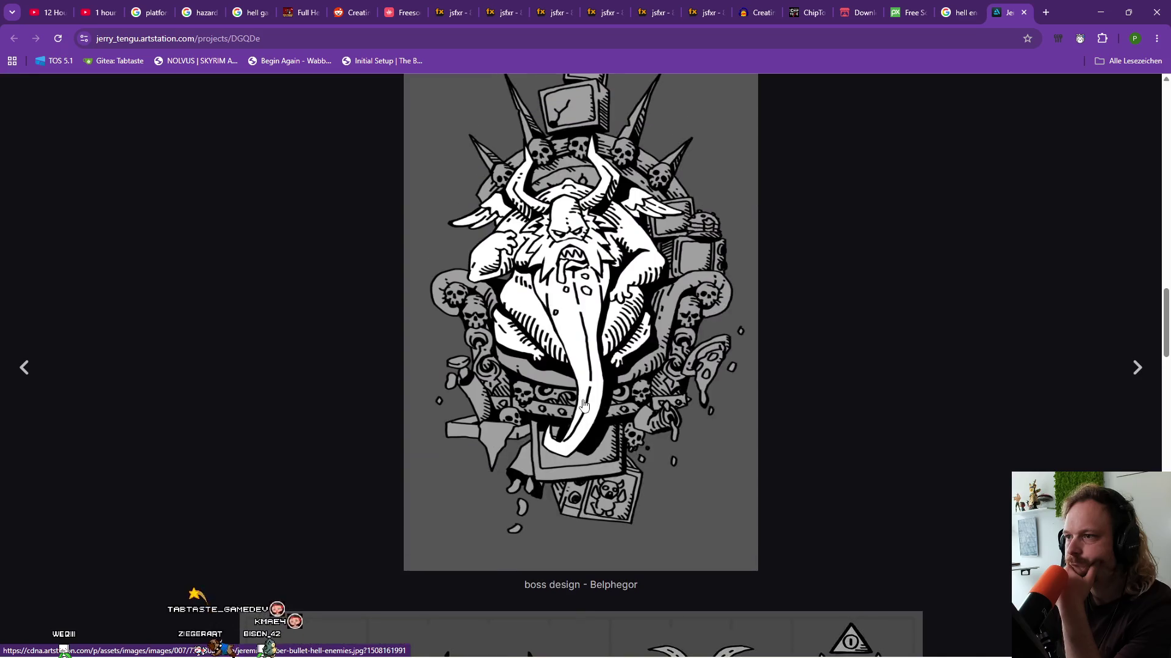
{"action": "scroll", "coordinate": [583, 404], "scroll_direction": "up", "scroll_amount": 12}
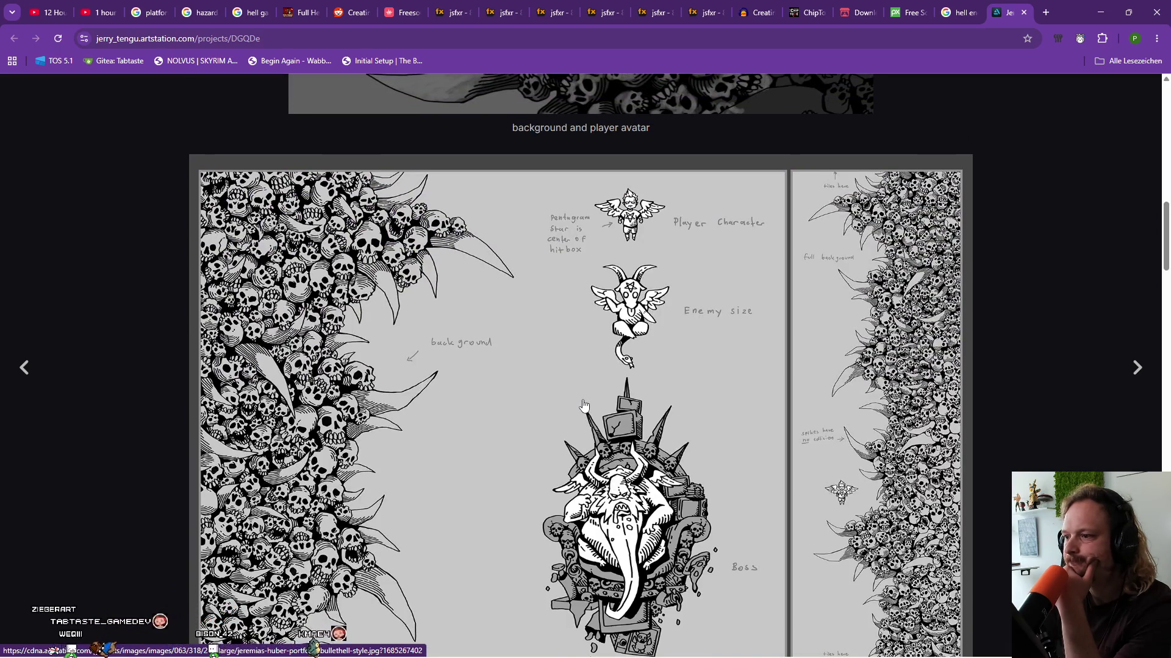
{"action": "scroll", "coordinate": [584, 404], "scroll_direction": "down", "scroll_amount": 12}
{"action": "scroll", "coordinate": [584, 404], "scroll_direction": "down", "scroll_amount": 4}
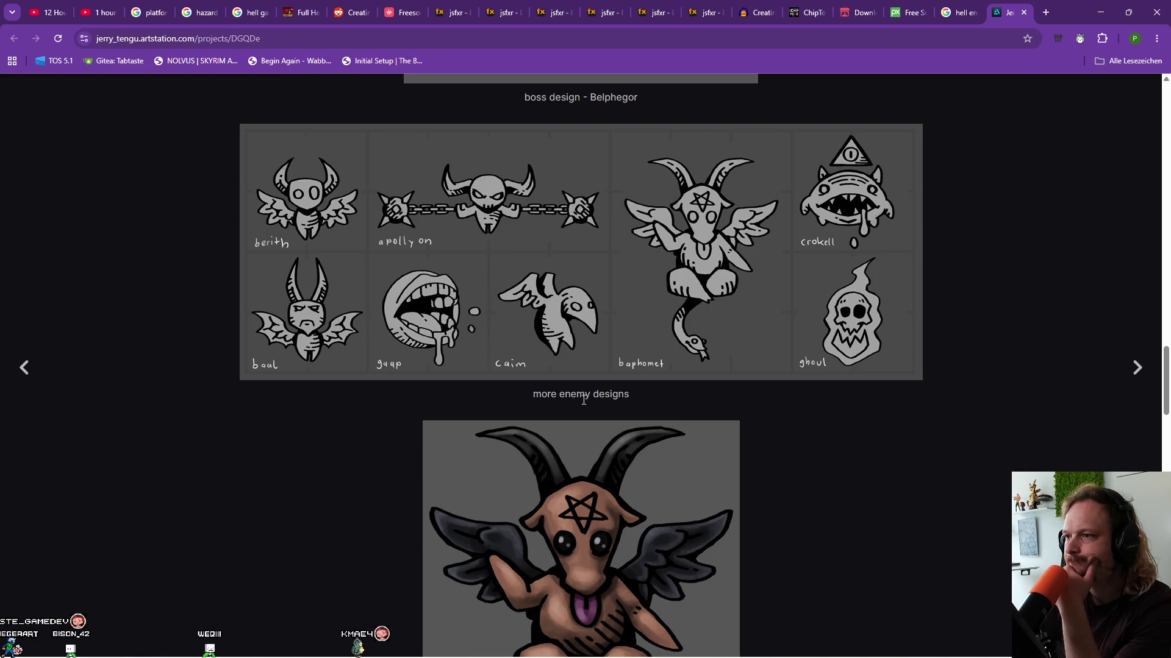
{"action": "right_click", "coordinate": [591, 258]}
{"action": "left_click", "coordinate": [675, 448]}
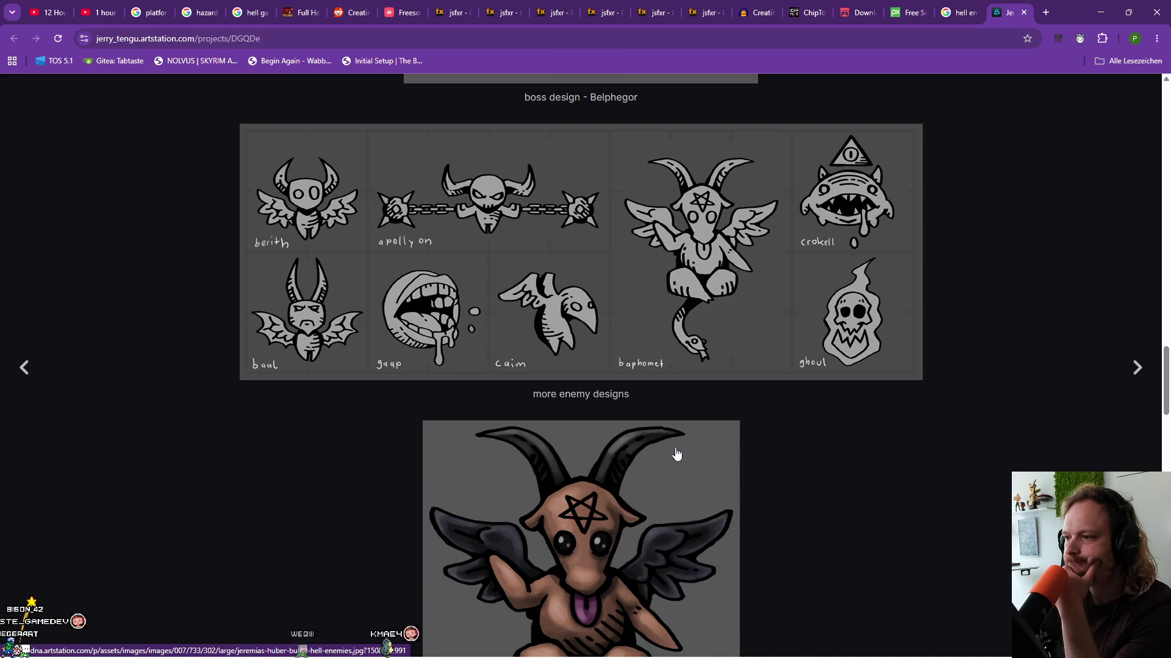
Switch to Obsidian, restore and re-maximize its window twice, then close it from the taskbar.
{"action": "mouse_move", "coordinate": [687, 654]}
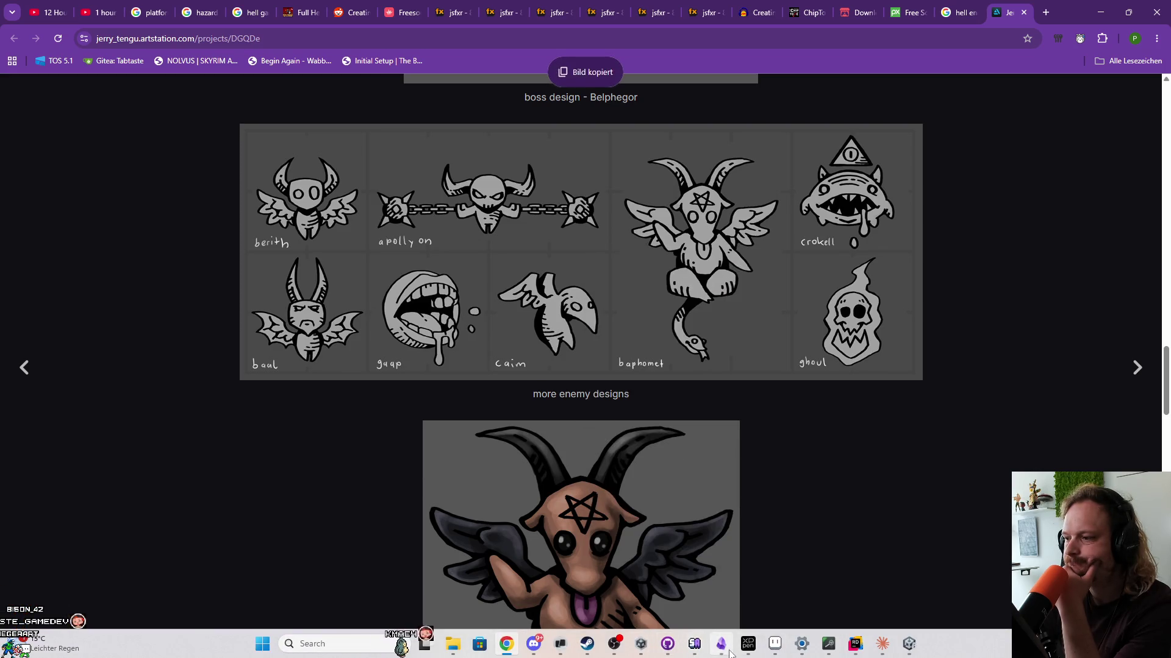
{"action": "left_click", "coordinate": [725, 647]}
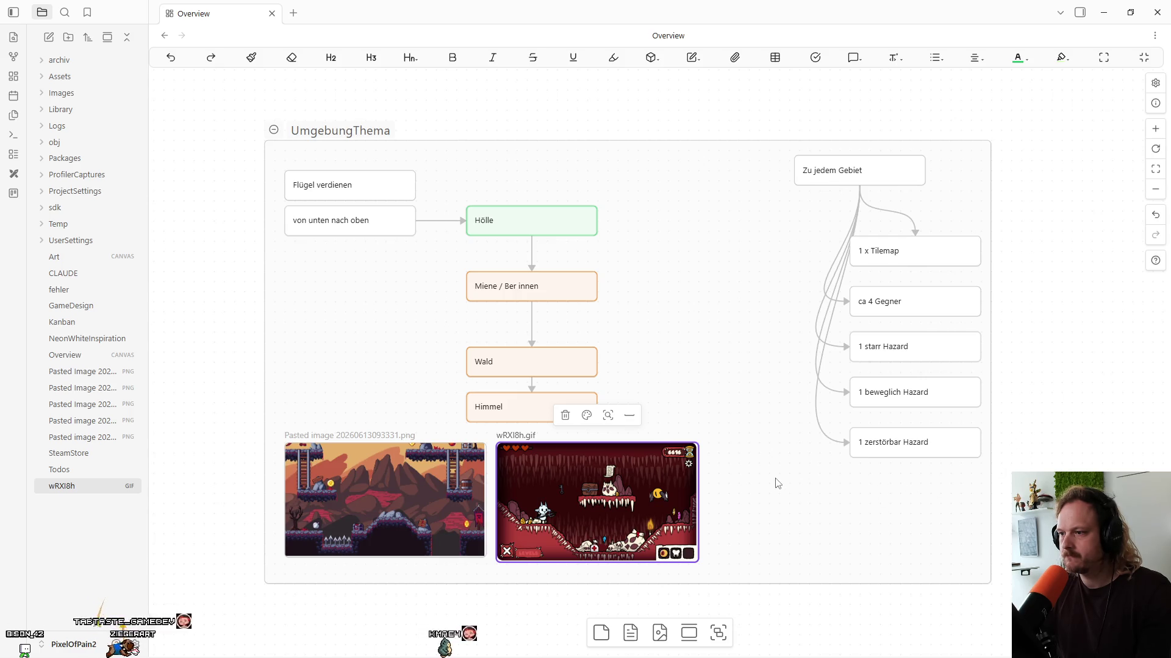
{"action": "left_click_drag", "start_coordinate": [777, 11], "coordinate": [785, 145]}
{"action": "double_click", "coordinate": [785, 145]}
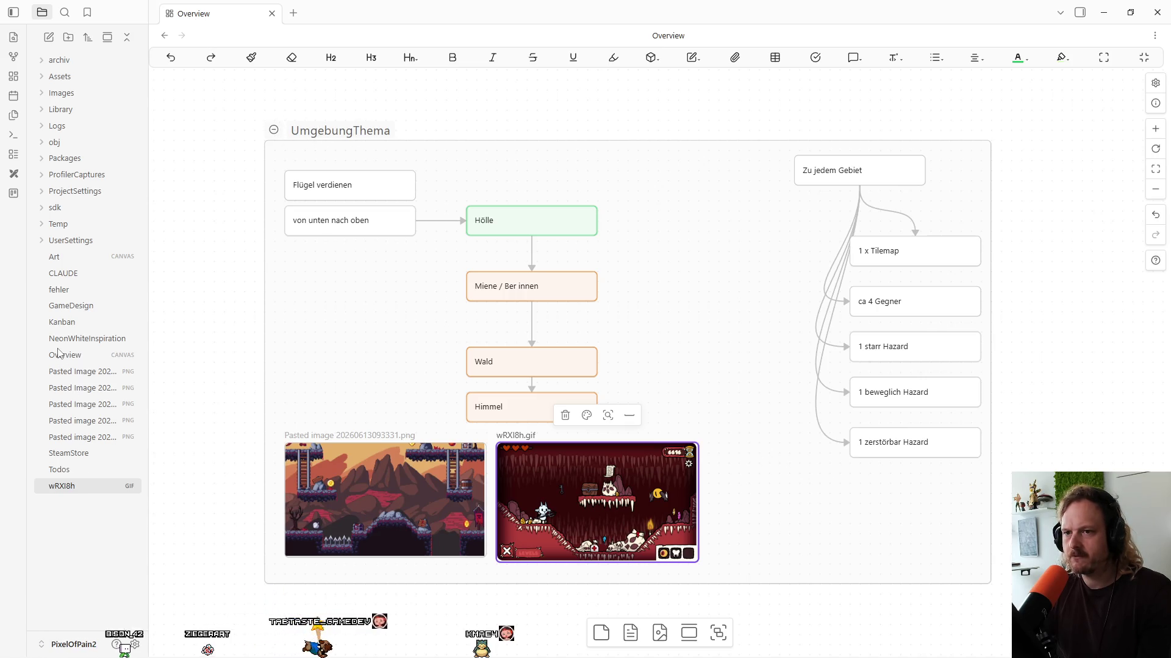
{"action": "left_click_drag", "start_coordinate": [674, 5], "coordinate": [671, 92]}
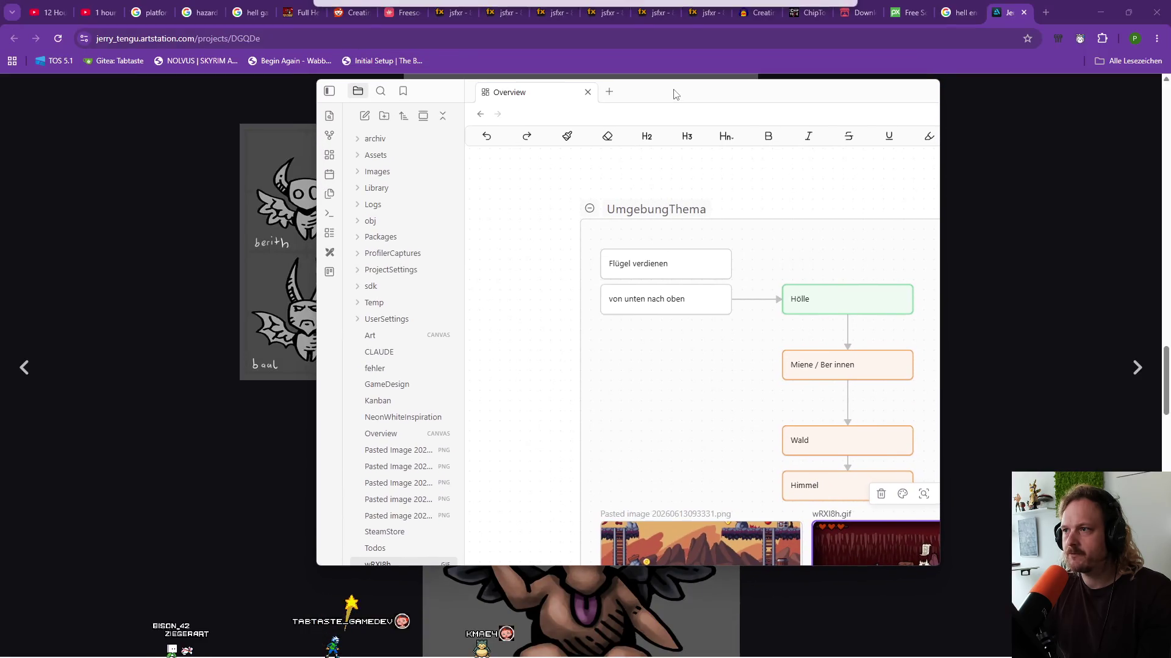
{"action": "double_click", "coordinate": [672, 92]}
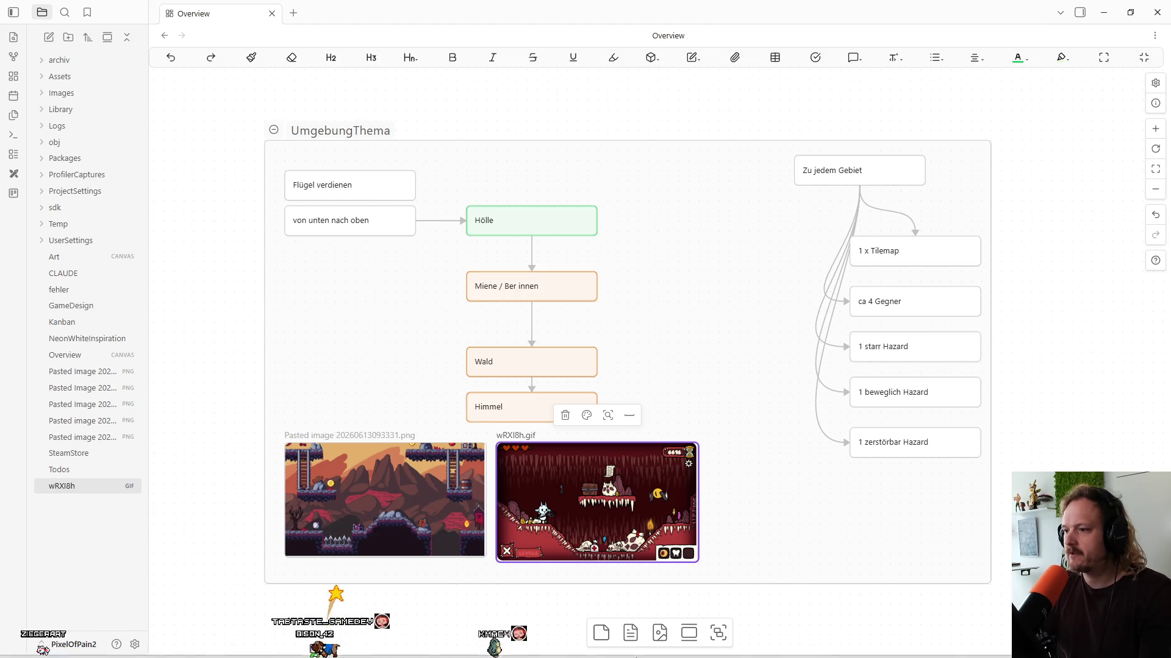
{"action": "right_click", "coordinate": [722, 644]}
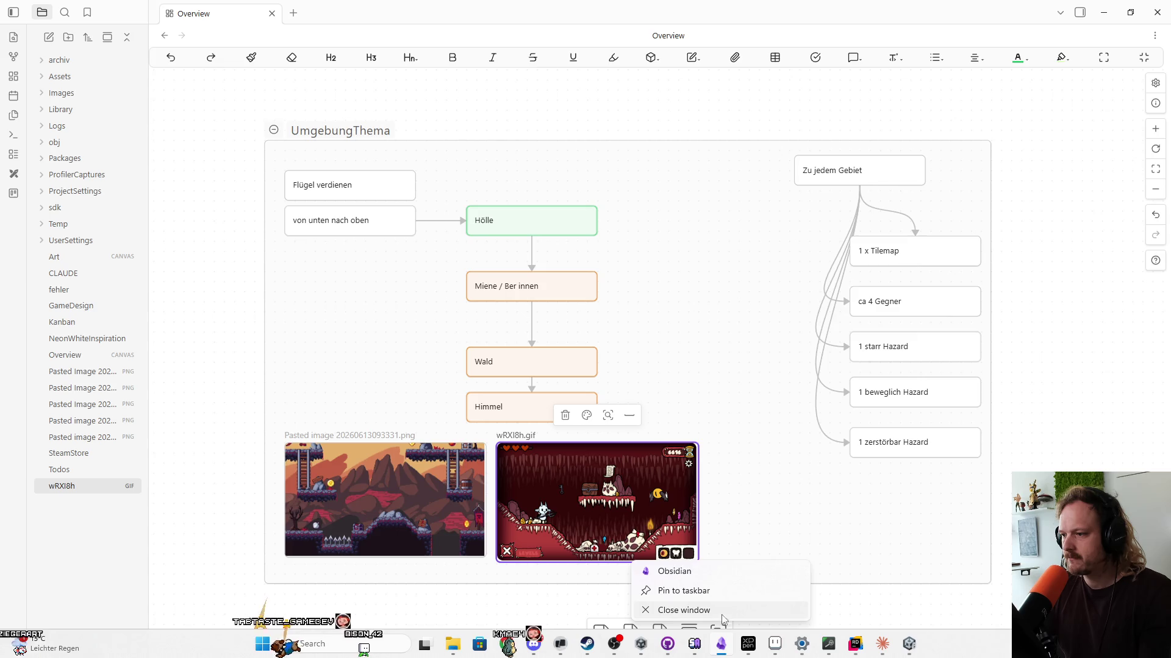
{"action": "left_click", "coordinate": [724, 608]}
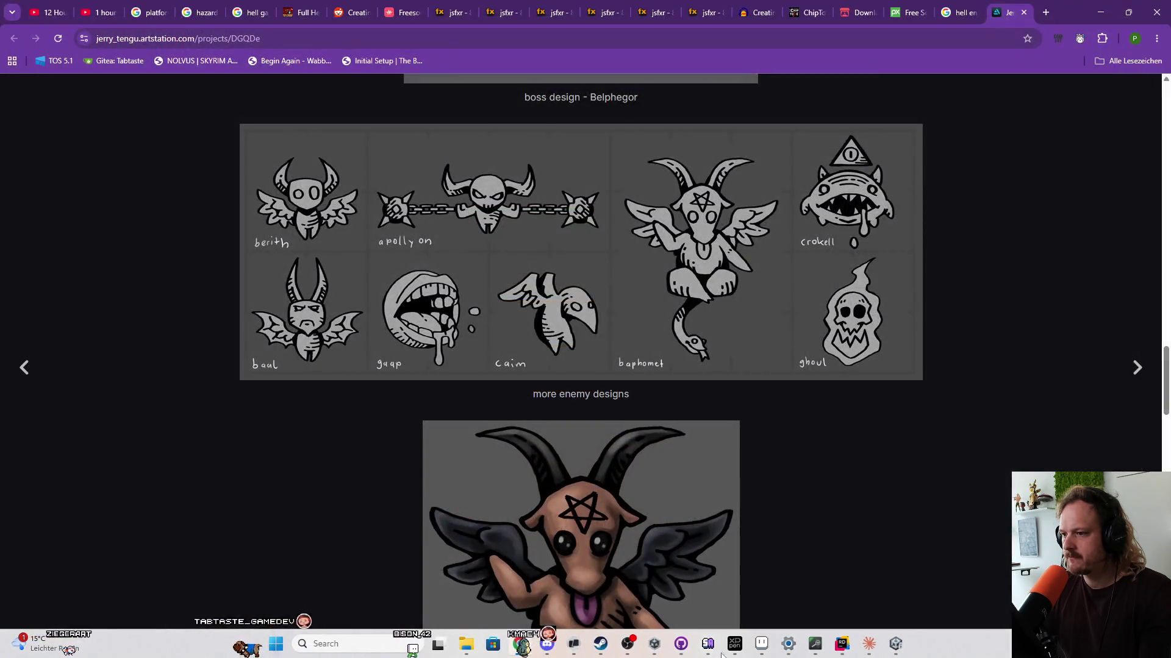
Relaunch Obsidian from system search with 'obsidian' and bring its window forward.
{"action": "key", "text": "super"}
{"action": "type", "text": "obsidian"}
{"action": "key", "text": "Return"}
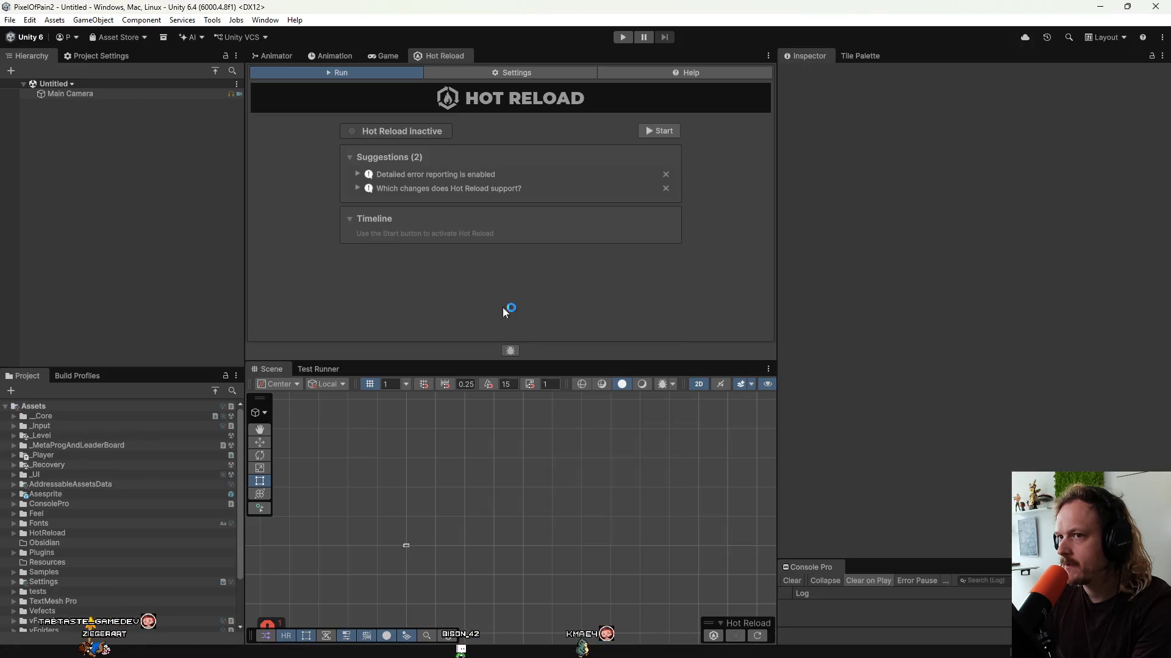
{"action": "mouse_move", "coordinate": [702, 653]}
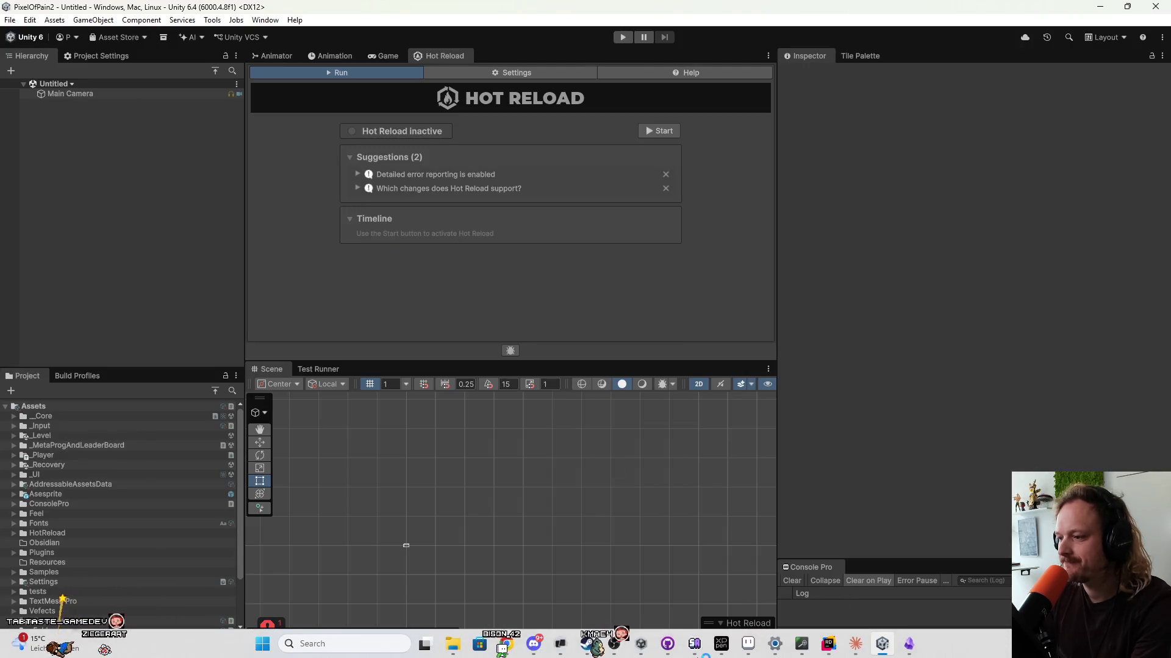
{"action": "left_click", "coordinate": [912, 645]}
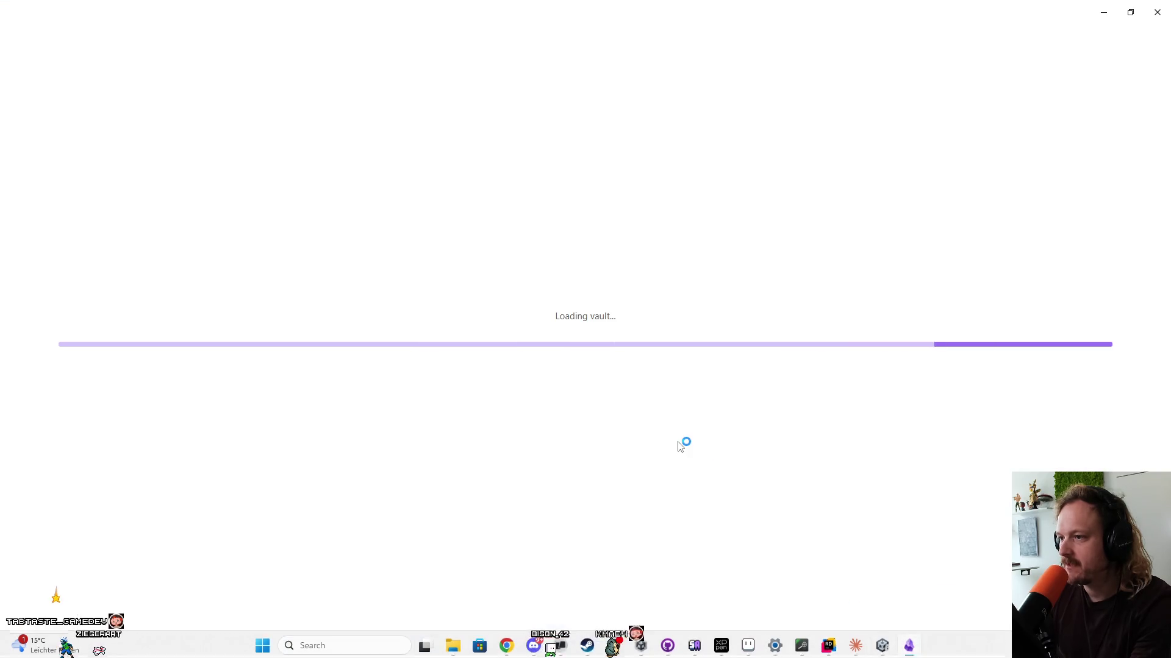
Expand the _Core folder, open StartScene and start Play mode.
{"action": "mouse_move", "coordinate": [864, 653]}
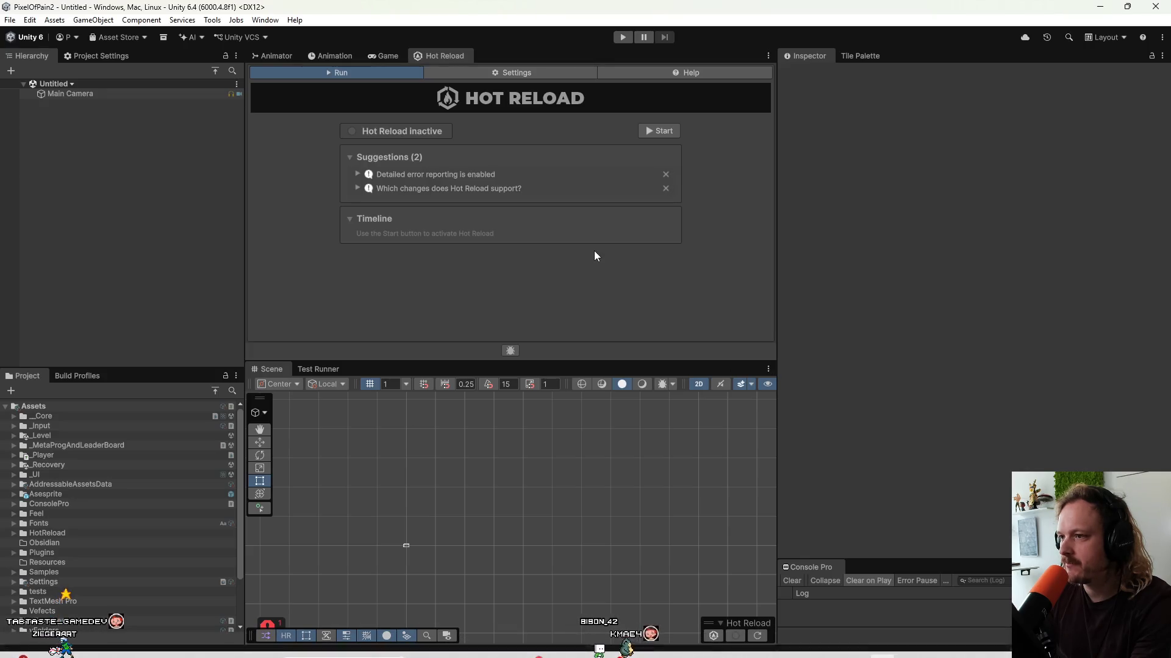
{"action": "left_click", "coordinate": [92, 415]}
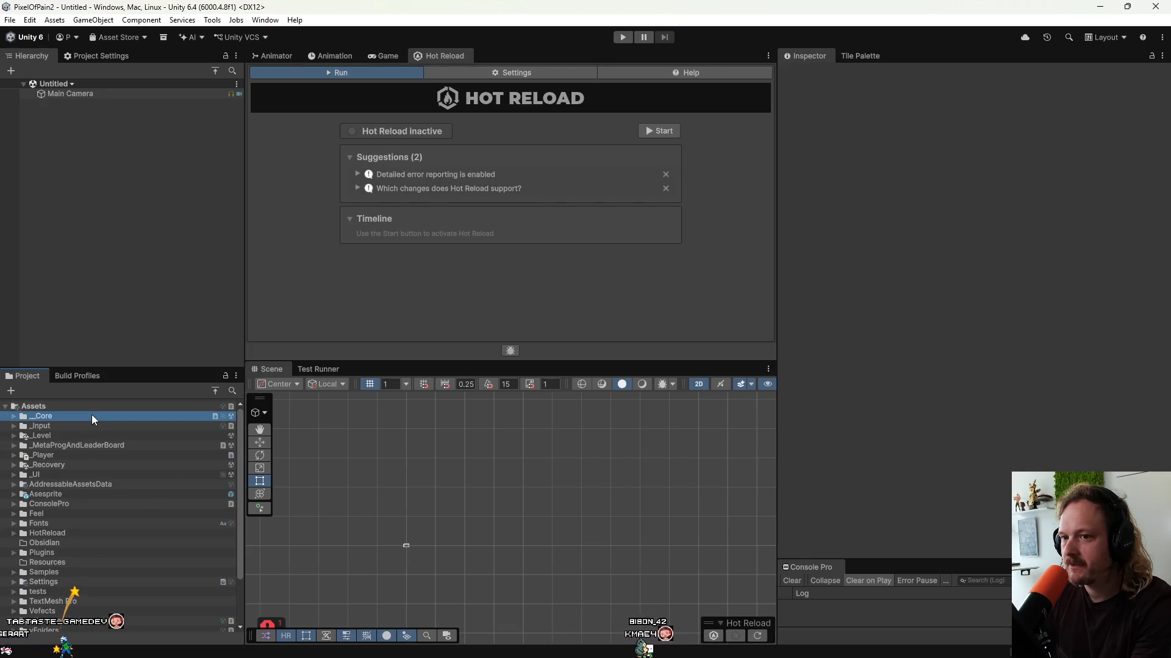
{"action": "left_click", "coordinate": [10, 418]}
{"action": "left_click", "coordinate": [64, 485]}
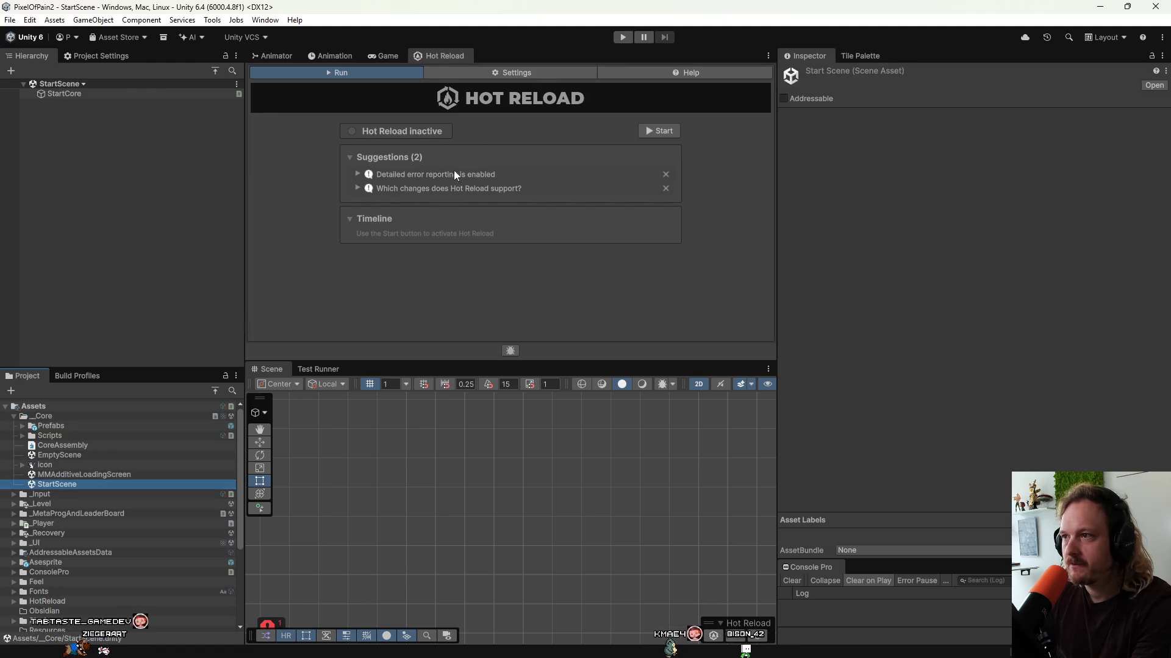
{"action": "key", "text": "ctrl+p"}
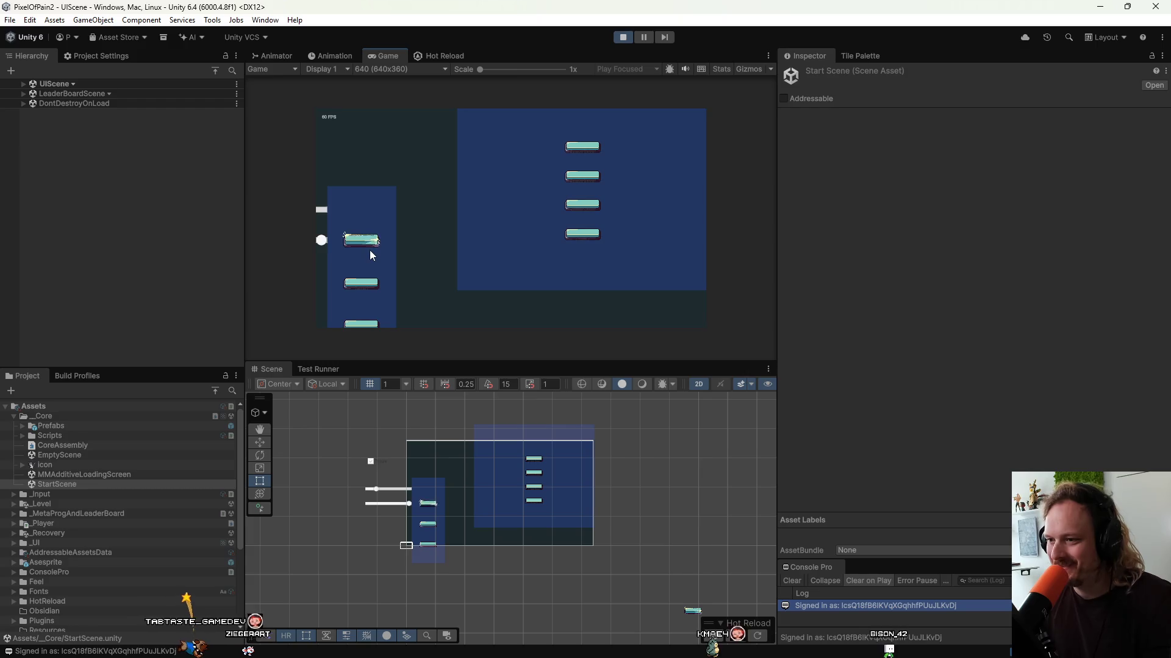
Reopen the right menu panel in the game and shift the Level 0 text 630 units left.
{"action": "left_click", "coordinate": [362, 243]}
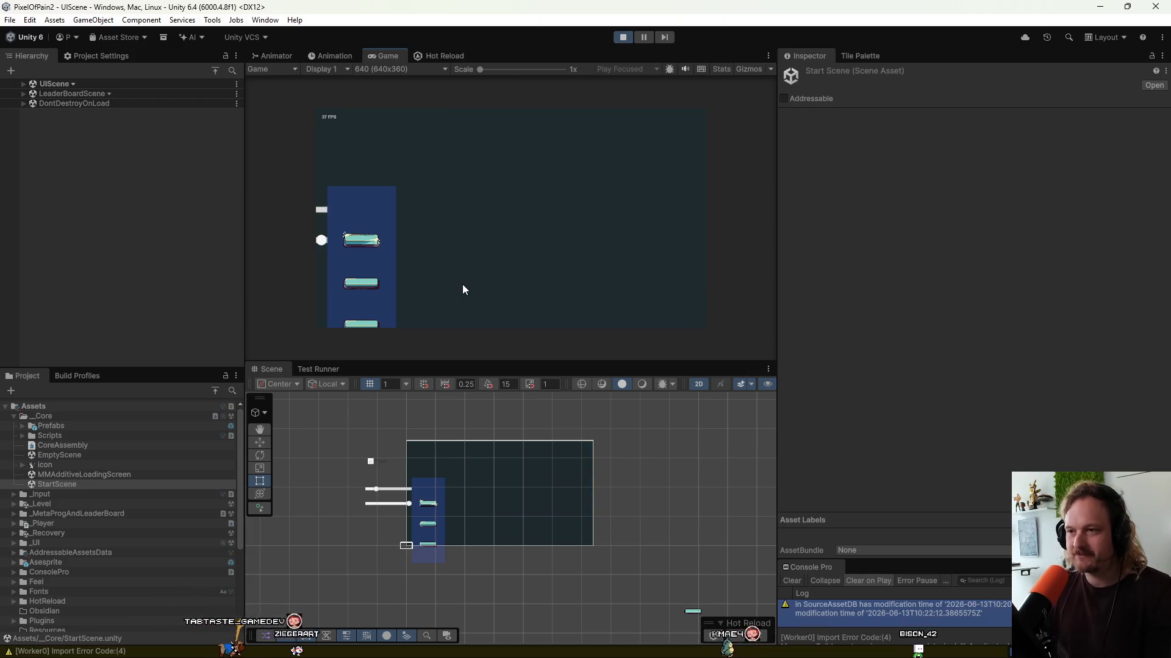
{"action": "left_click", "coordinate": [378, 246]}
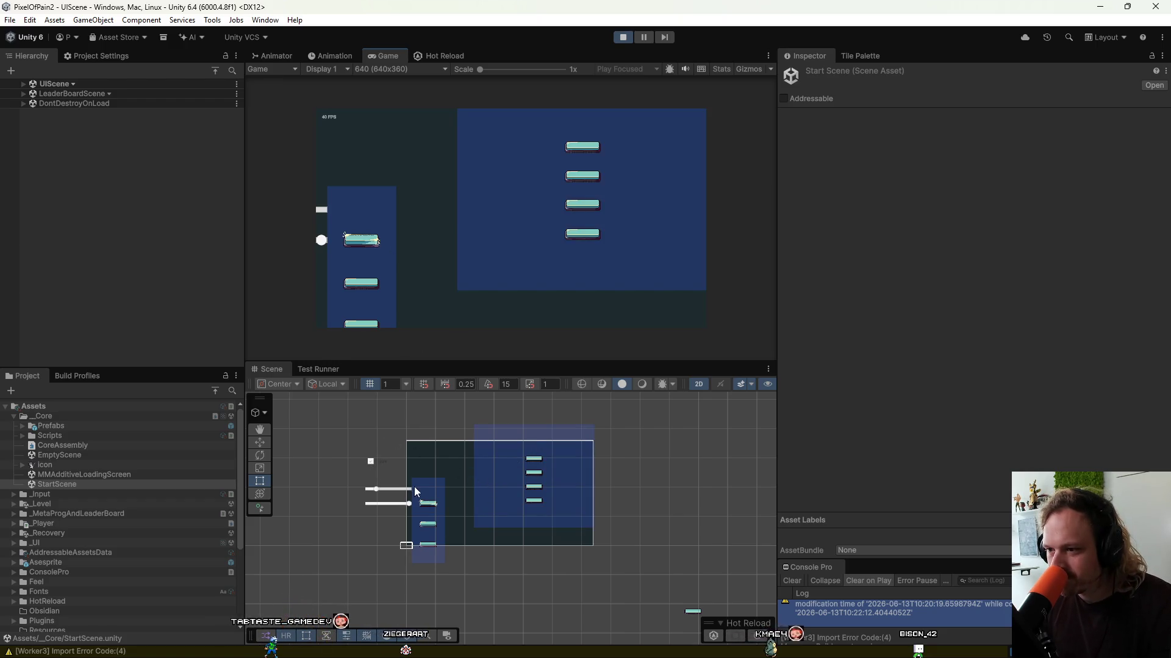
{"action": "scroll", "coordinate": [424, 498], "scroll_direction": "down", "scroll_amount": 3}
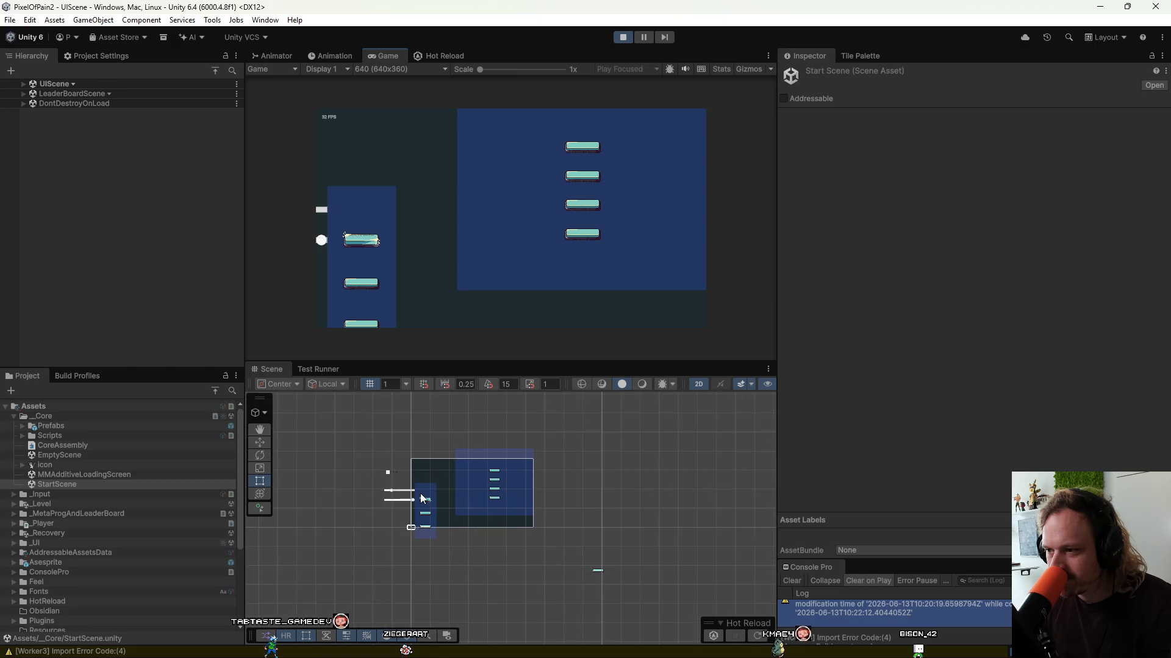
{"action": "left_click", "coordinate": [598, 573]}
{"action": "key", "text": "w"}
{"action": "mouse_move", "coordinate": [602, 571]}
{"action": "left_mouse_down"}
{"action": "mouse_move", "coordinate": [522, 564]}
{"action": "mouse_move", "coordinate": [486, 494]}
{"action": "left_mouse_up"}
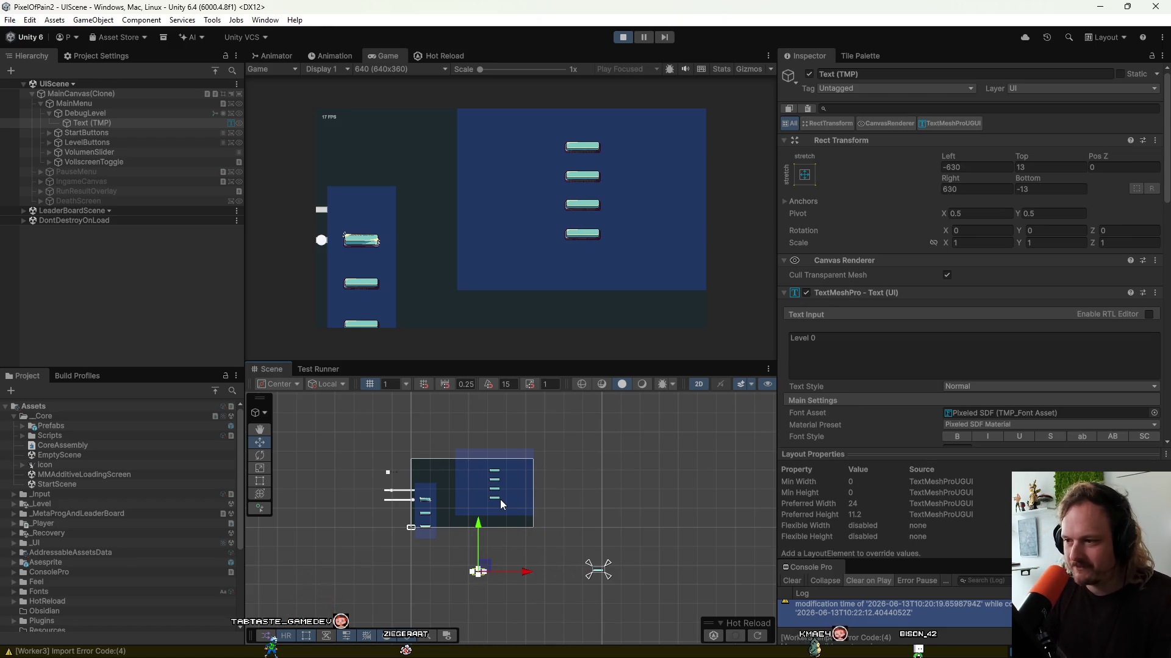
Move the DebugLevel button to mid-menu, press it to load LevelScene, then stop playing.
{"action": "left_click", "coordinate": [146, 114]}
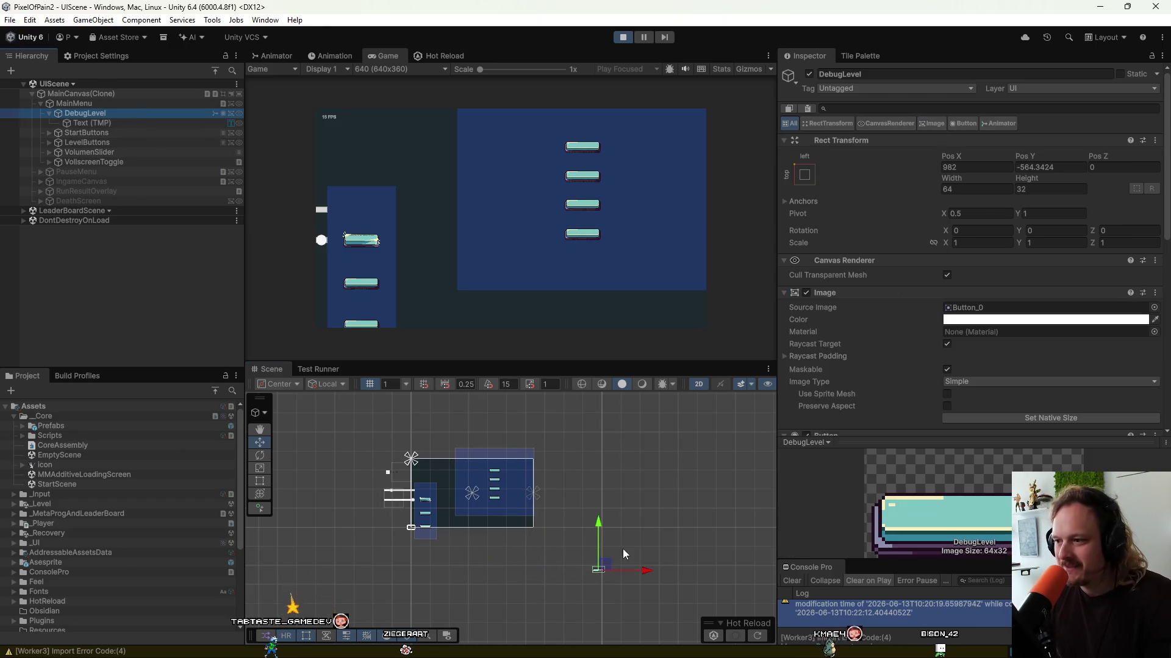
{"action": "left_click_drag", "start_coordinate": [607, 564], "coordinate": [454, 486]}
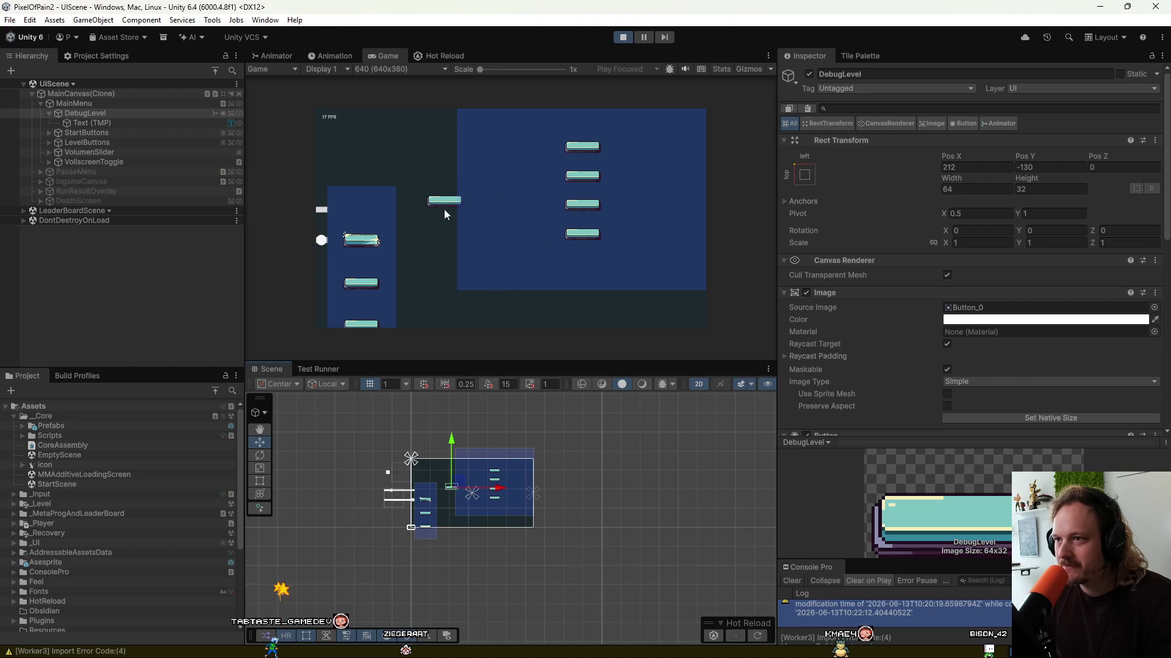
{"action": "left_click", "coordinate": [444, 203]}
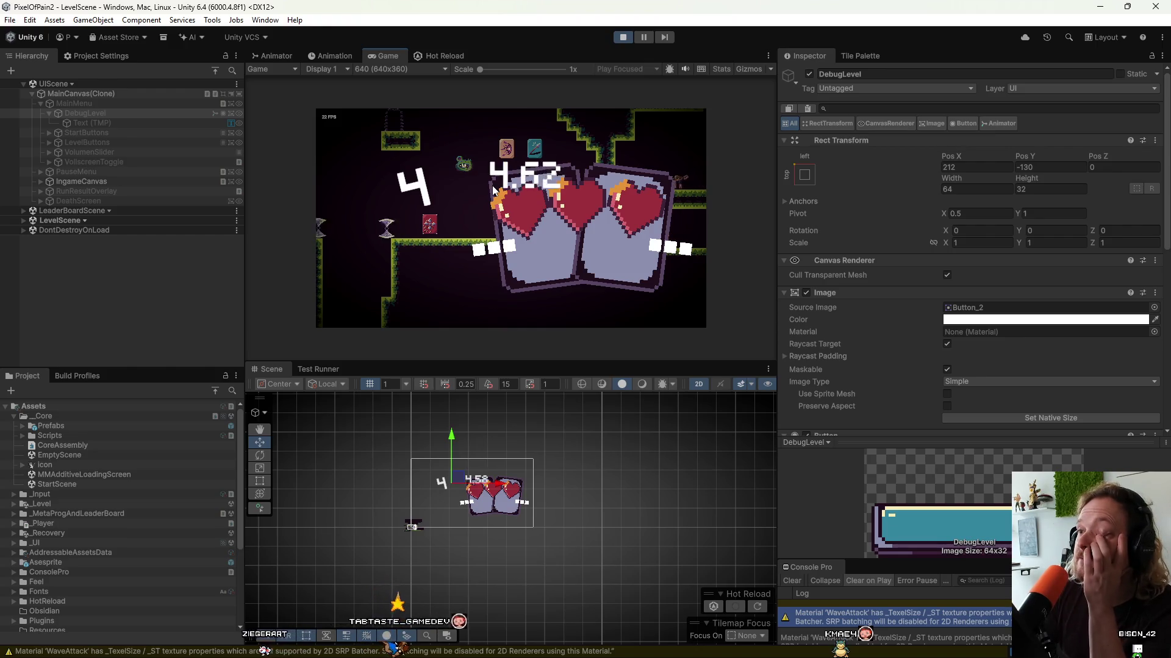
{"action": "left_click", "coordinate": [622, 38]}
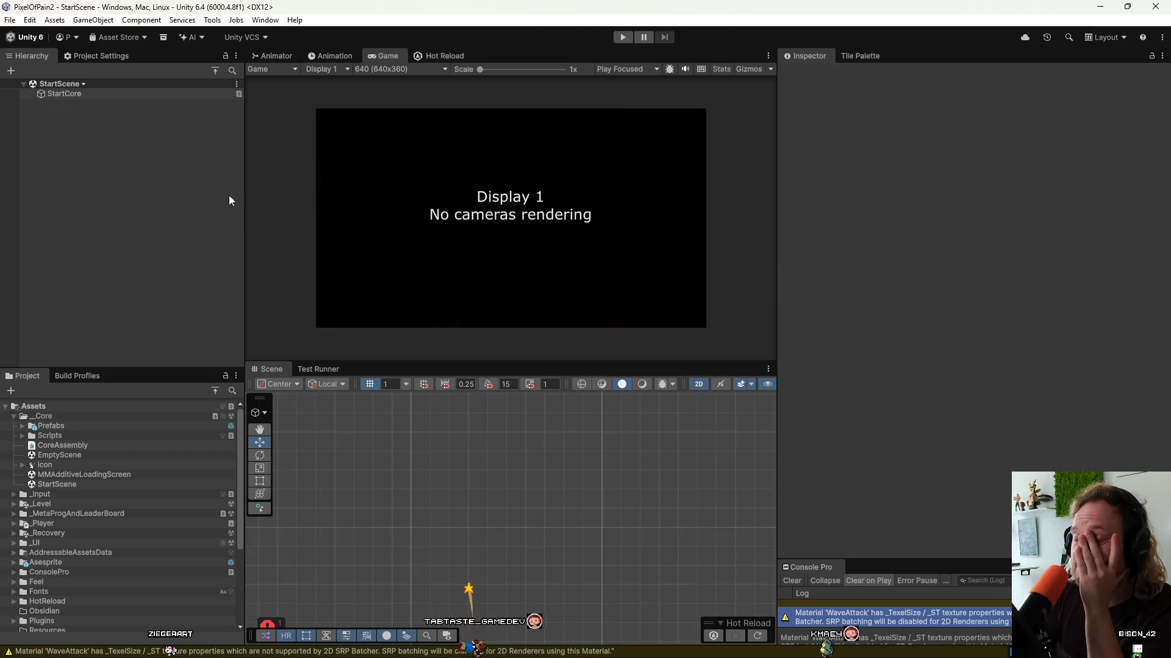
Expand _UI > Prefabs and open the MainCanvas prefab in Prefab Mode.
{"action": "scroll", "coordinate": [129, 535], "scroll_direction": "down", "scroll_amount": 2}
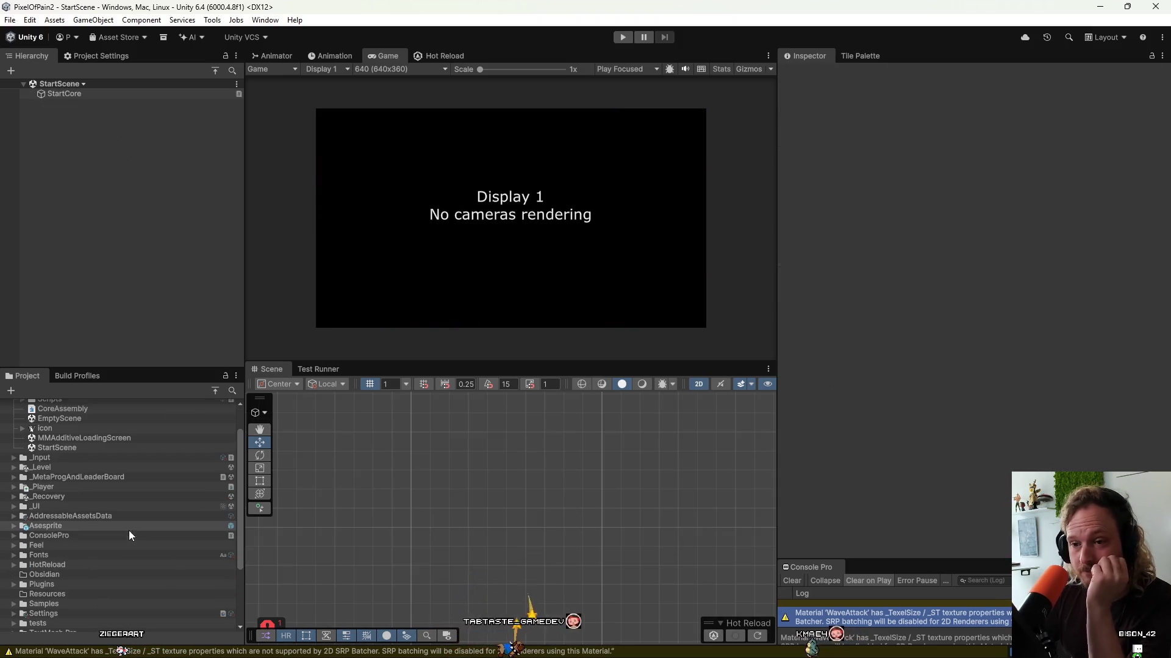
{"action": "double_click", "coordinate": [61, 506]}
{"action": "left_click", "coordinate": [67, 536]}
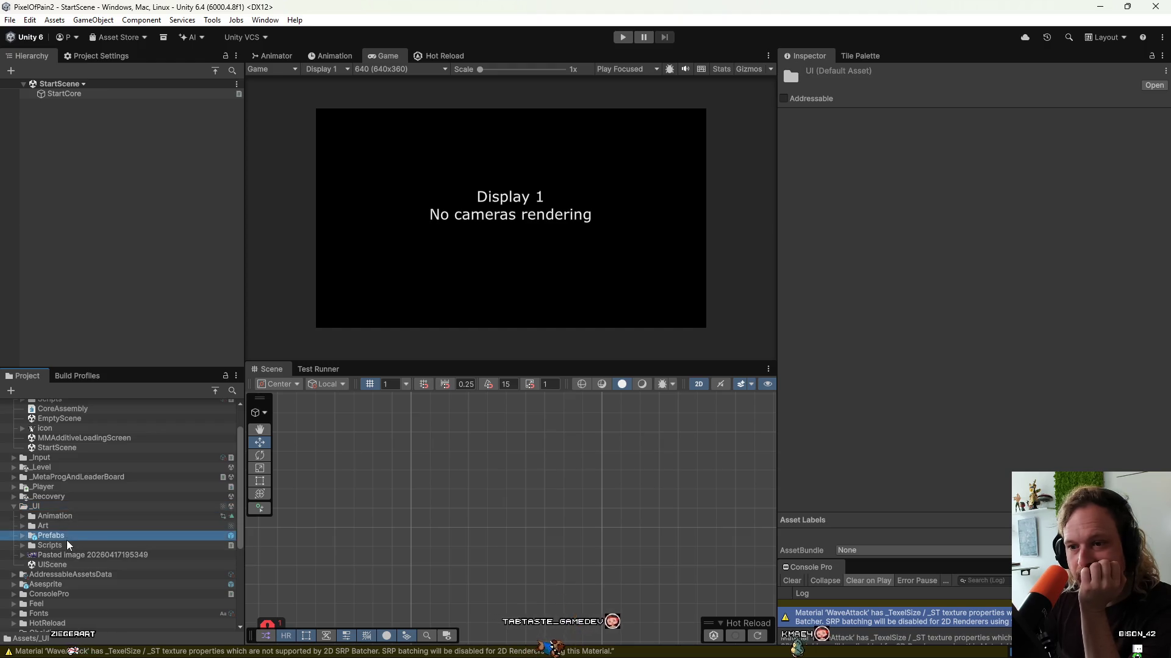
{"action": "double_click", "coordinate": [67, 539]}
{"action": "left_click", "coordinate": [82, 555]}
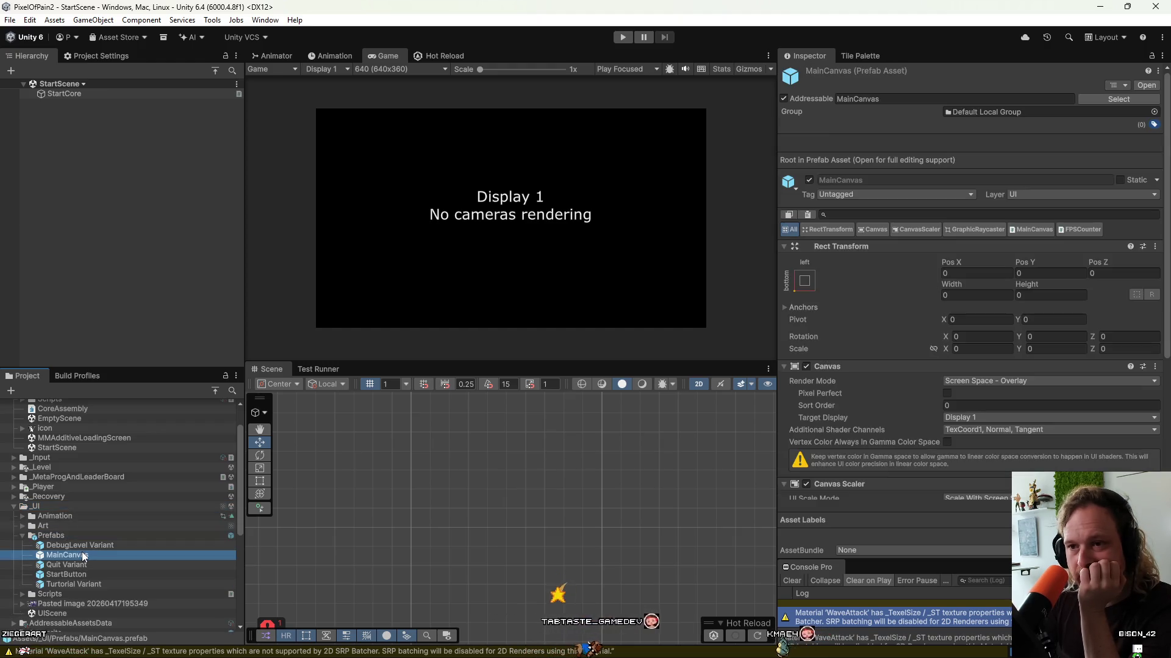
{"action": "double_click", "coordinate": [84, 557]}
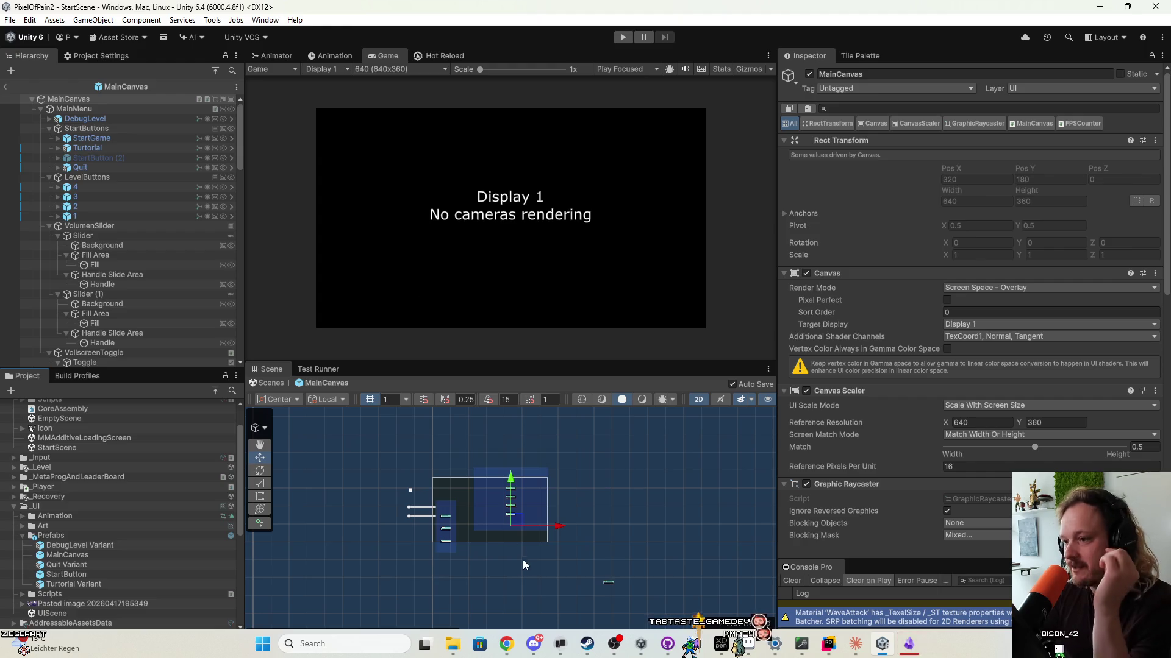
Inspect the PauseMenu's Buttons layout group and RunResultOverlay, then hide PauseMenu again.
{"action": "scroll", "coordinate": [461, 507], "scroll_direction": "up", "scroll_amount": 5}
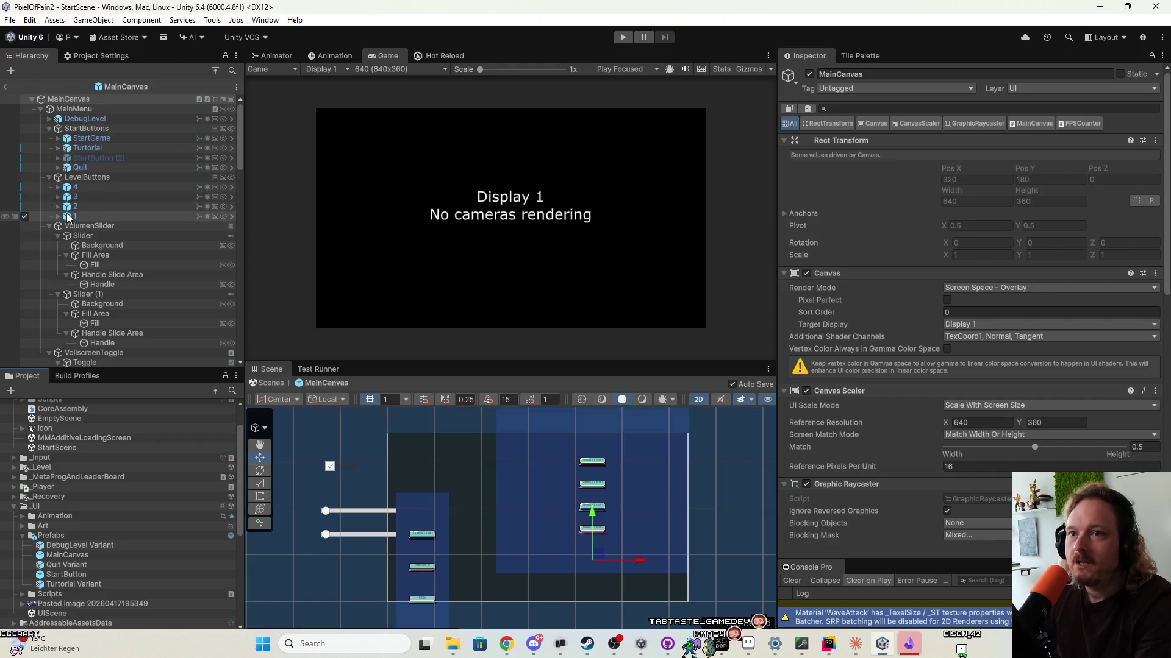
{"action": "left_click", "coordinate": [41, 109]}
{"action": "left_click", "coordinate": [40, 108]}
{"action": "left_click", "coordinate": [25, 118]}
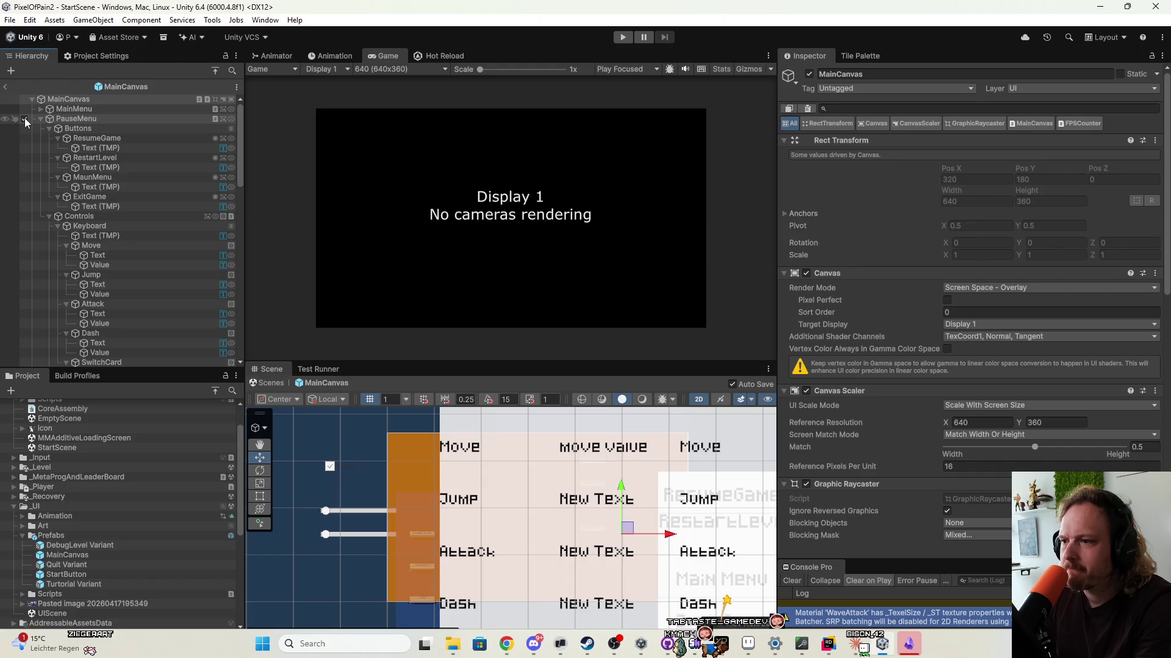
{"action": "scroll", "coordinate": [463, 456], "scroll_direction": "down", "scroll_amount": 5}
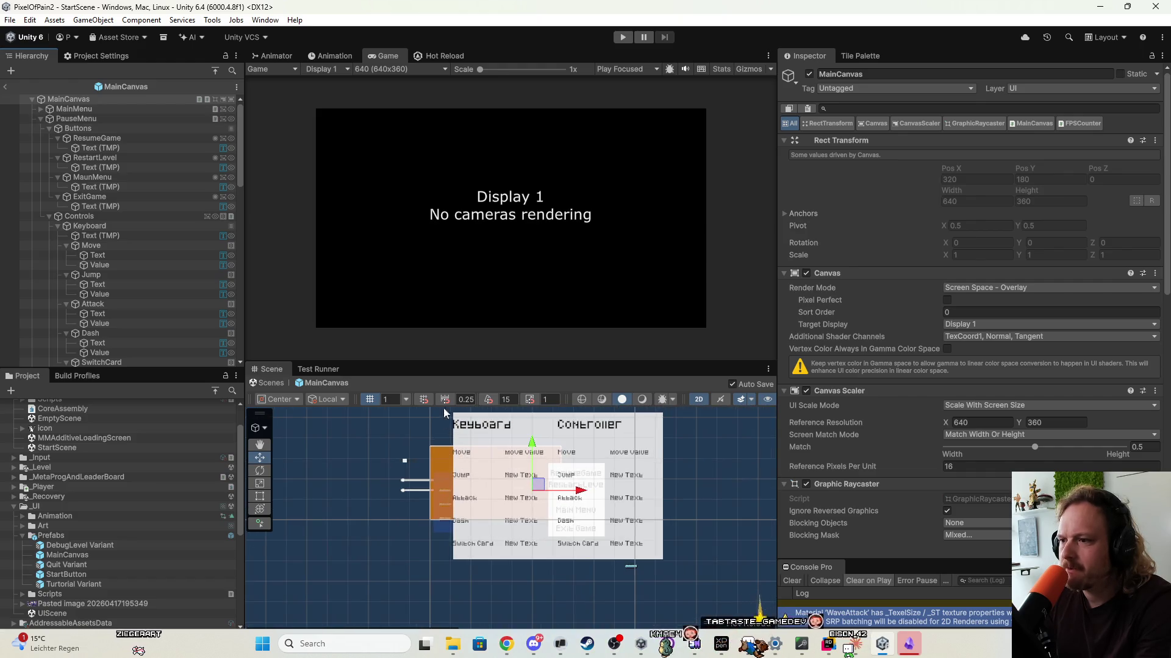
{"action": "left_click", "coordinate": [44, 127]}
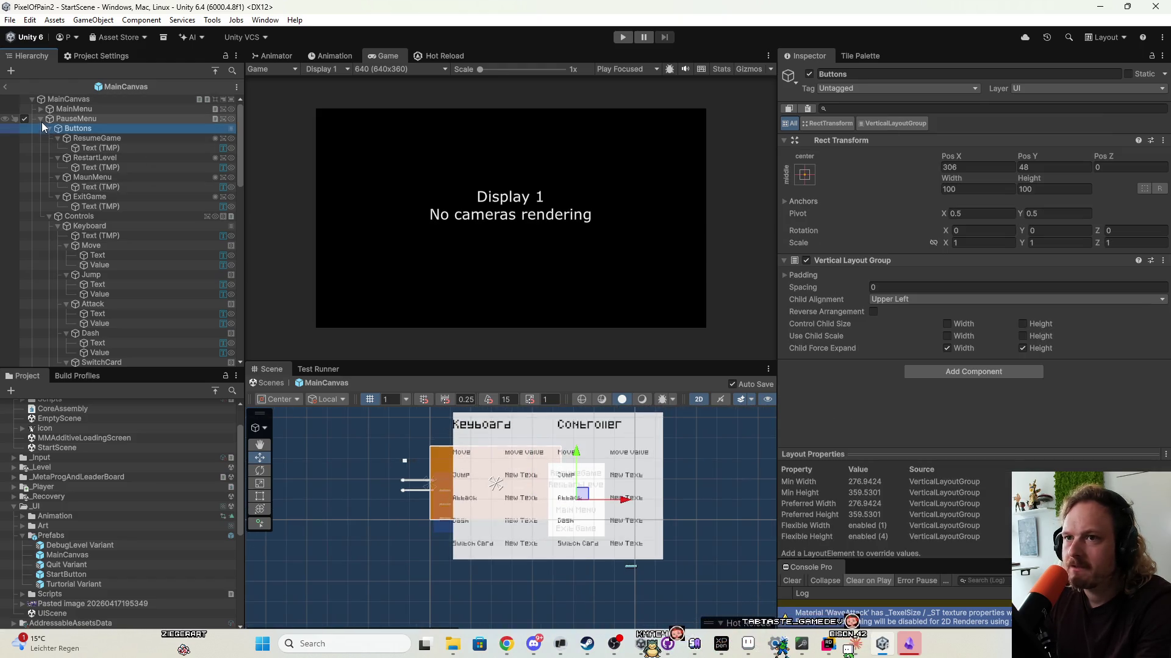
{"action": "left_click", "coordinate": [40, 118]}
{"action": "left_click", "coordinate": [40, 129]}
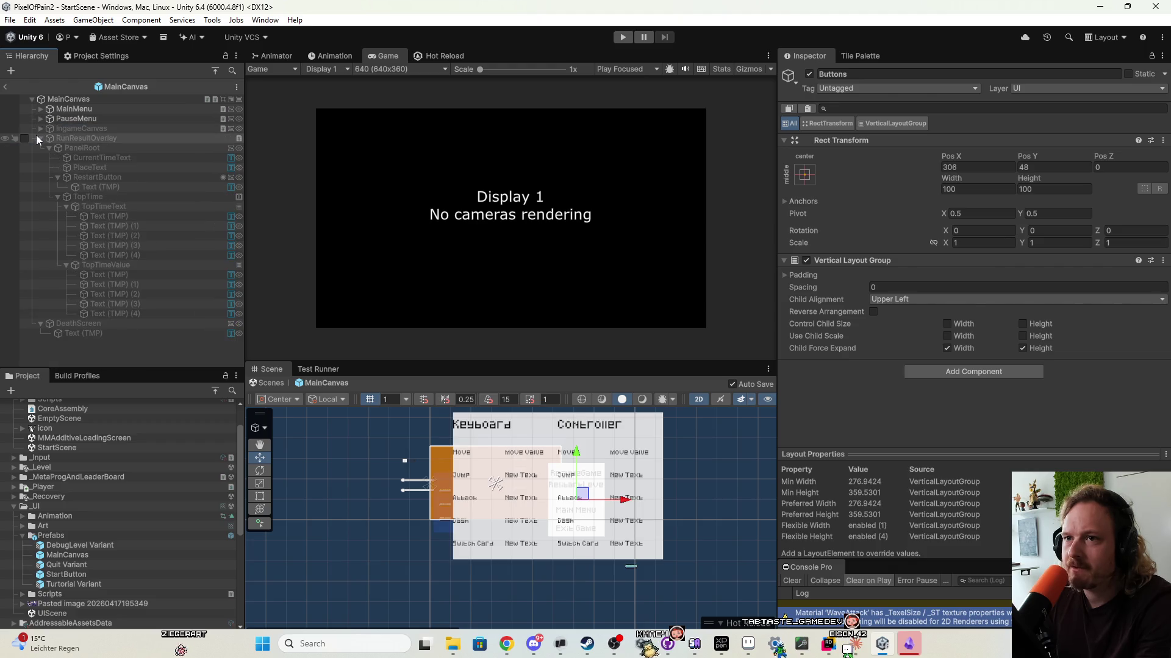
{"action": "left_click", "coordinate": [36, 138]}
{"action": "left_click", "coordinate": [38, 135]}
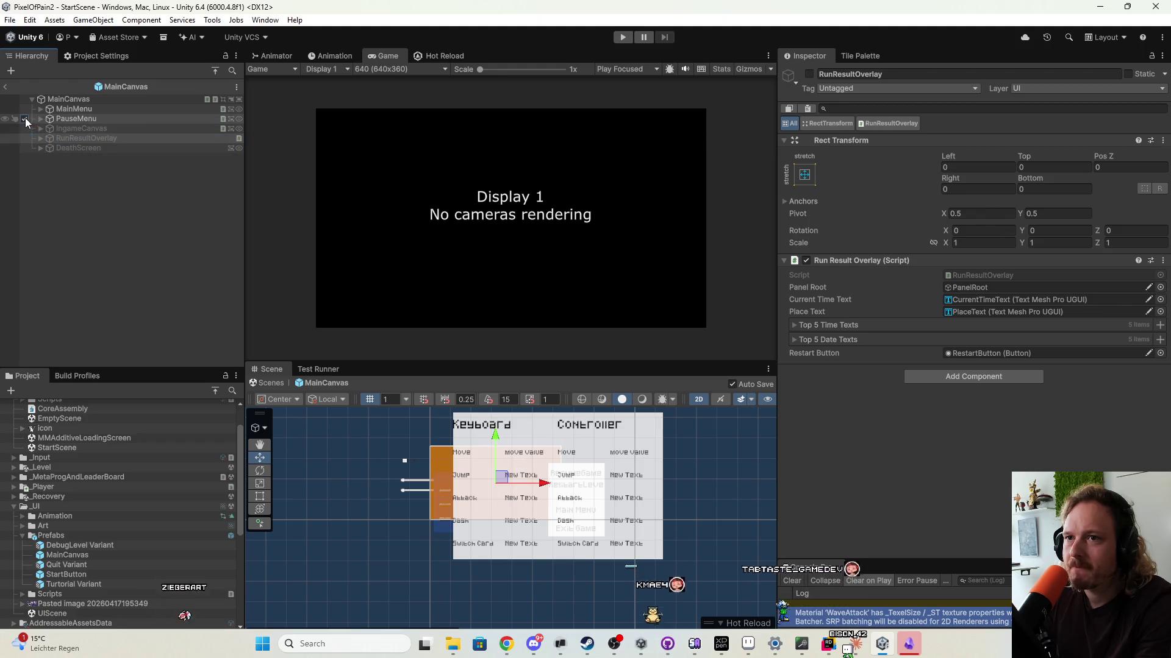
{"action": "left_click", "coordinate": [24, 118]}
Enable the IngameCanvas HUD and expand its children down to the Cards group.
{"action": "left_click", "coordinate": [25, 128]}
{"action": "scroll", "coordinate": [561, 495], "scroll_direction": "up", "scroll_amount": 5}
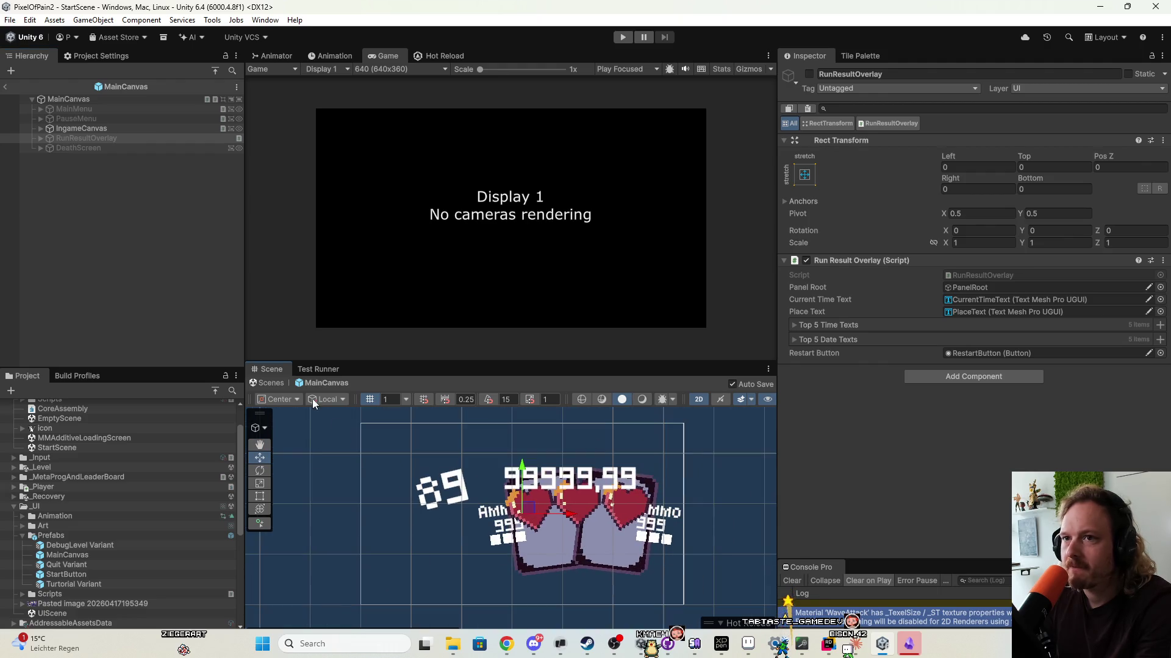
{"action": "left_click", "coordinate": [41, 128]}
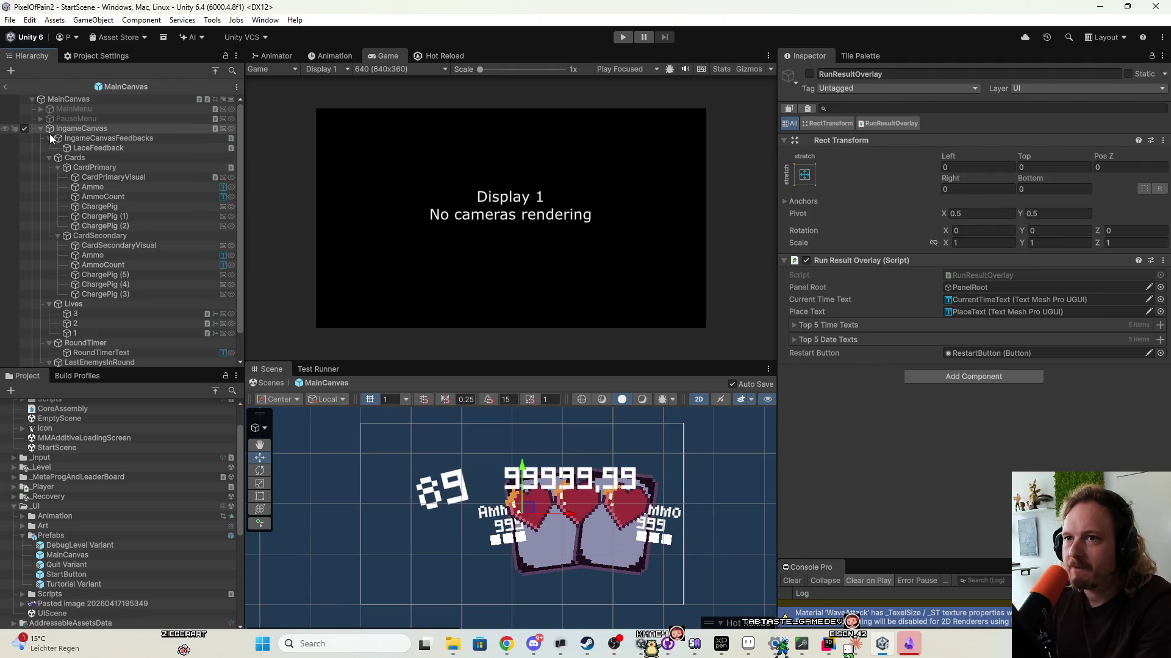
{"action": "left_click", "coordinate": [97, 141]}
{"action": "left_click", "coordinate": [97, 149]}
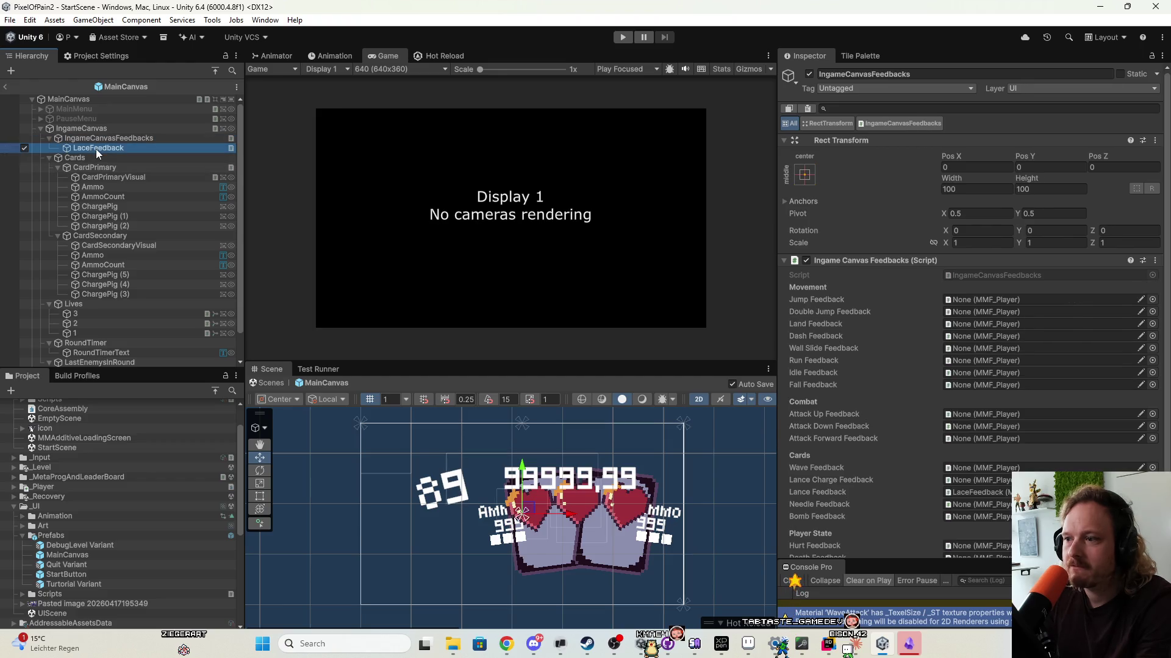
{"action": "left_click", "coordinate": [96, 141]}
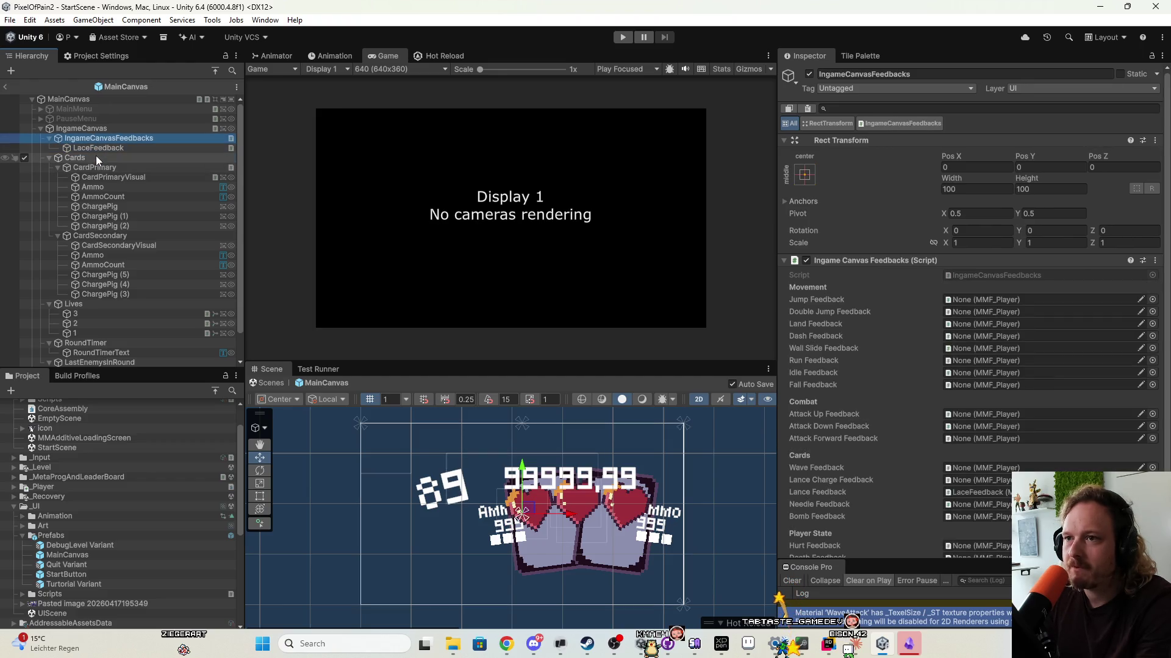
{"action": "left_click", "coordinate": [96, 156]}
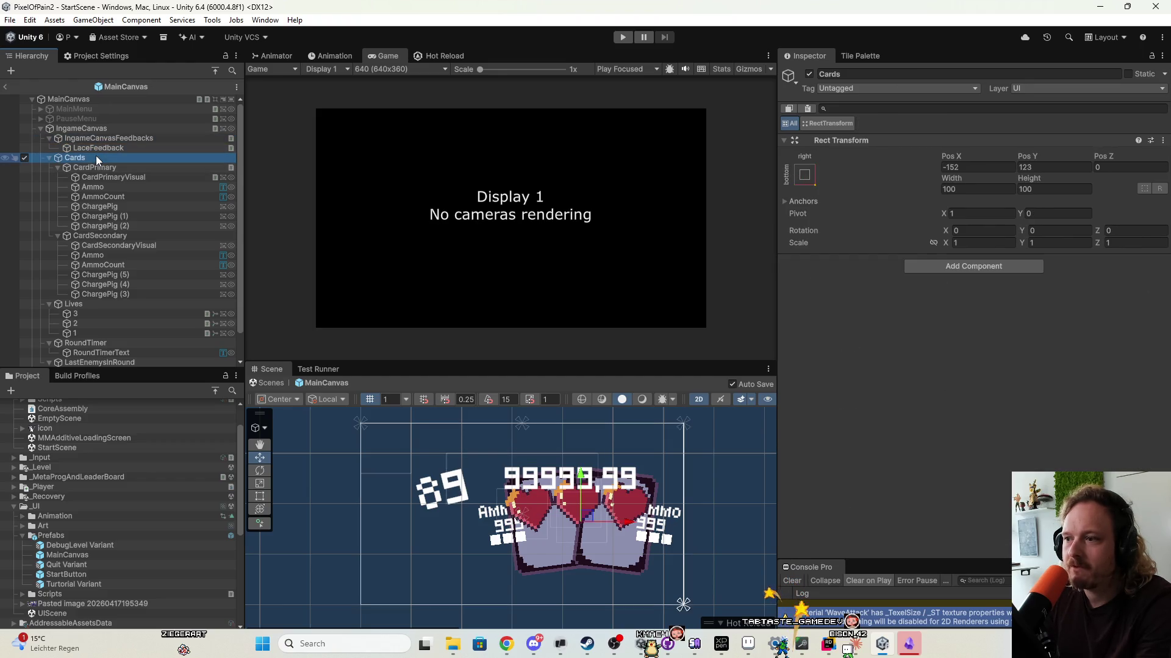
Set CardPrimaryVisual and CardSecondaryVisual to their native 24×32 size.
{"action": "left_click", "coordinate": [120, 188]}
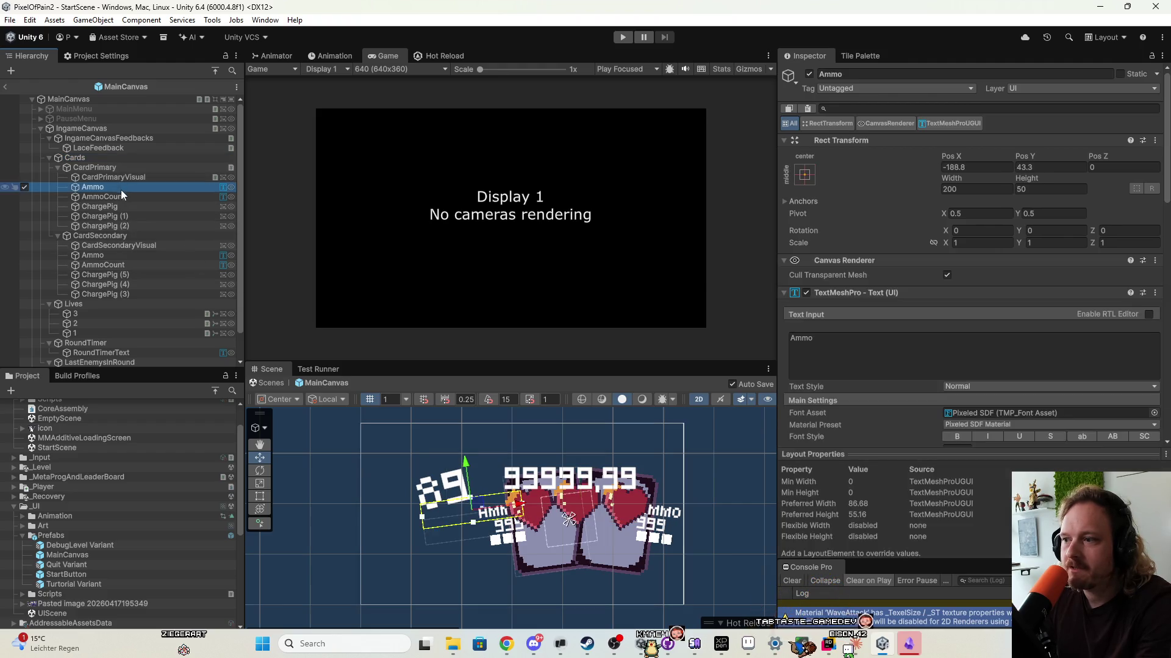
{"action": "left_click", "coordinate": [120, 177]}
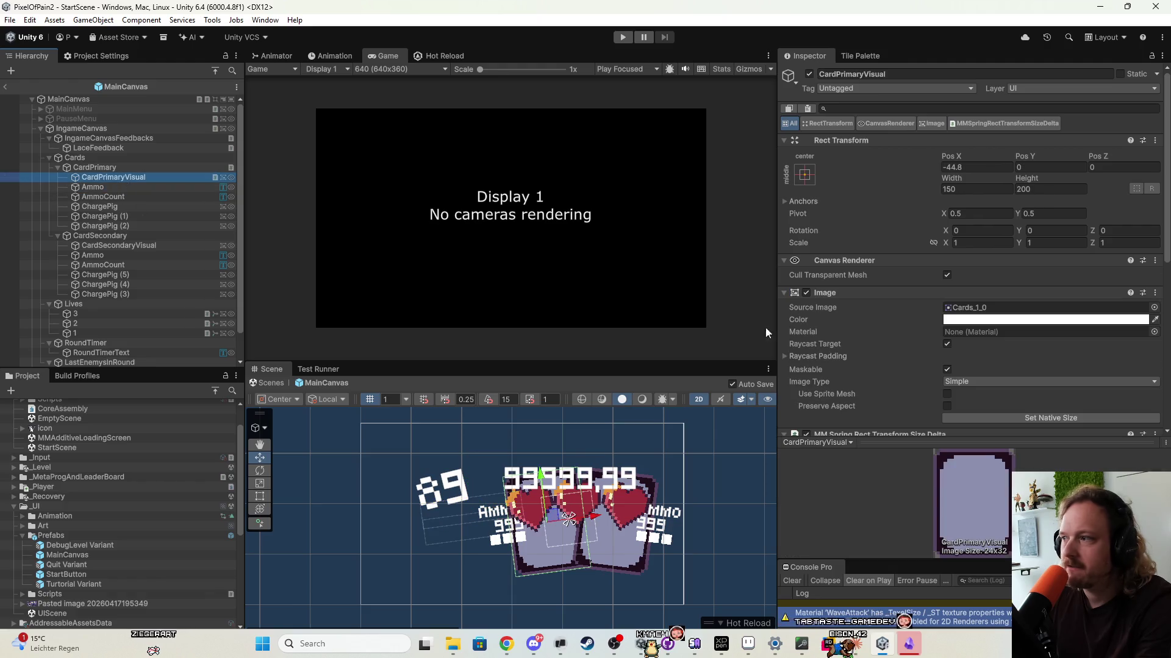
{"action": "left_click", "coordinate": [1048, 419]}
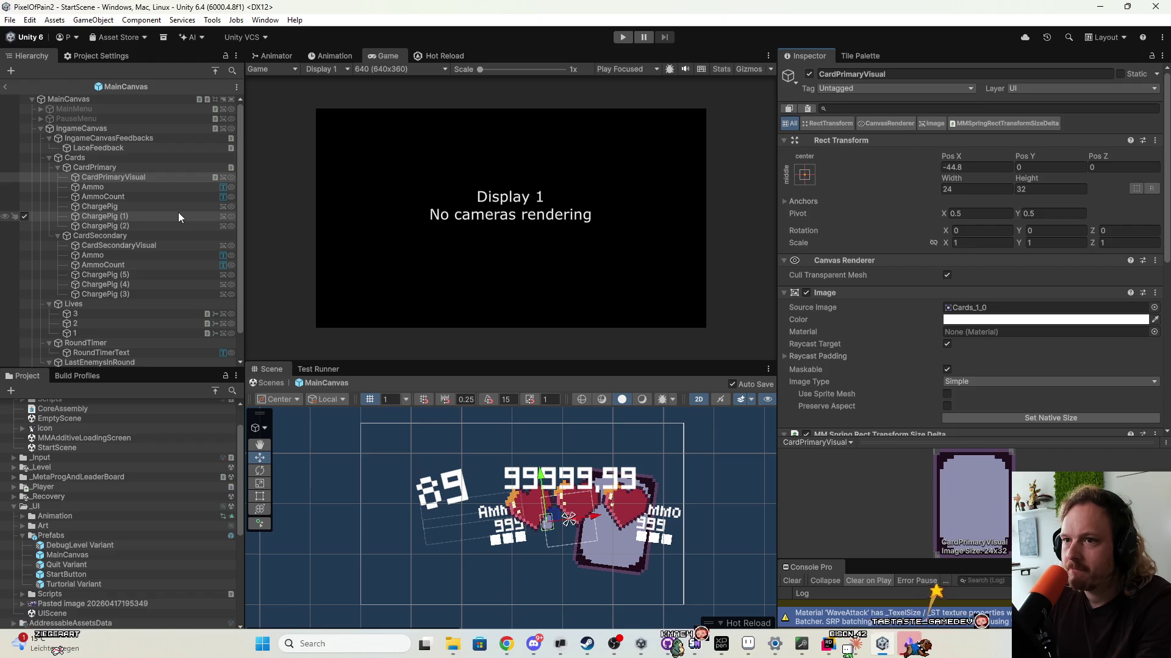
{"action": "left_click", "coordinate": [140, 197]}
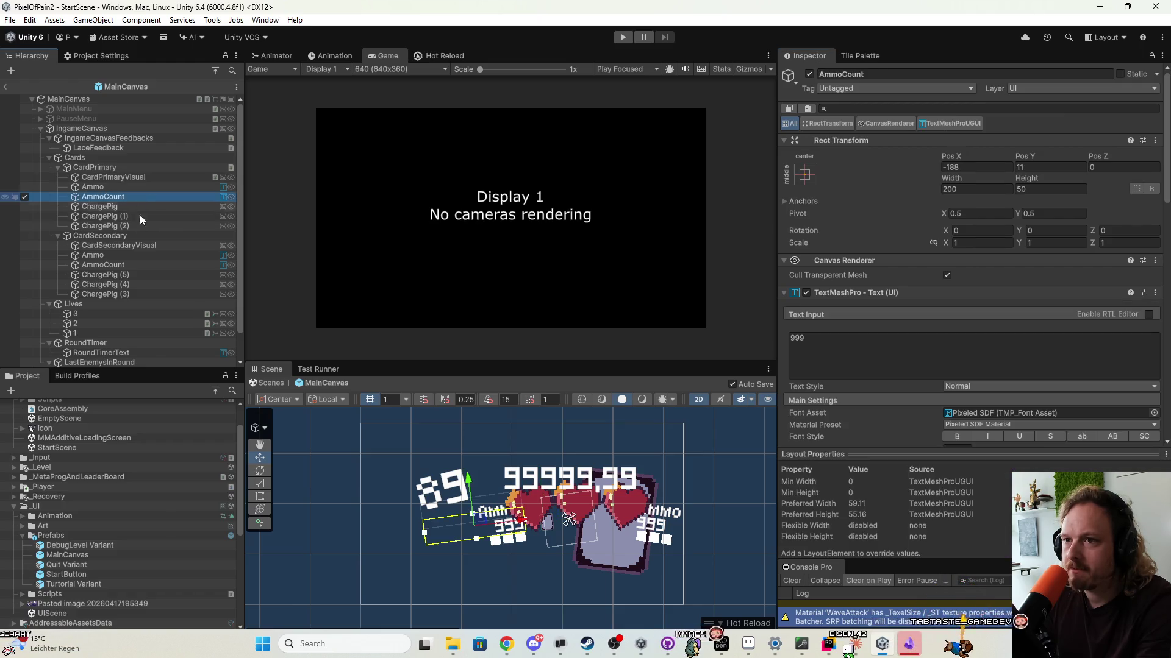
{"action": "left_click", "coordinate": [142, 236]}
{"action": "left_click", "coordinate": [193, 246]}
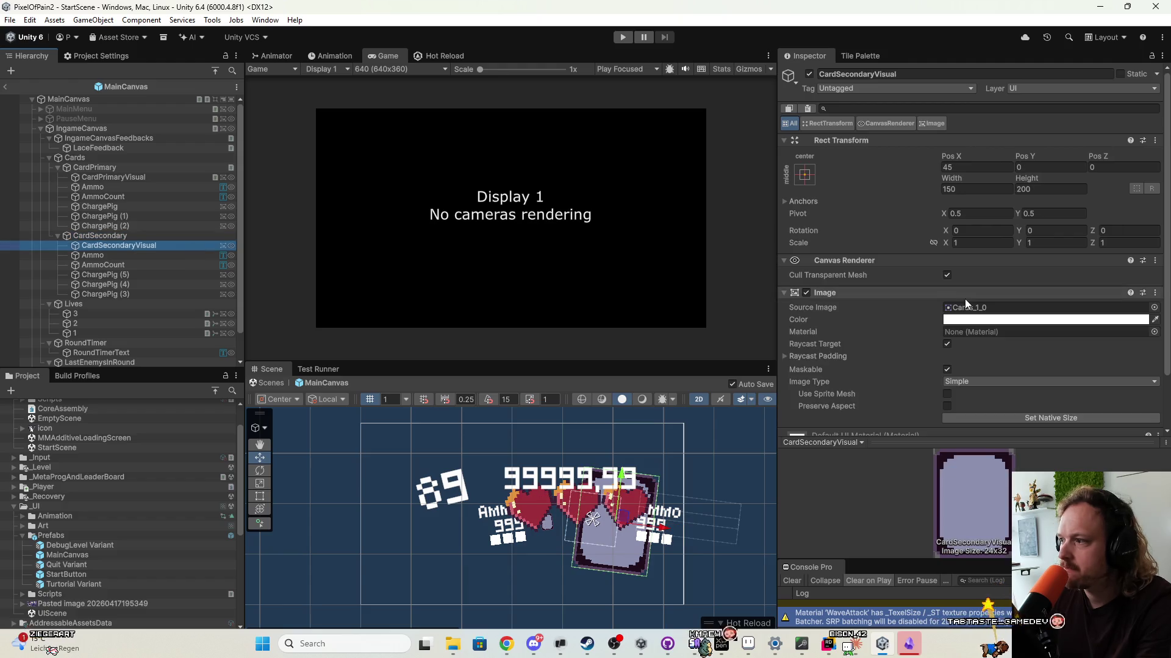
{"action": "left_click", "coordinate": [1033, 418]}
Select the Cards group and frame it in the Scene view.
{"action": "scroll", "coordinate": [575, 514], "scroll_direction": "up", "scroll_amount": 1}
{"action": "scroll", "coordinate": [644, 566], "scroll_direction": "up", "scroll_amount": 2}
{"action": "scroll", "coordinate": [489, 463], "scroll_direction": "down", "scroll_amount": 3}
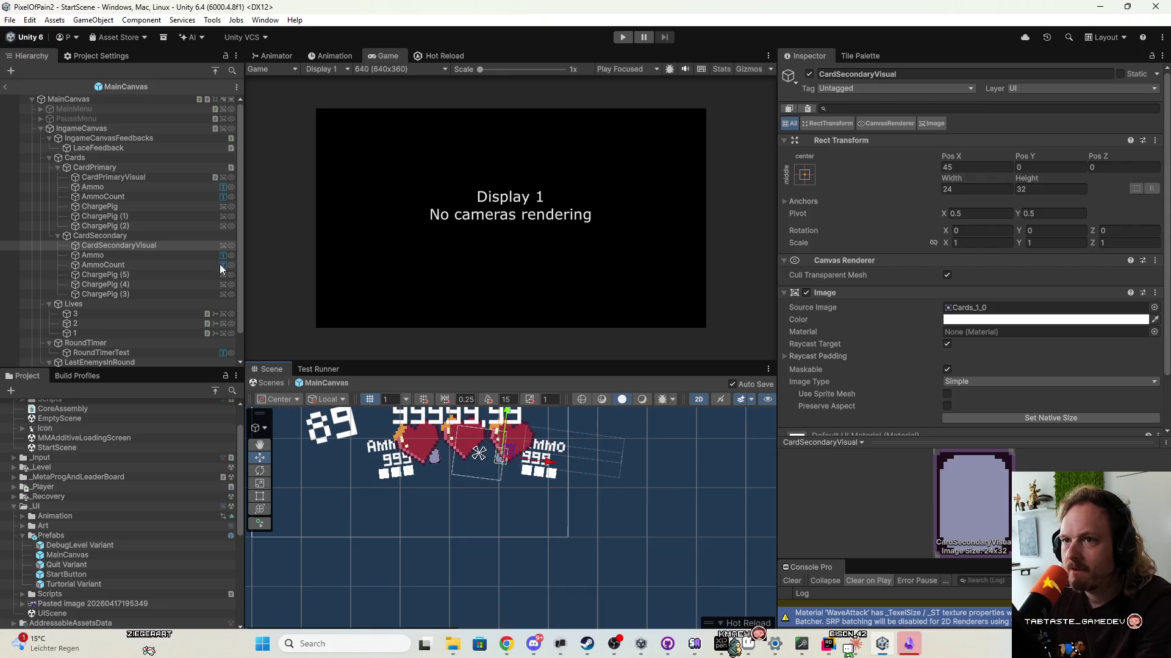
{"action": "left_click", "coordinate": [122, 167]}
{"action": "left_click", "coordinate": [121, 160]}
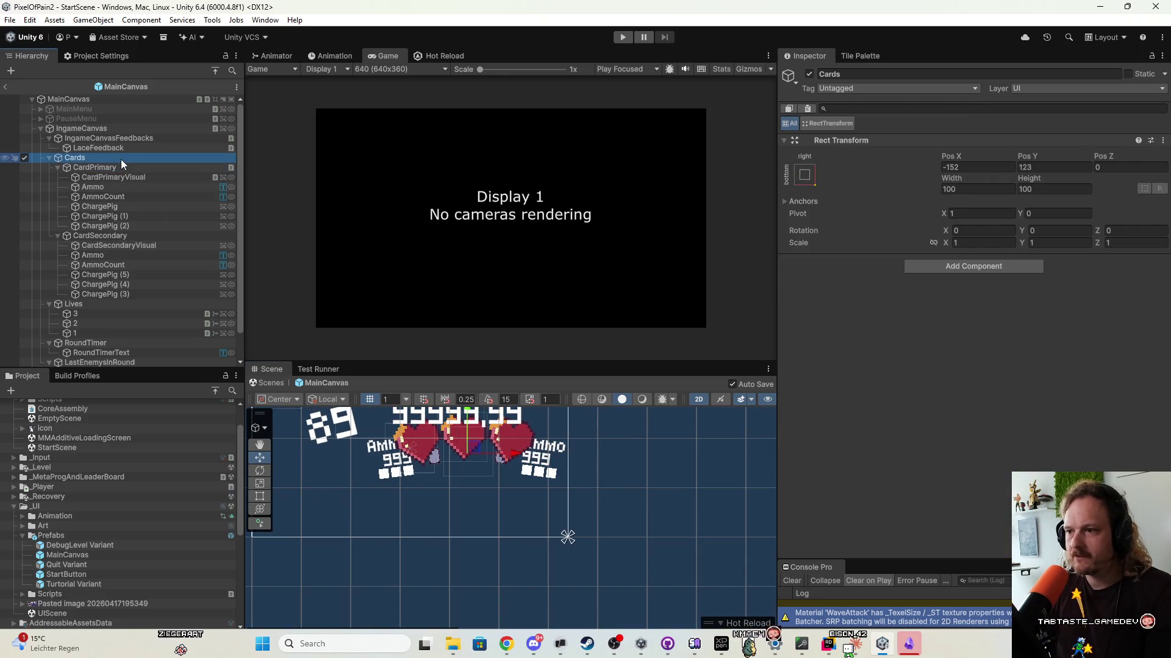
{"action": "key", "text": "f"}
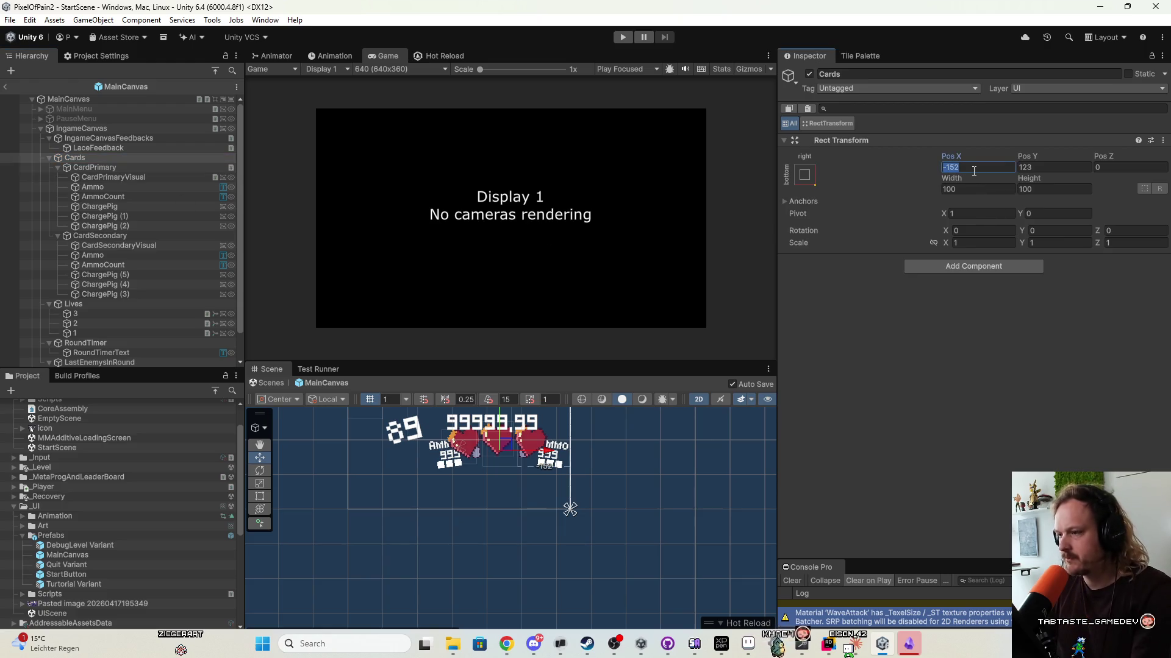
{"action": "type", "text": "0"}
{"action": "left_click", "coordinate": [1073, 169]}
{"action": "type", "text": "0"}
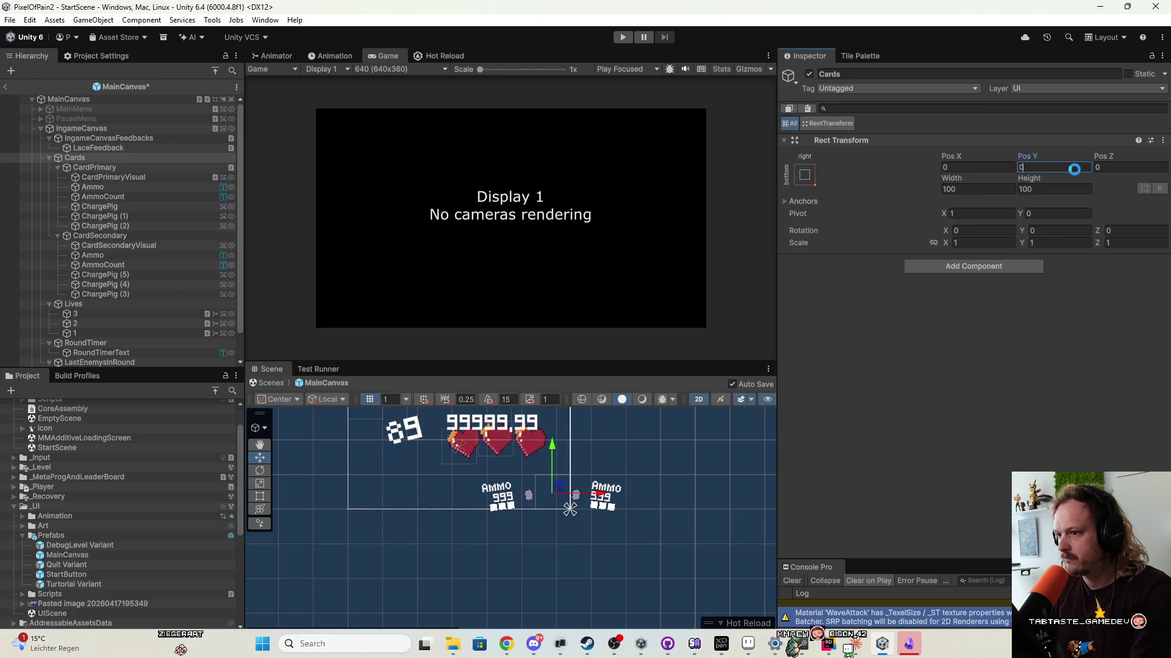
{"action": "left_click", "coordinate": [185, 168]}
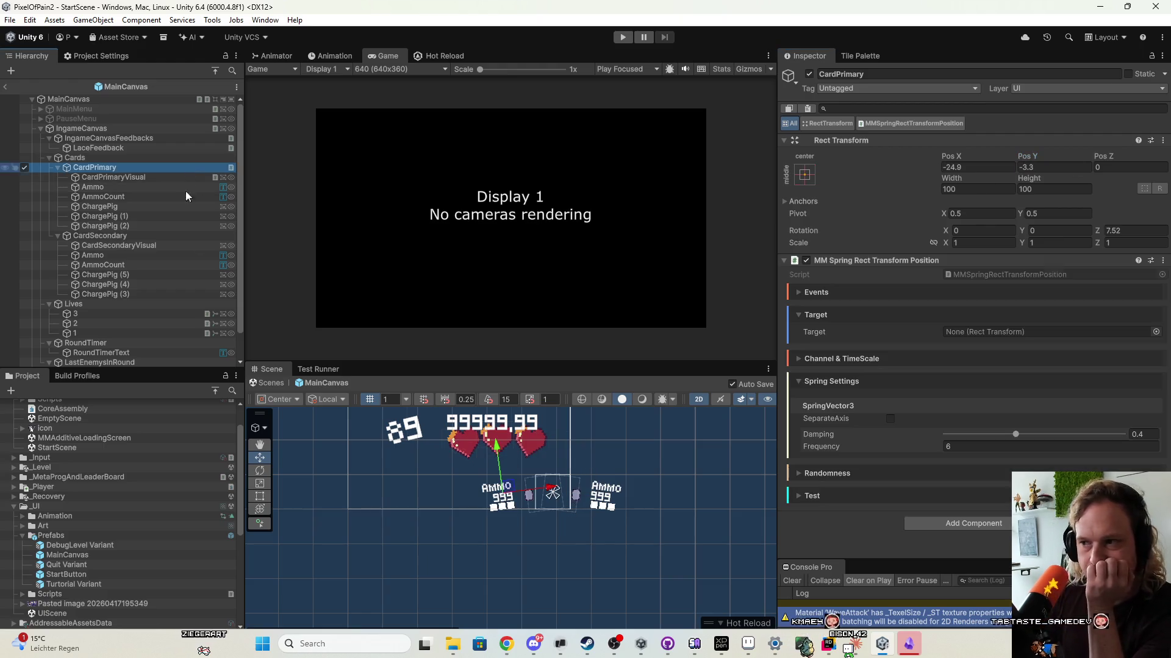
{"action": "mouse_move", "coordinate": [511, 491]}
{"action": "left_mouse_down"}
{"action": "mouse_move", "coordinate": [494, 482]}
{"action": "mouse_move", "coordinate": [522, 488]}
{"action": "left_mouse_up"}
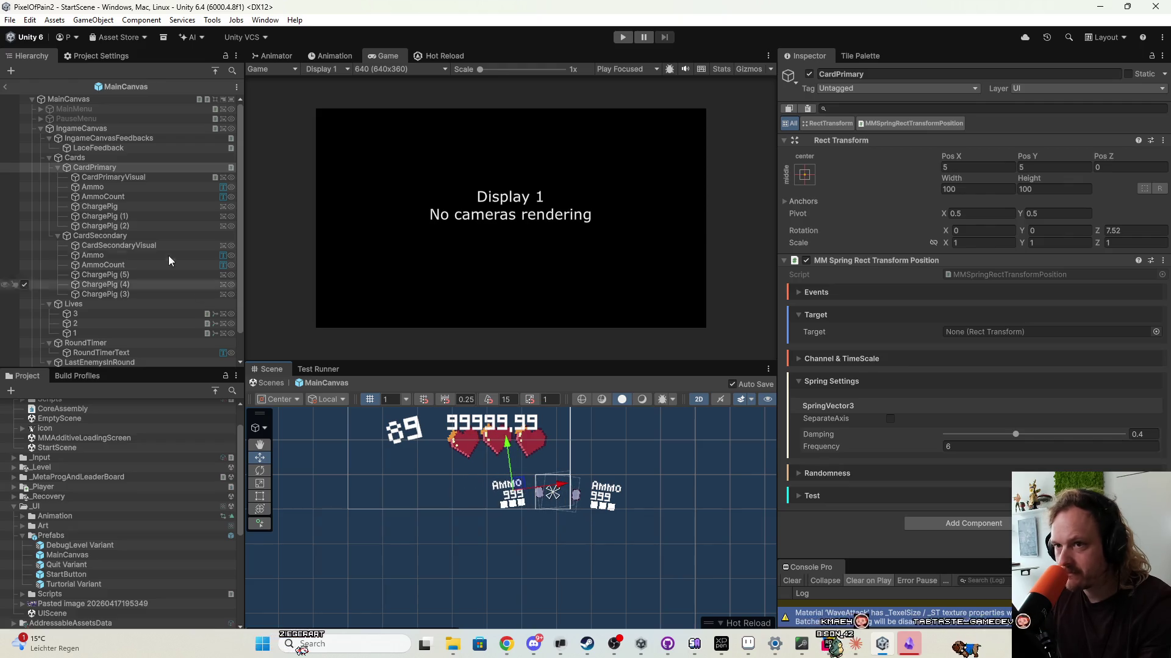
{"action": "left_click", "coordinate": [110, 236]}
{"action": "left_click_drag", "start_coordinate": [615, 488], "coordinate": [589, 487]}
{"action": "scroll", "coordinate": [589, 486], "scroll_direction": "up", "scroll_amount": 6}
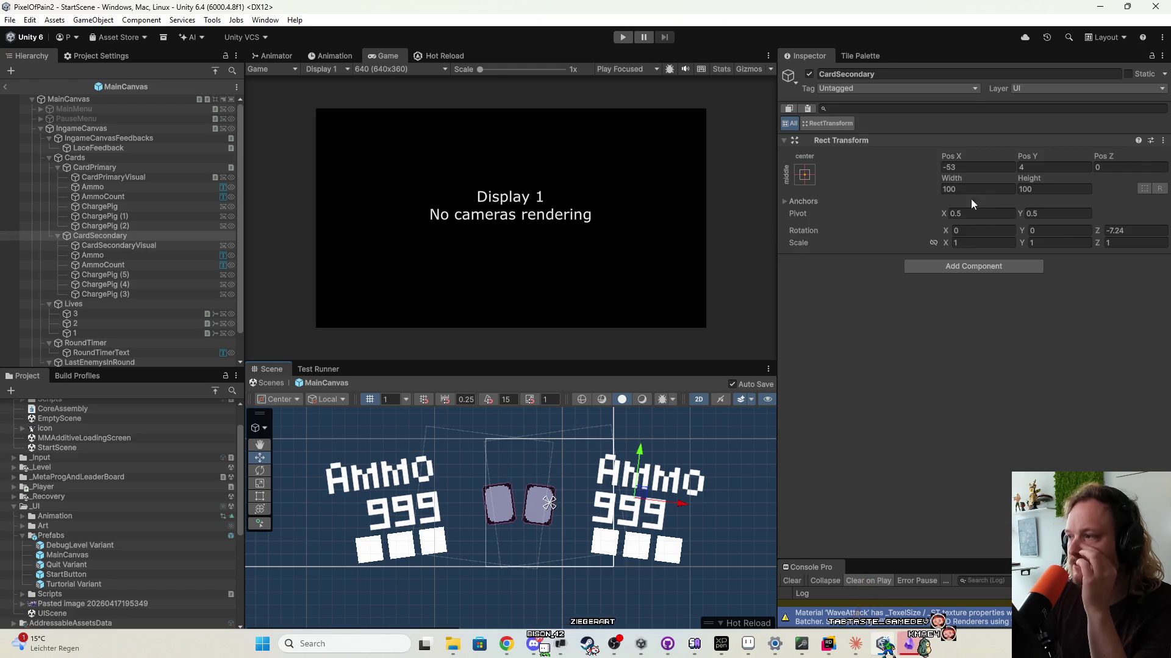
{"action": "left_click", "coordinate": [118, 246]}
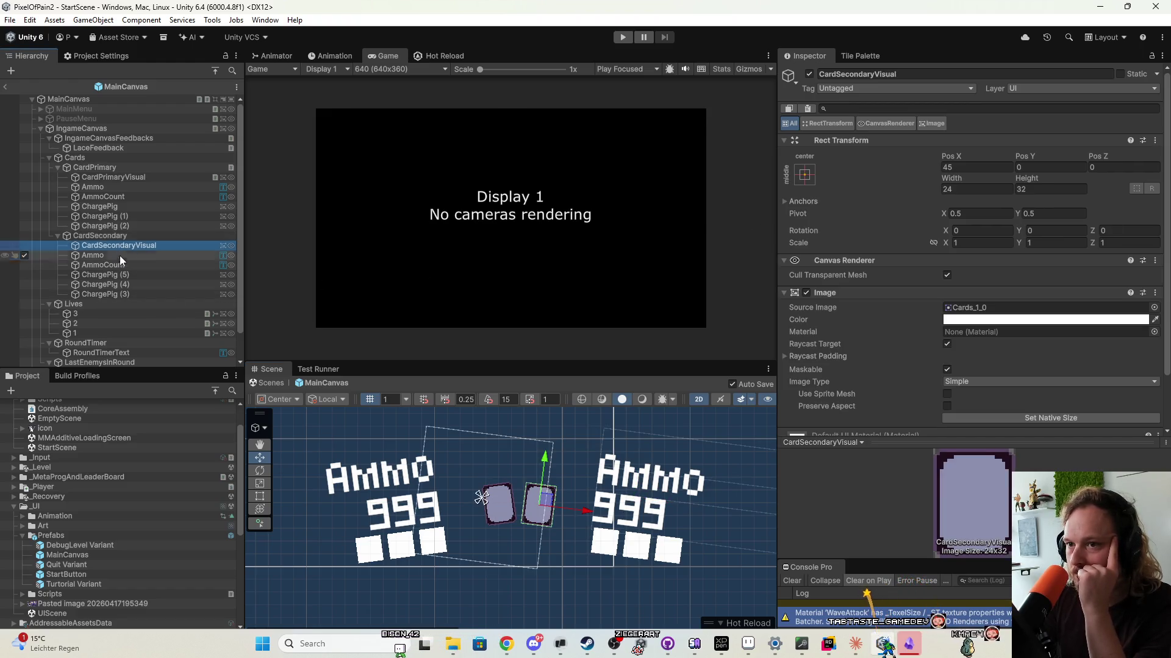
{"action": "left_click", "coordinate": [126, 259]}
{"action": "left_click_drag", "start_coordinate": [126, 258], "coordinate": [126, 250]}
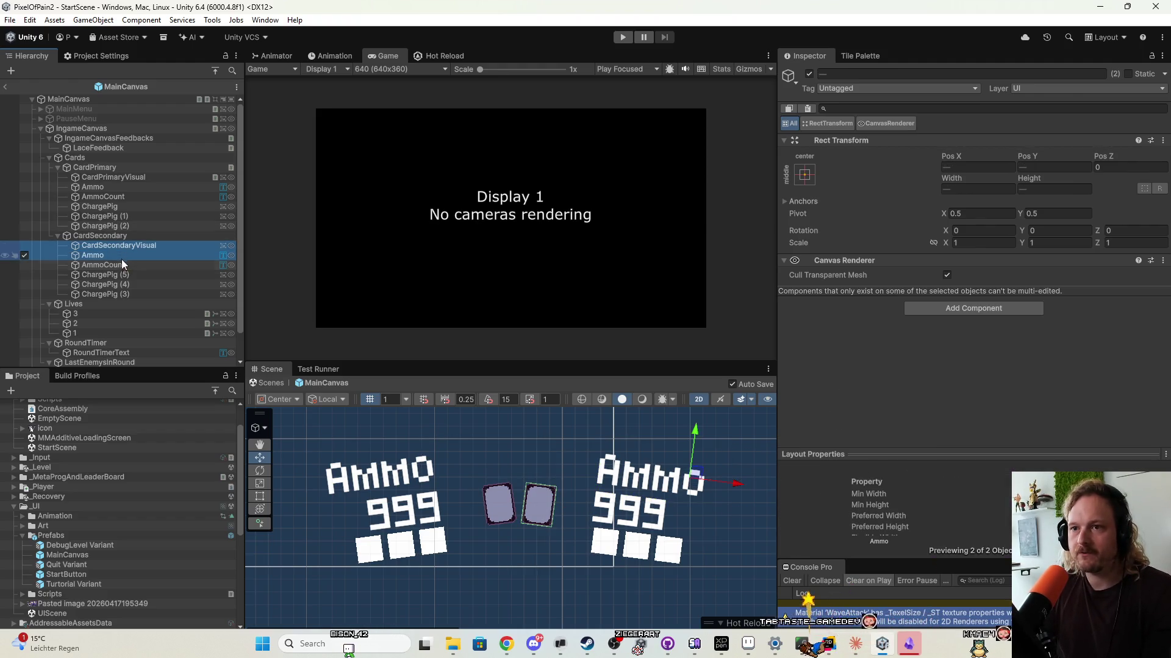
Set both cards' Ammo and AmmoCount texts to font size 4 and move them lower.
{"action": "left_click", "coordinate": [122, 260]}
{"action": "left_click", "coordinate": [122, 264], "text": "ctrl"}
{"action": "left_click", "coordinate": [134, 206], "text": "ctrl"}
{"action": "left_click", "coordinate": [133, 187], "text": "ctrl"}
{"action": "left_click", "coordinate": [134, 196], "text": "ctrl"}
{"action": "left_click", "coordinate": [138, 206], "text": "ctrl"}
{"action": "scroll", "coordinate": [788, 357], "scroll_direction": "down", "scroll_amount": 5}
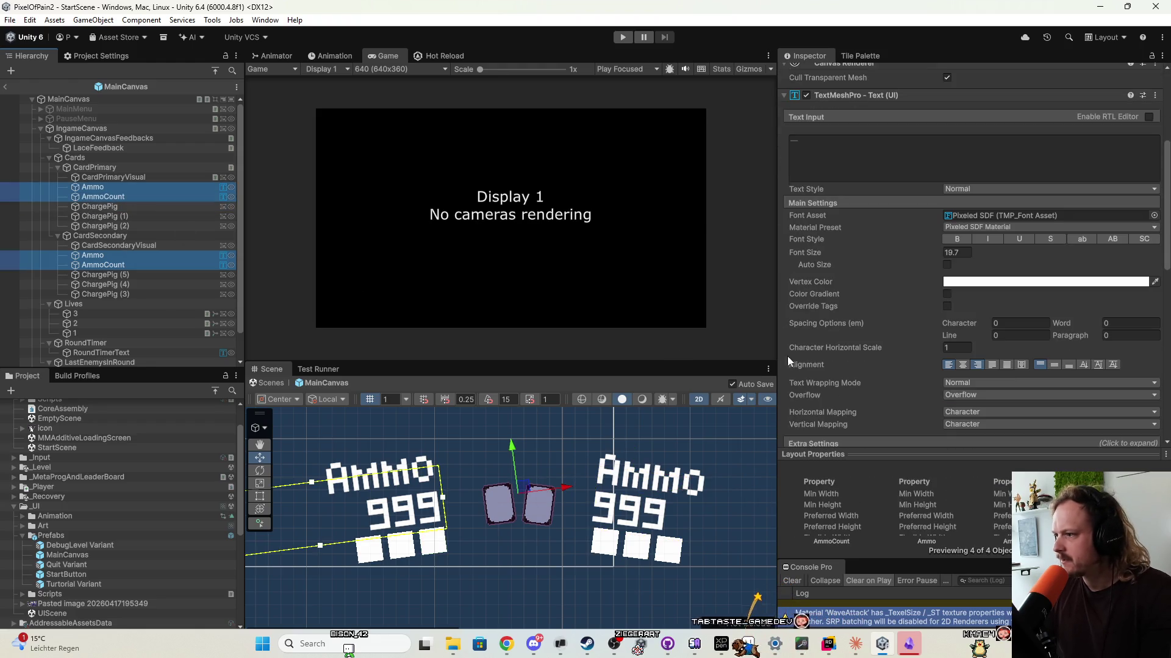
{"action": "left_click", "coordinate": [962, 253]}
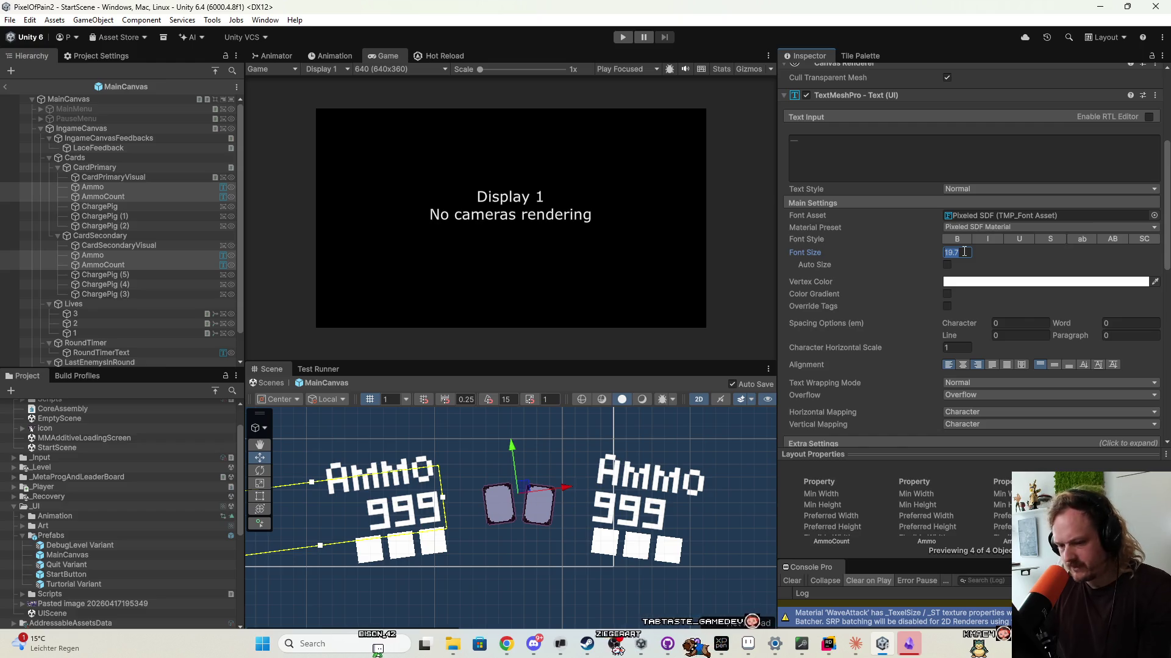
{"action": "type", "text": "4"}
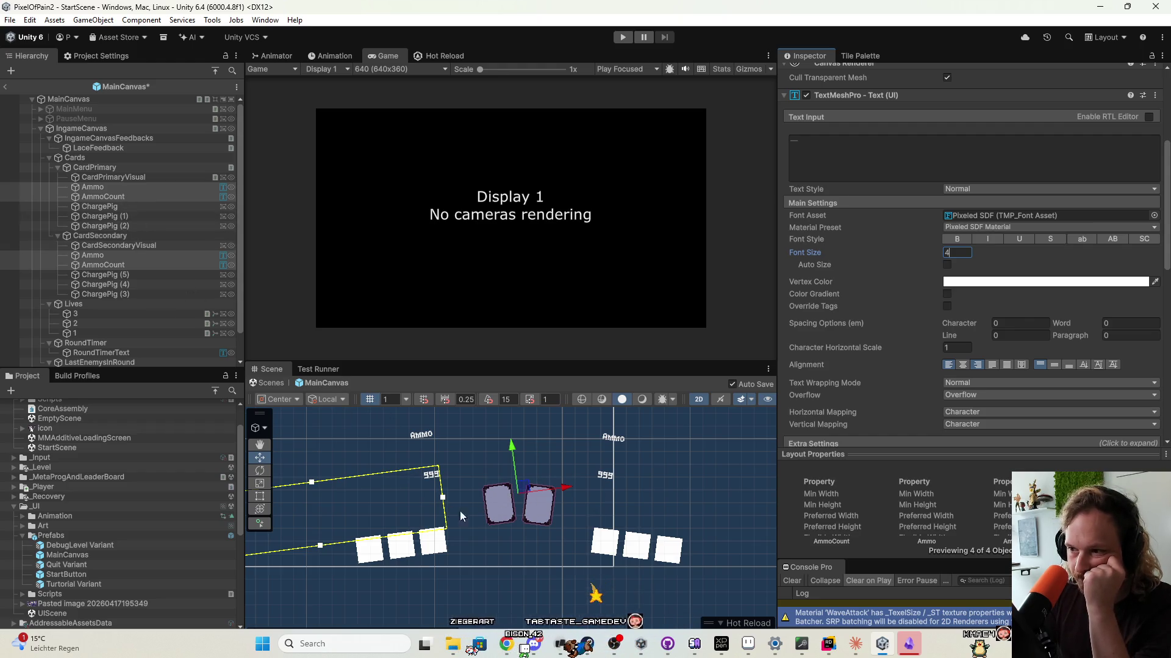
{"action": "left_click_drag", "start_coordinate": [523, 486], "coordinate": [515, 493]}
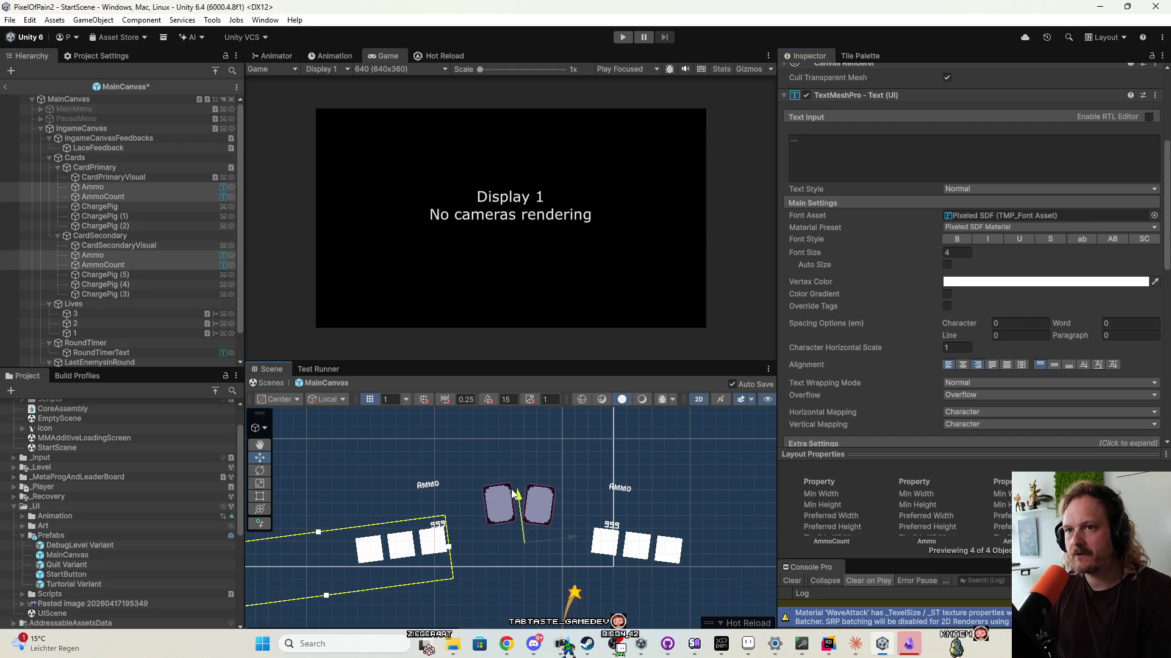
Set the primary card's three ChargePig squares to width 10 and height 10.
{"action": "left_click", "coordinate": [141, 189]}
{"action": "left_click", "coordinate": [142, 197]}
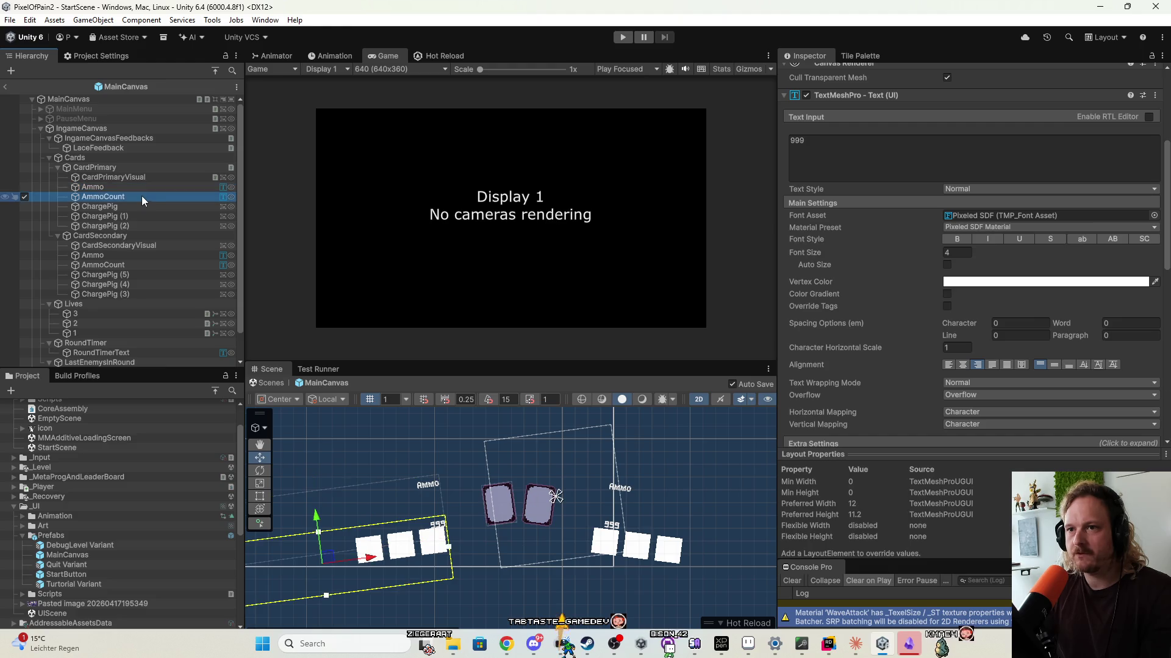
{"action": "left_click", "coordinate": [144, 223]}
{"action": "left_click", "coordinate": [143, 210], "text": "shift"}
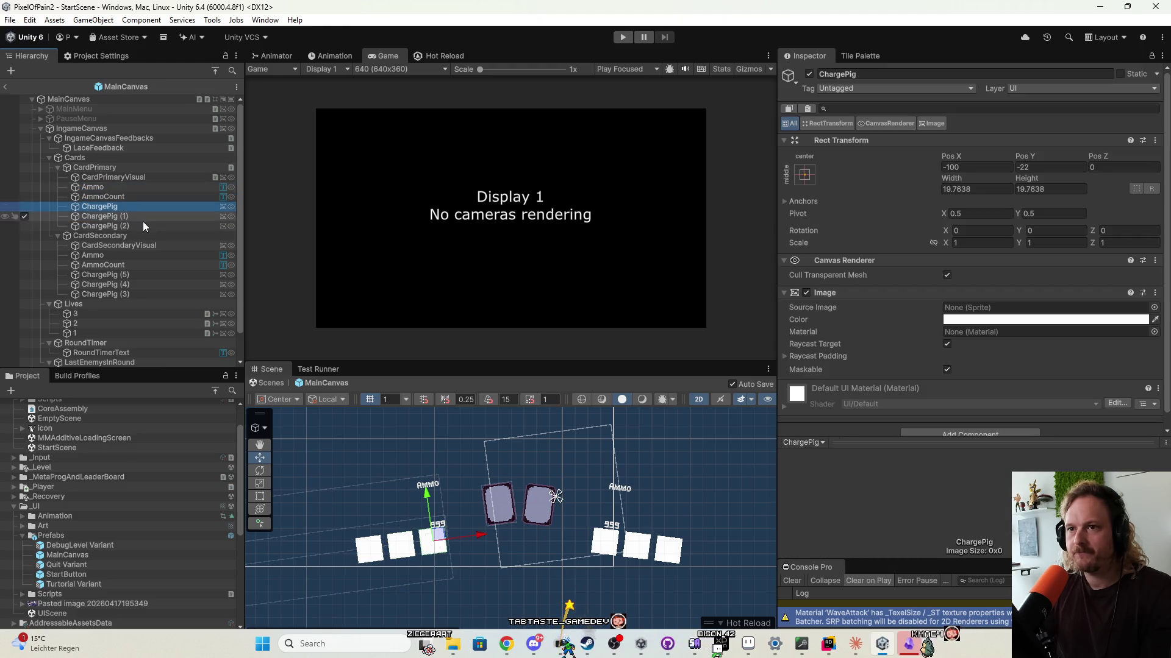
{"action": "scroll", "coordinate": [894, 312], "scroll_direction": "down", "scroll_amount": 1}
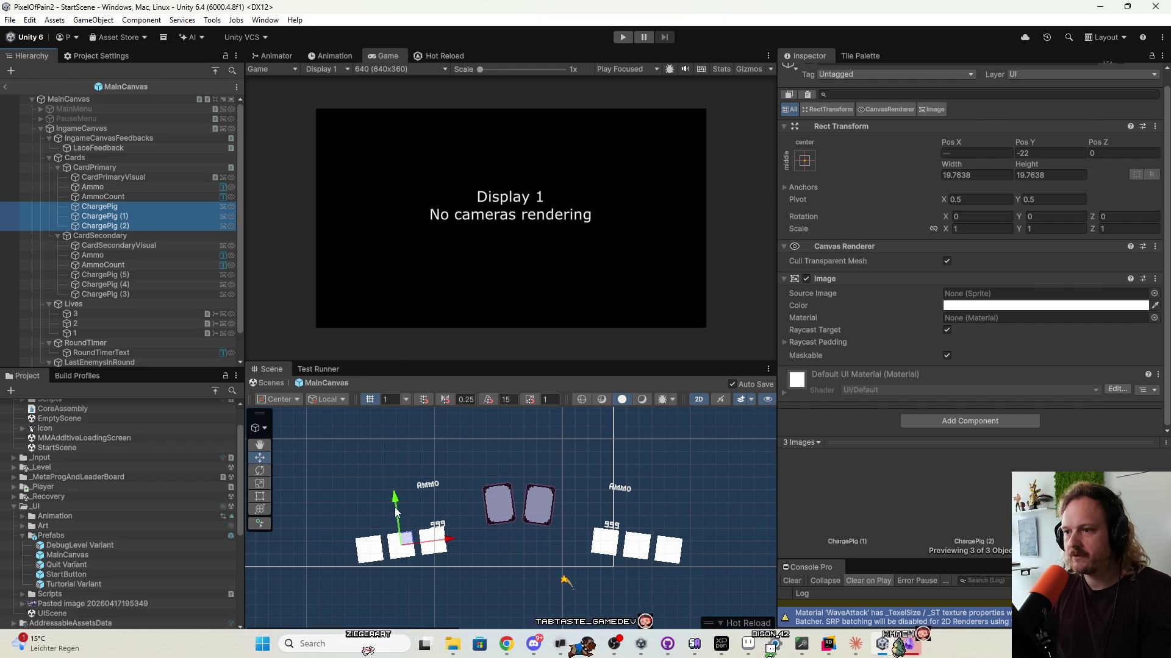
{"action": "left_click_drag", "start_coordinate": [394, 476], "coordinate": [462, 441]}
{"action": "scroll", "coordinate": [492, 482], "scroll_direction": "up", "scroll_amount": 3}
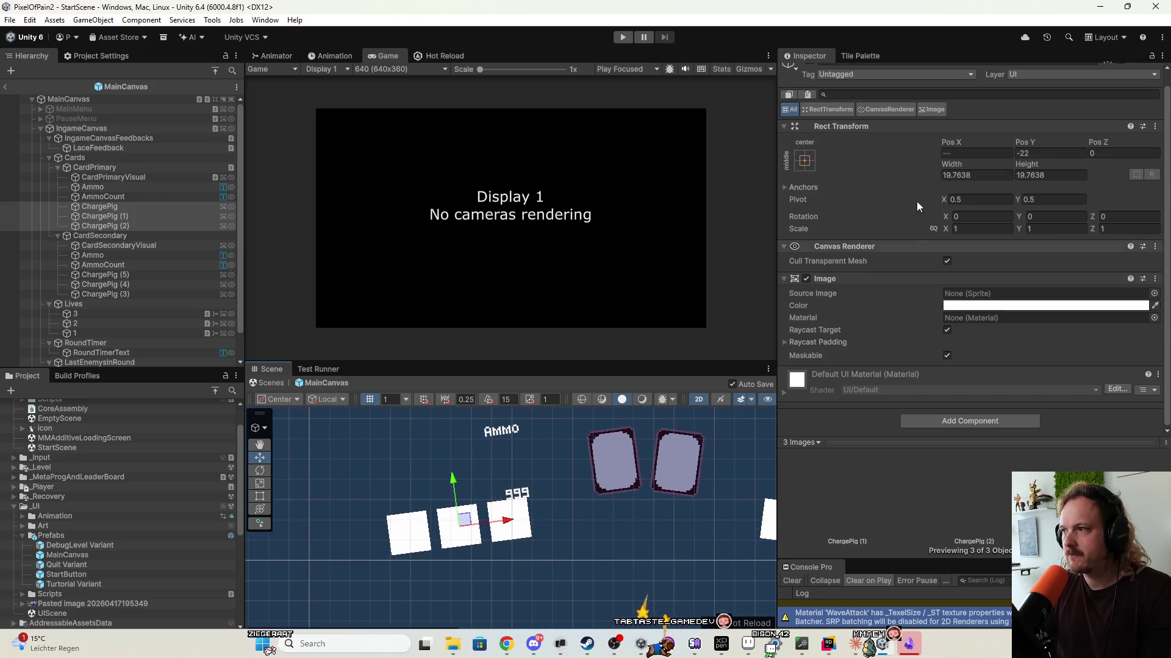
{"action": "mouse_move", "coordinate": [933, 164]}
{"action": "left_mouse_down"}
{"action": "mouse_move", "coordinate": [752, 200]}
{"action": "mouse_move", "coordinate": [779, 200]}
{"action": "left_mouse_up"}
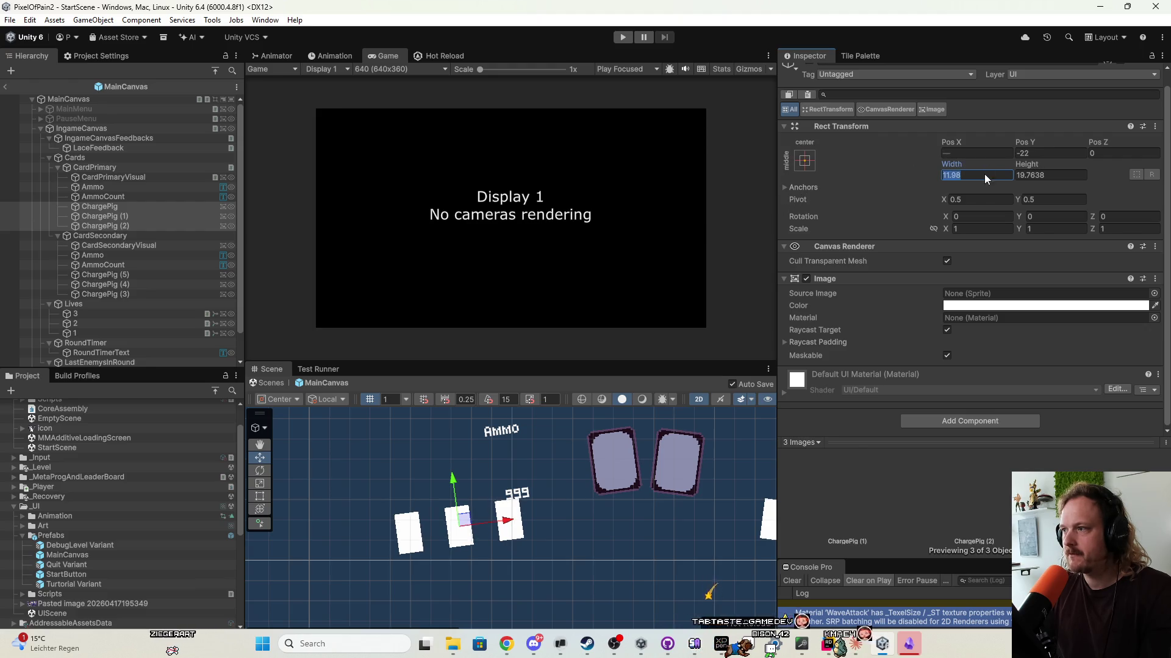
{"action": "type", "text": "10"}
{"action": "key", "text": "Tab"}
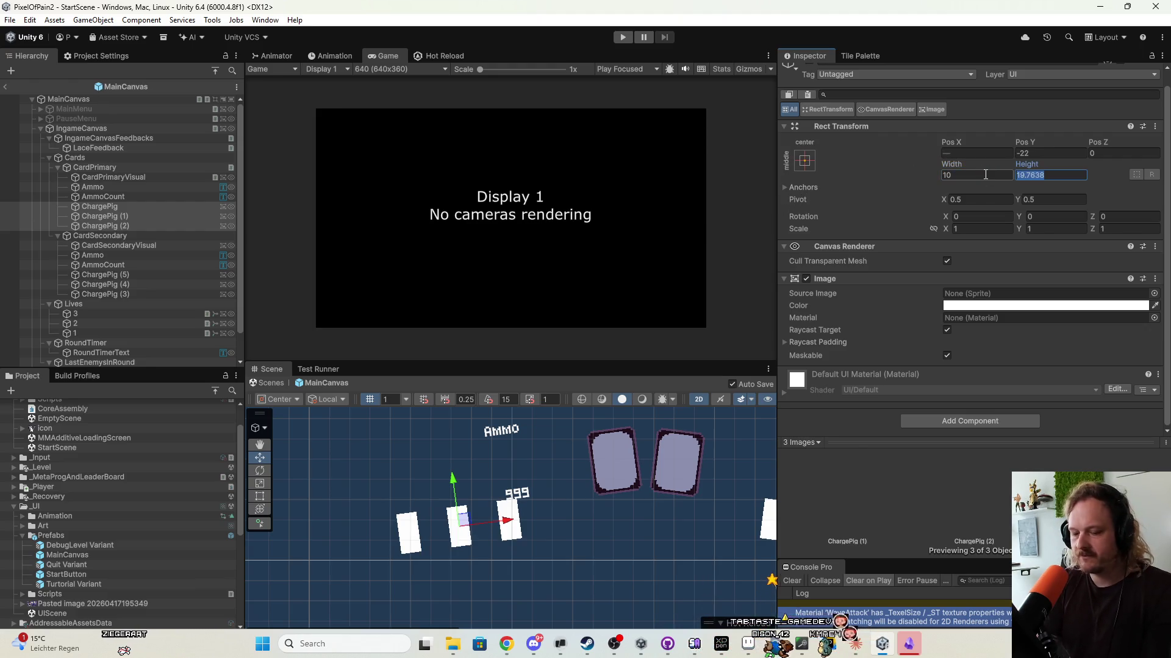
{"action": "type", "text": "10"}
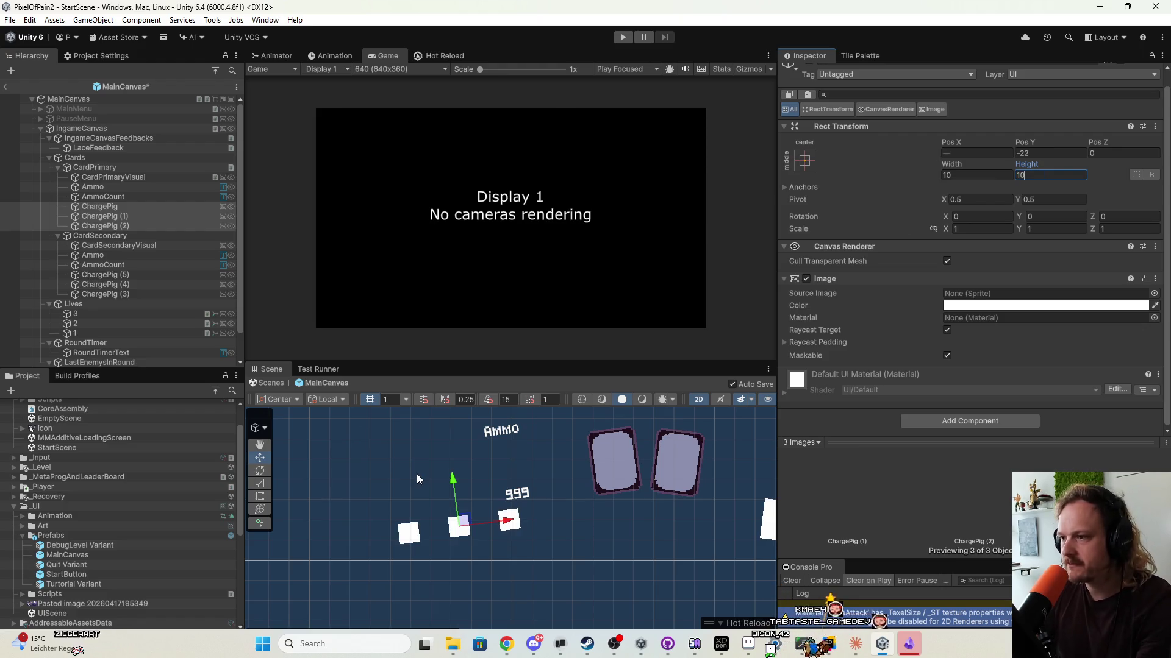
Move the primary card's AMMO and 999 labels together up beside the card art.
{"action": "left_click", "coordinate": [172, 207]}
{"action": "left_click", "coordinate": [155, 223]}
{"action": "left_click", "coordinate": [147, 248]}
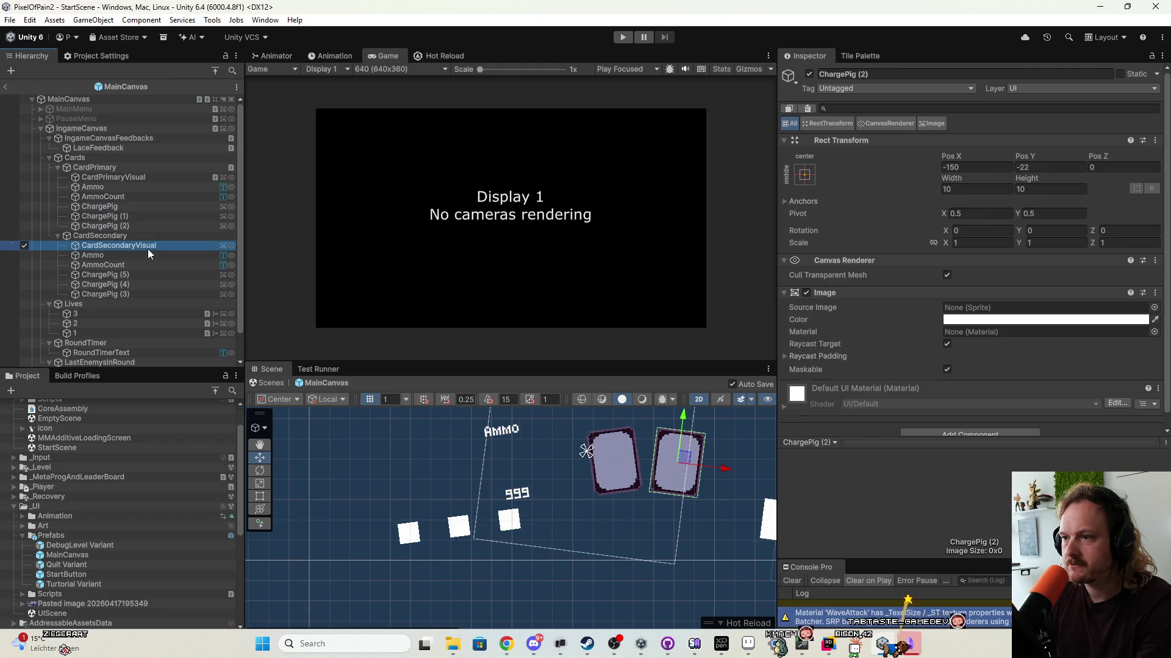
{"action": "left_click", "coordinate": [167, 189]}
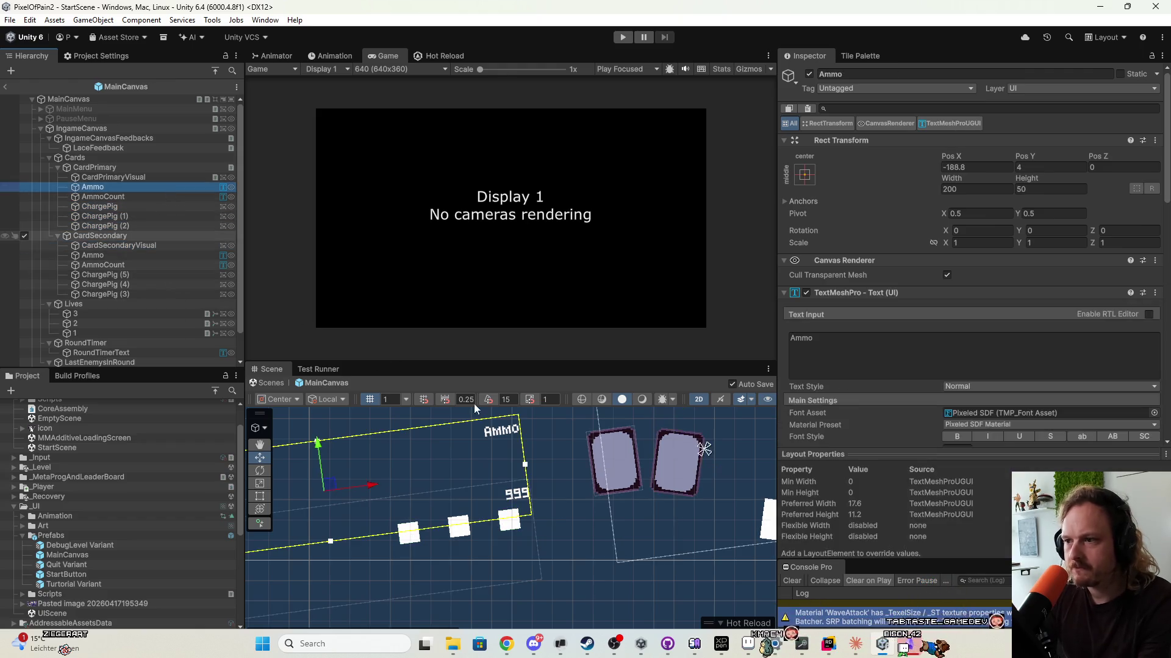
{"action": "mouse_move", "coordinate": [331, 488]}
{"action": "left_mouse_down"}
{"action": "mouse_move", "coordinate": [434, 498]}
{"action": "mouse_move", "coordinate": [391, 495]}
{"action": "left_mouse_up"}
{"action": "key", "text": "ctrl+z"}
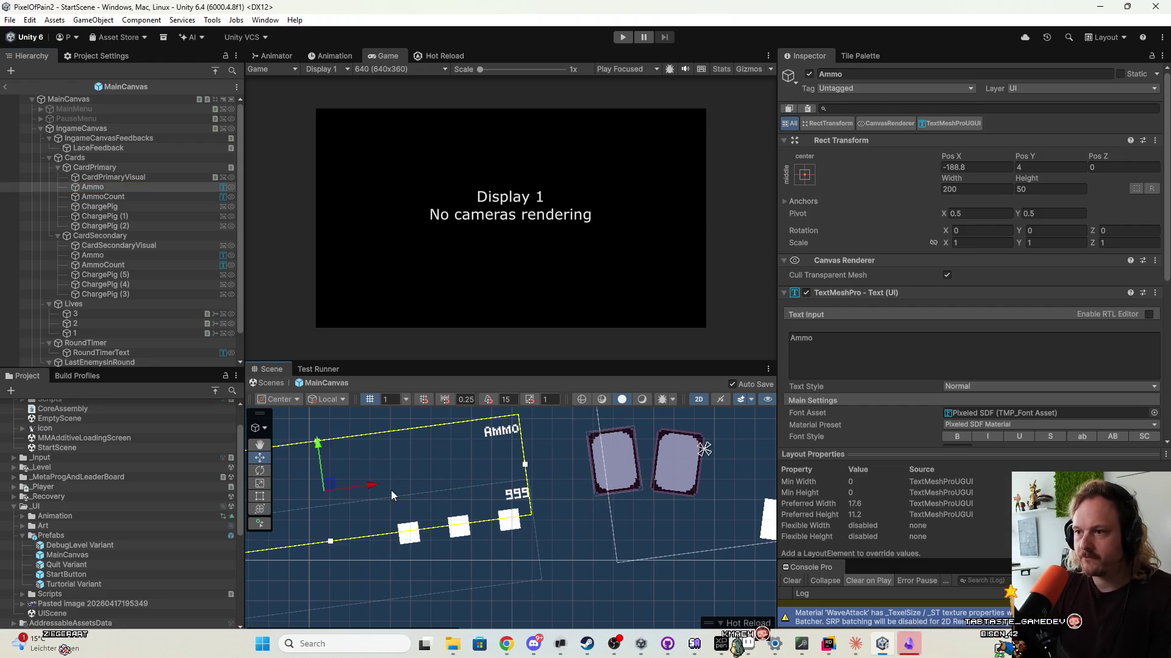
{"action": "left_click", "coordinate": [137, 195], "text": "ctrl"}
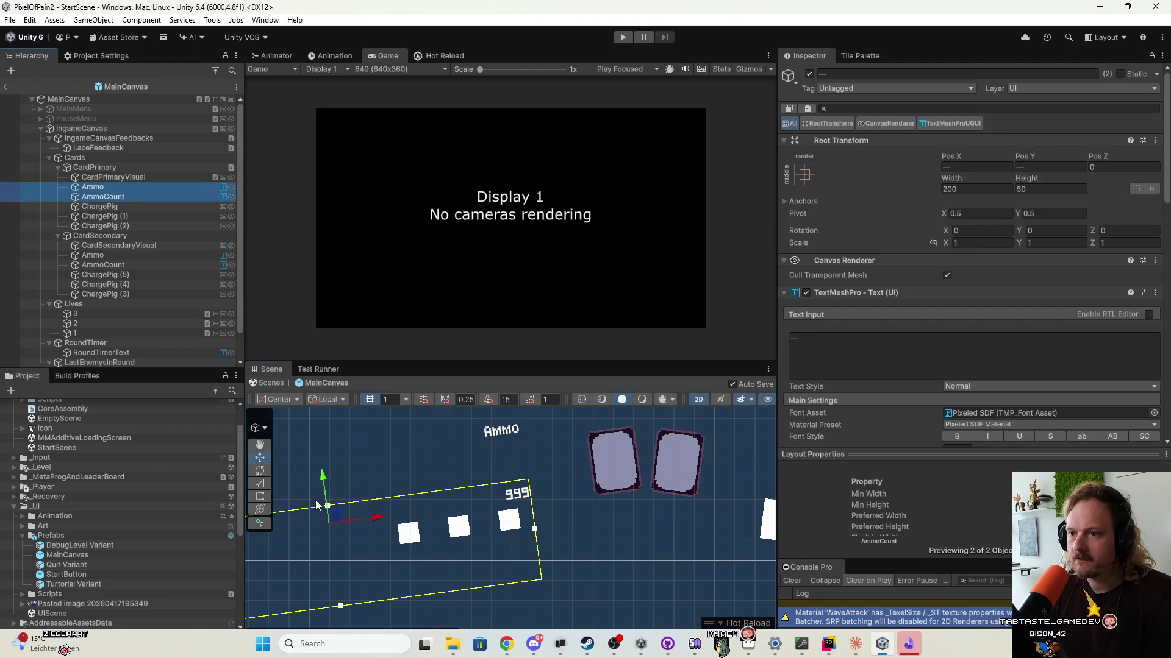
{"action": "mouse_move", "coordinate": [339, 514]}
{"action": "left_mouse_down"}
{"action": "mouse_move", "coordinate": [410, 554]}
{"action": "mouse_move", "coordinate": [391, 497]}
{"action": "left_mouse_up"}
Narrow the primary card's Ammo text box to fit the word AMMO.
{"action": "left_click", "coordinate": [97, 197]}
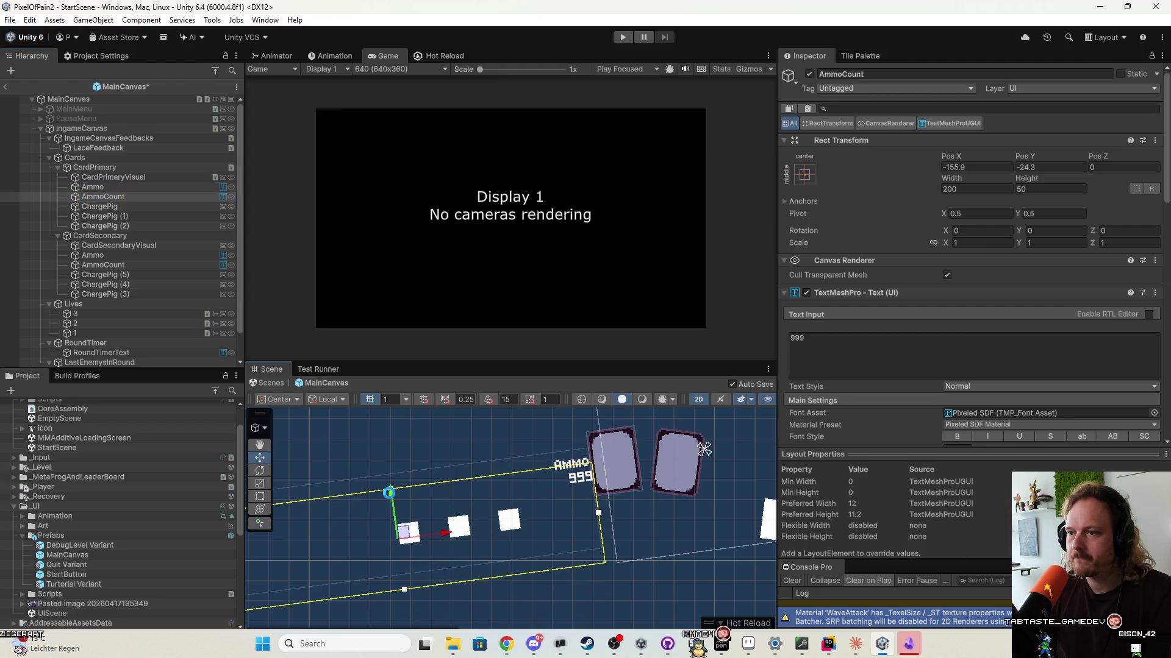
{"action": "scroll", "coordinate": [390, 493], "scroll_direction": "down", "scroll_amount": 3}
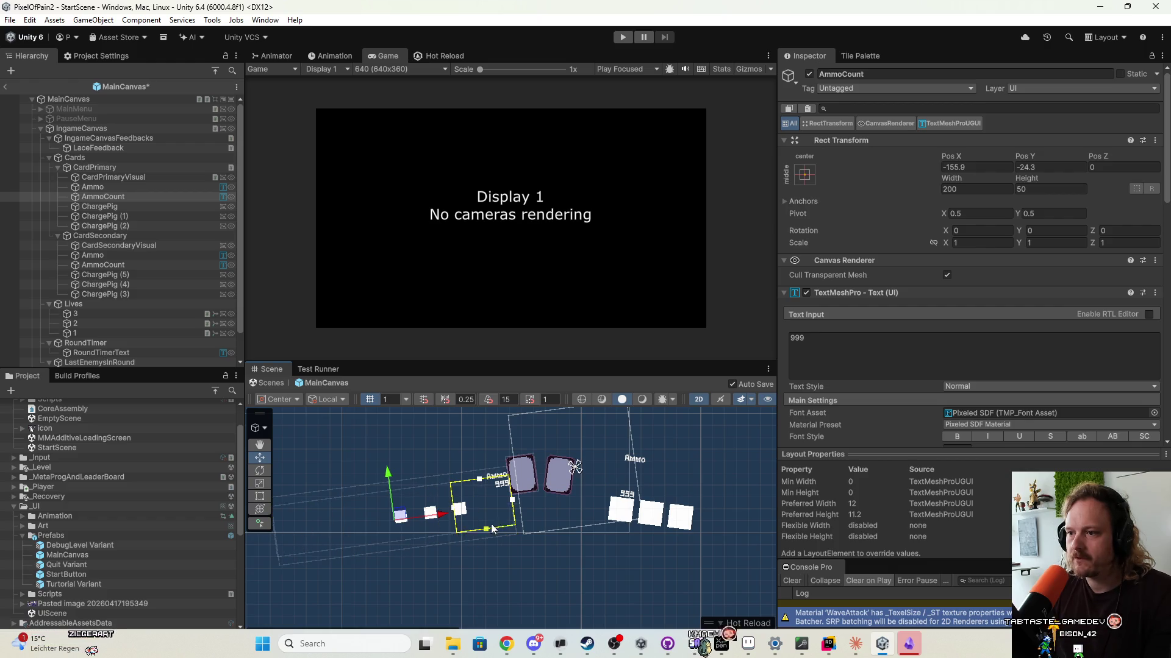
{"action": "left_click", "coordinate": [140, 178]}
{"action": "left_click", "coordinate": [144, 186]}
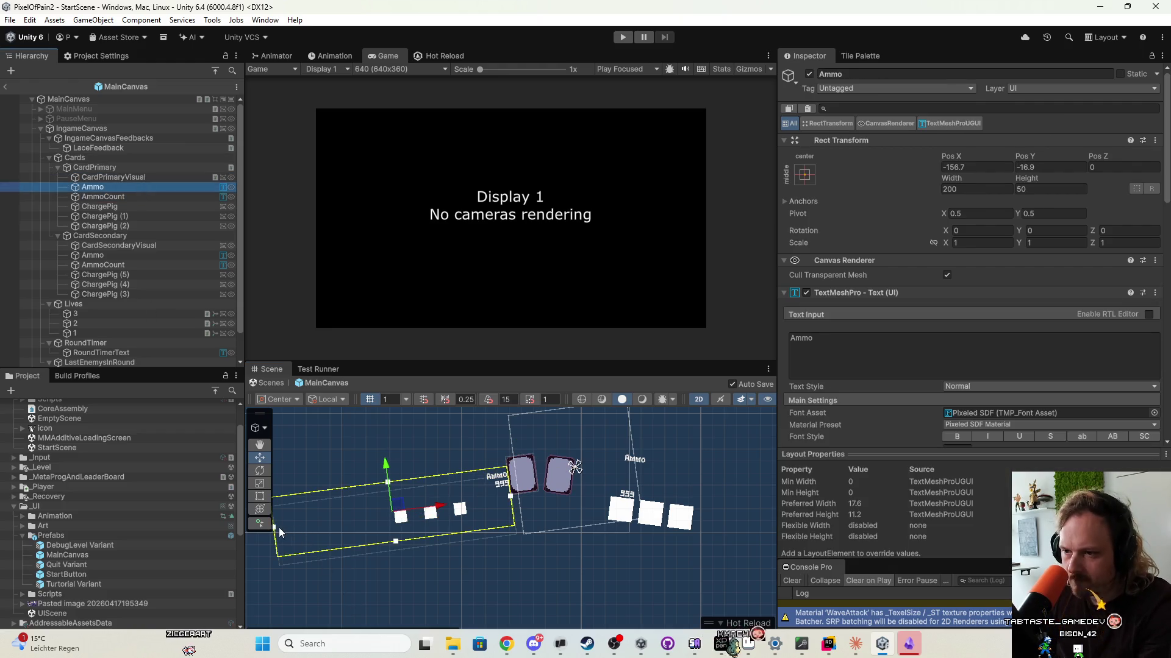
{"action": "left_click_drag", "start_coordinate": [276, 526], "coordinate": [484, 541]}
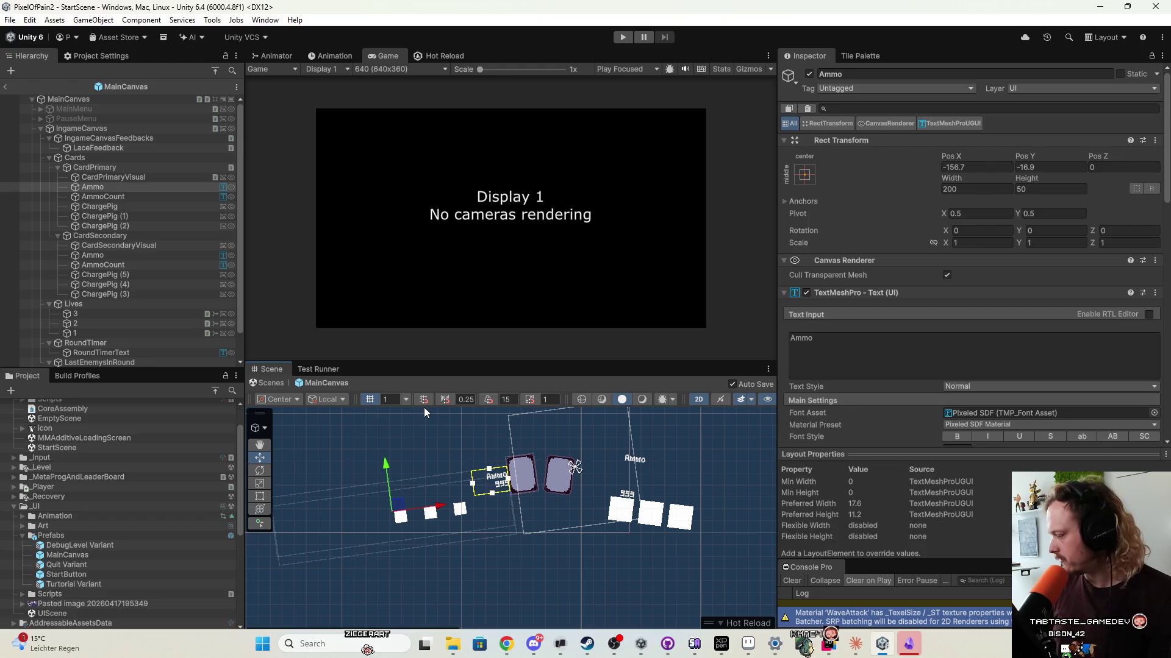
{"action": "scroll", "coordinate": [497, 552], "scroll_direction": "up", "scroll_amount": 3}
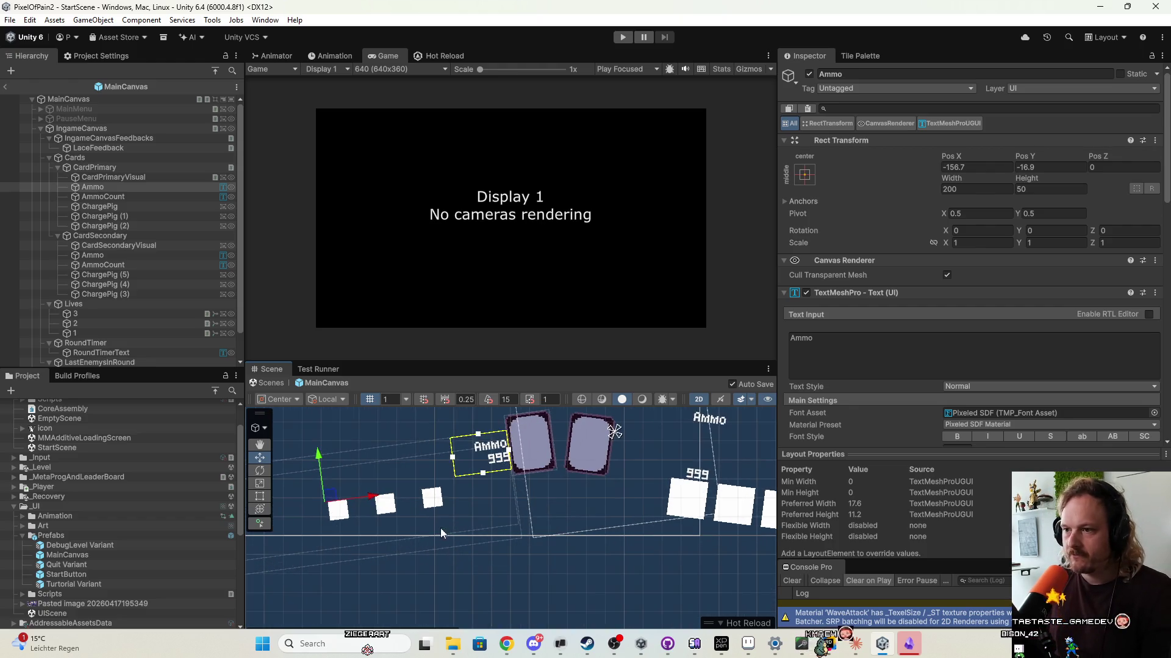
Move the three charge squares under the card and close up ChargePig (1) and (2) spacing.
{"action": "left_click", "coordinate": [142, 207]}
{"action": "left_click", "coordinate": [144, 224], "text": "shift"}
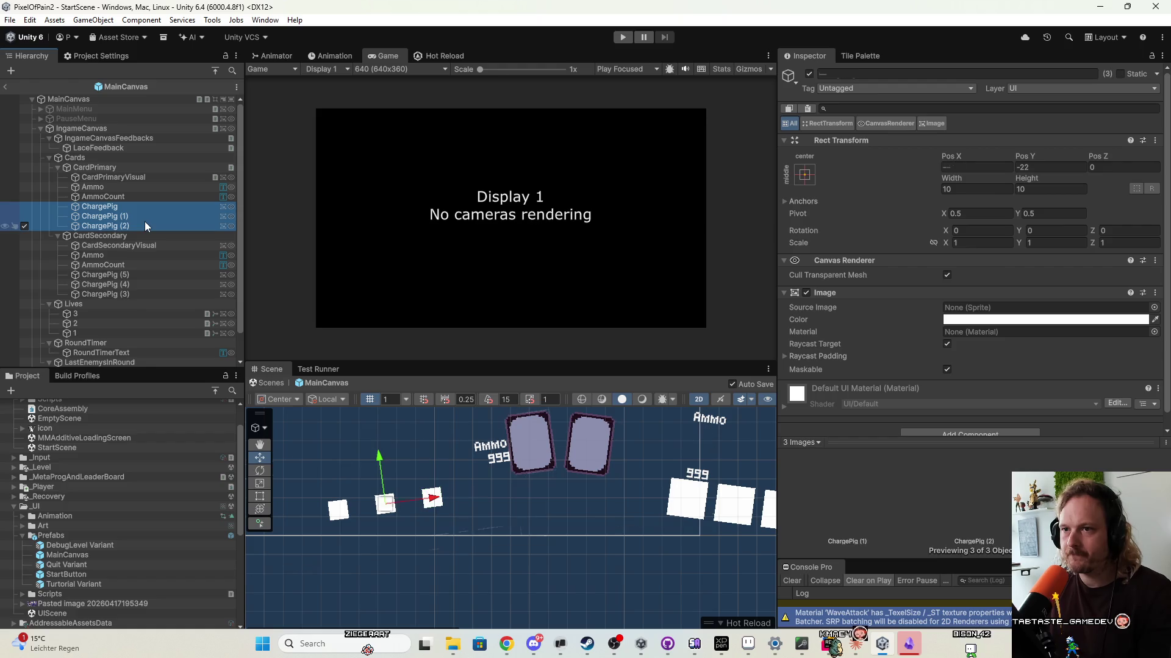
{"action": "left_click_drag", "start_coordinate": [412, 508], "coordinate": [501, 485]}
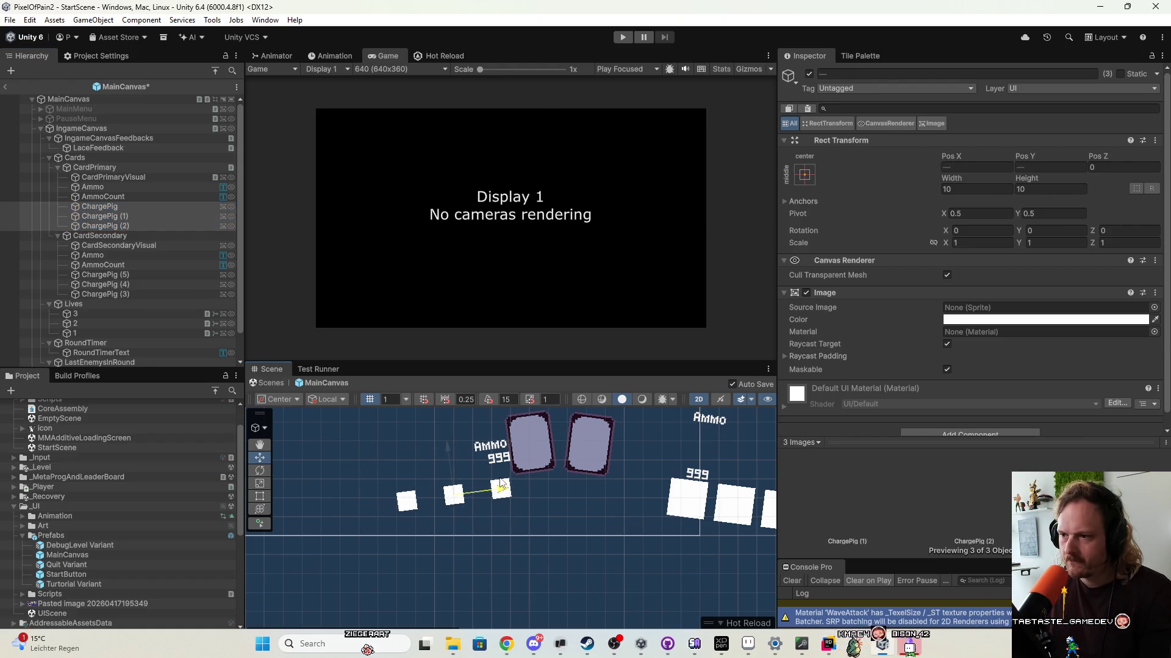
{"action": "left_click", "coordinate": [102, 207]}
{"action": "left_click", "coordinate": [152, 217]}
{"action": "left_click", "coordinate": [470, 468]}
{"action": "left_click", "coordinate": [143, 216]}
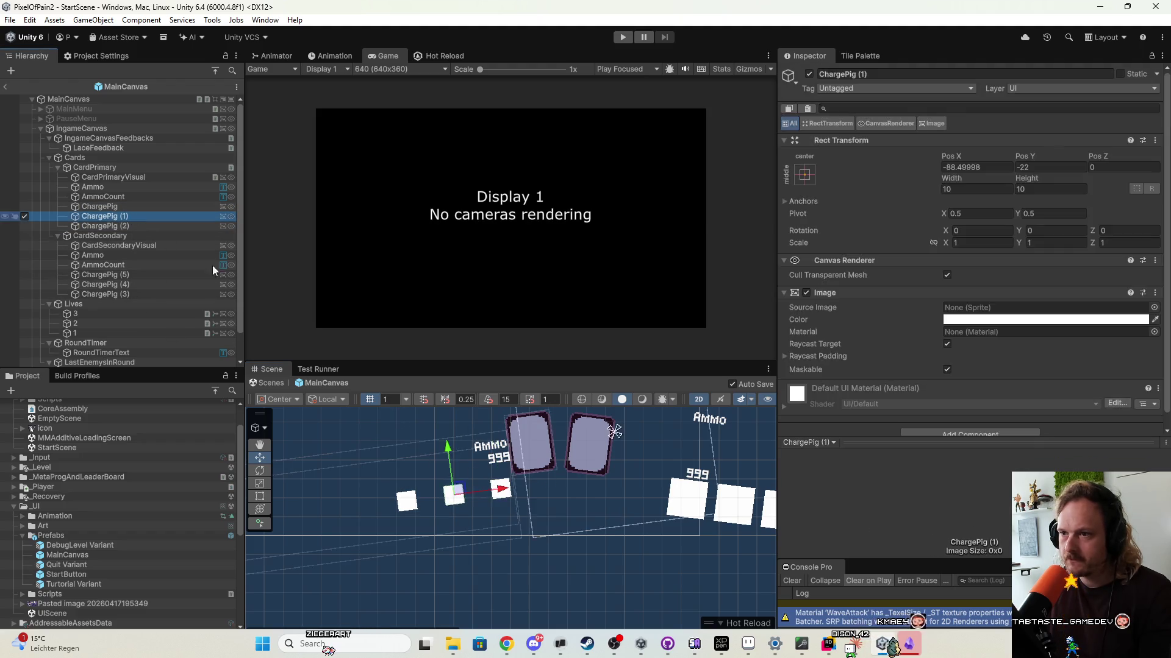
{"action": "left_click_drag", "start_coordinate": [495, 492], "coordinate": [514, 492]}
{"action": "left_click", "coordinate": [156, 226]}
{"action": "left_click_drag", "start_coordinate": [443, 494], "coordinate": [495, 499]}
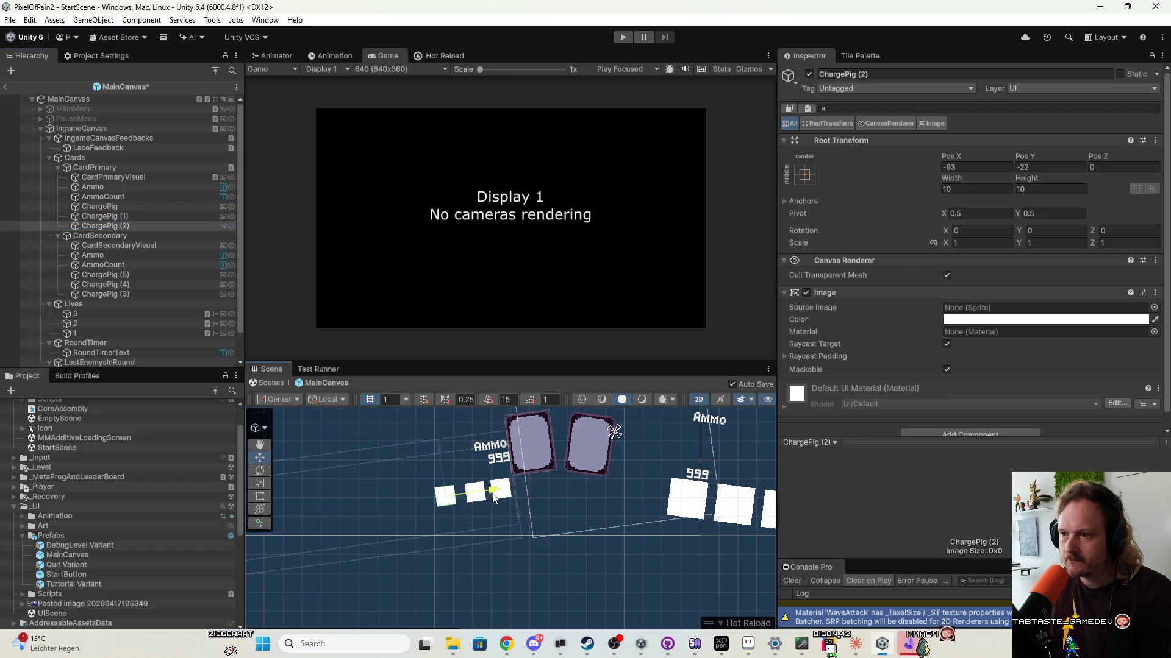
Slide all three charge squares beneath the AMMO label and lower them slightly.
{"action": "scroll", "coordinate": [529, 485], "scroll_direction": "up", "scroll_amount": 3}
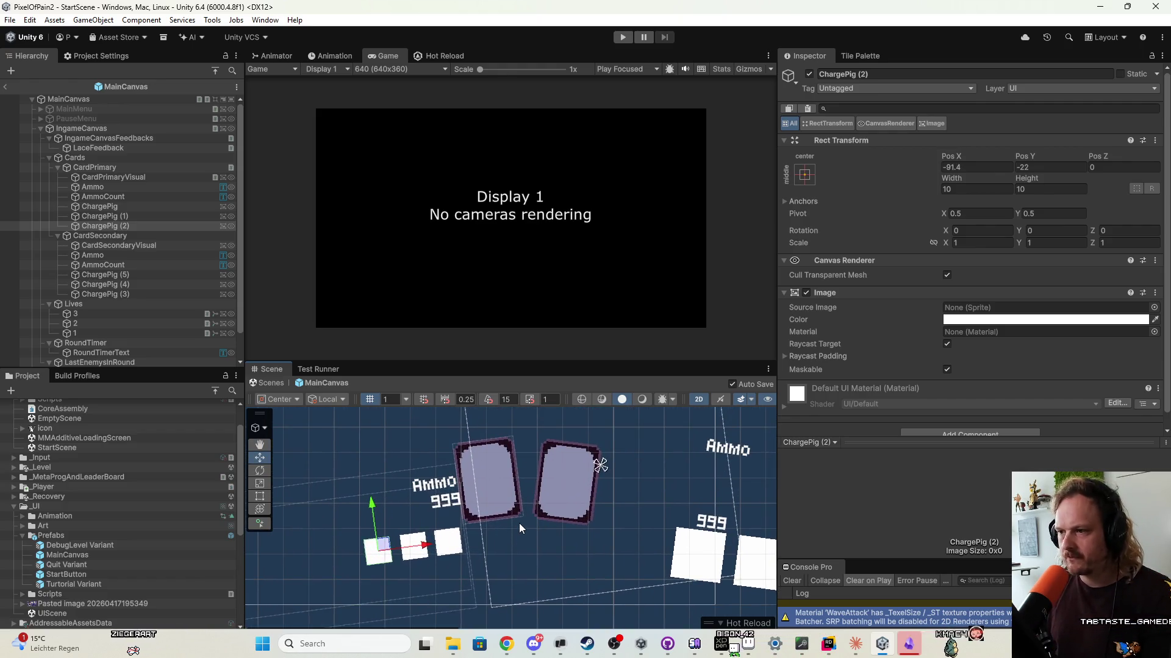
{"action": "left_click", "coordinate": [147, 207], "text": "shift"}
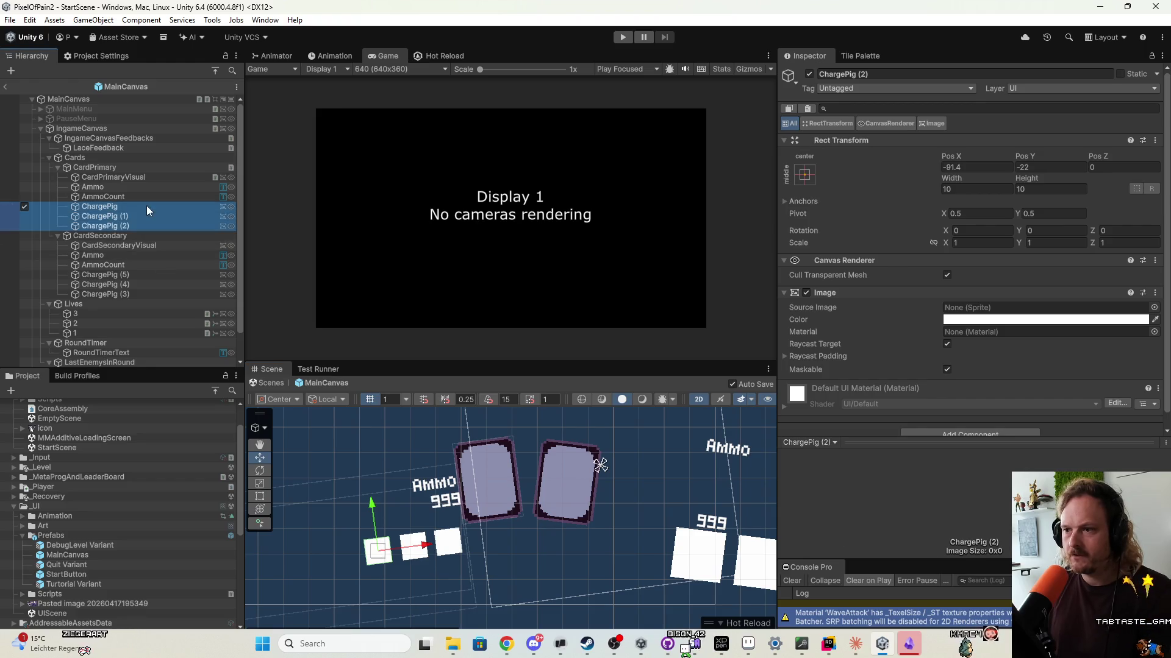
{"action": "left_click_drag", "start_coordinate": [468, 545], "coordinate": [524, 541]}
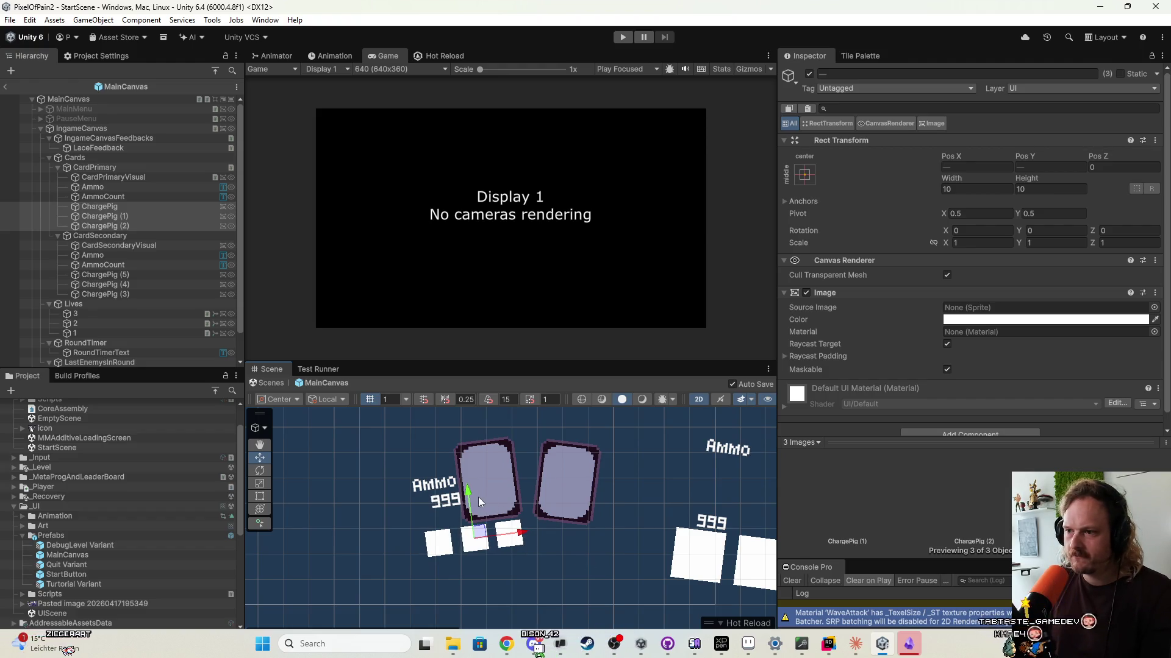
{"action": "left_click_drag", "start_coordinate": [478, 496], "coordinate": [469, 499]}
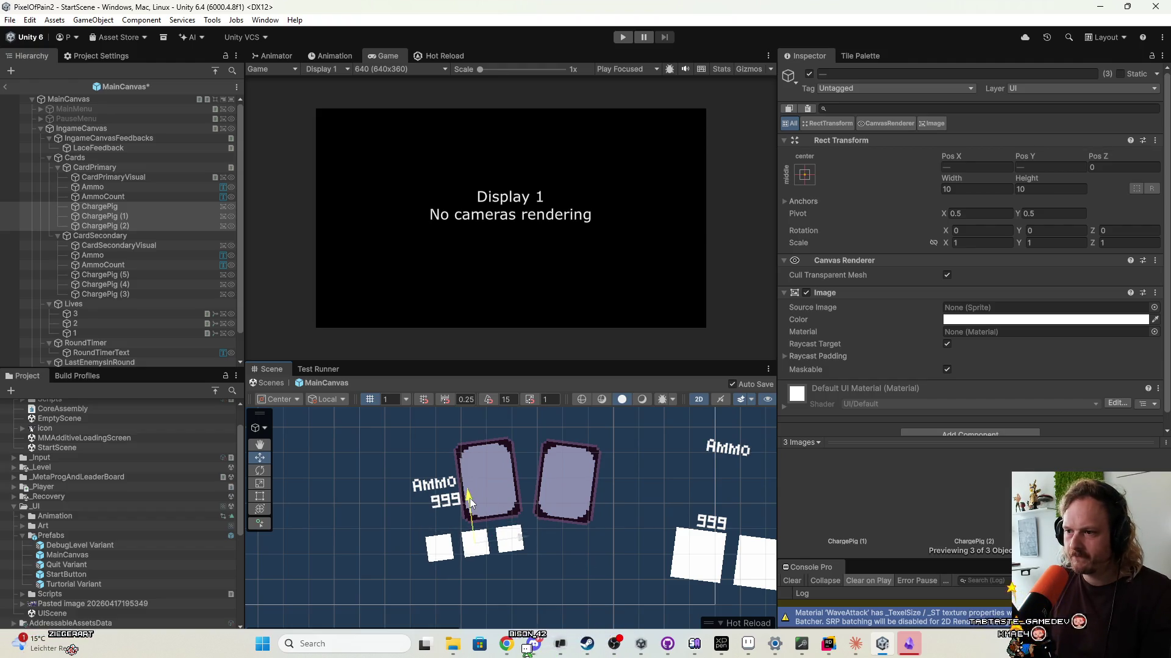
Slide CardSecondary left toward CardPrimary so the two cards overlap.
{"action": "left_click", "coordinate": [133, 245]}
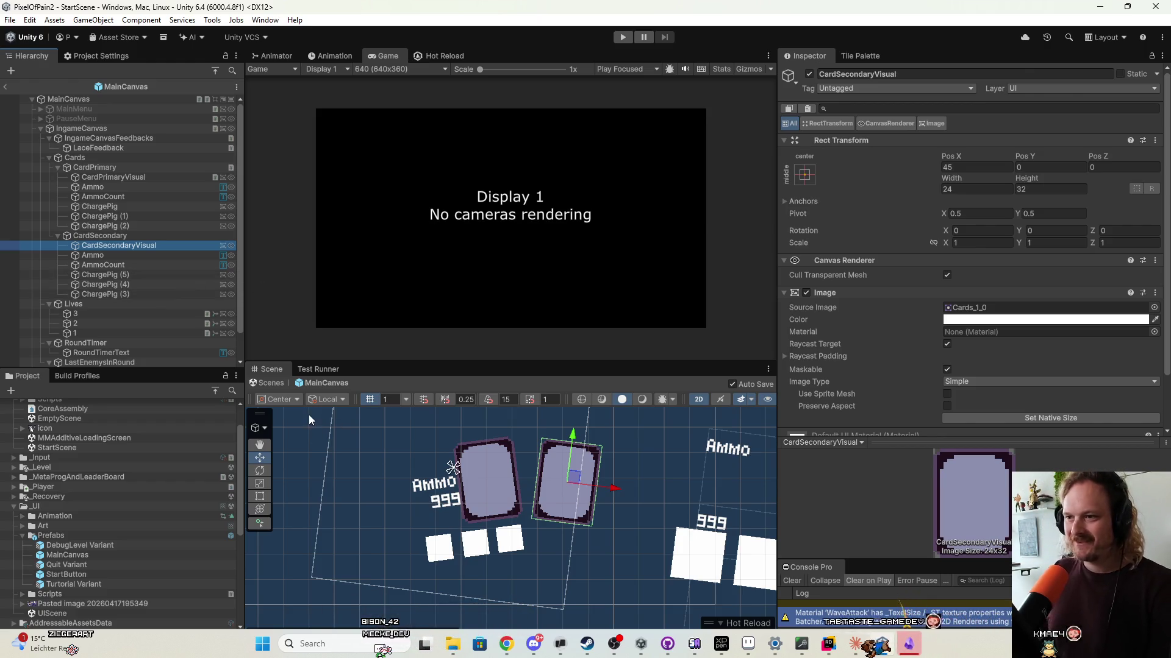
{"action": "left_click_drag", "start_coordinate": [541, 510], "coordinate": [518, 492]}
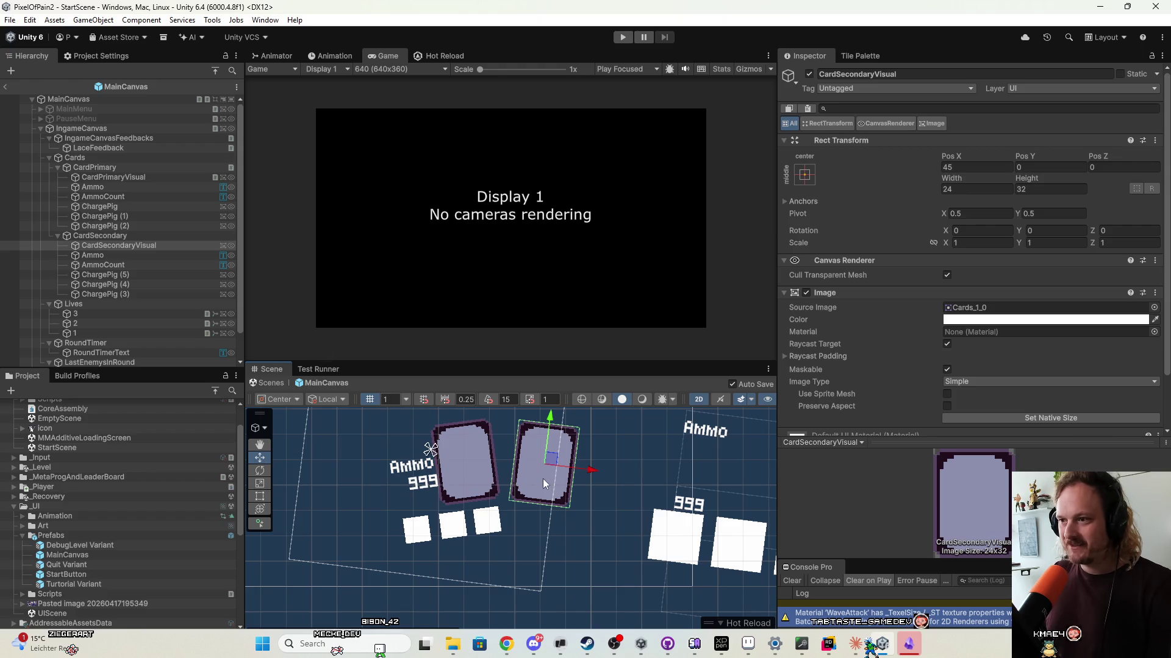
{"action": "left_click", "coordinate": [183, 236]}
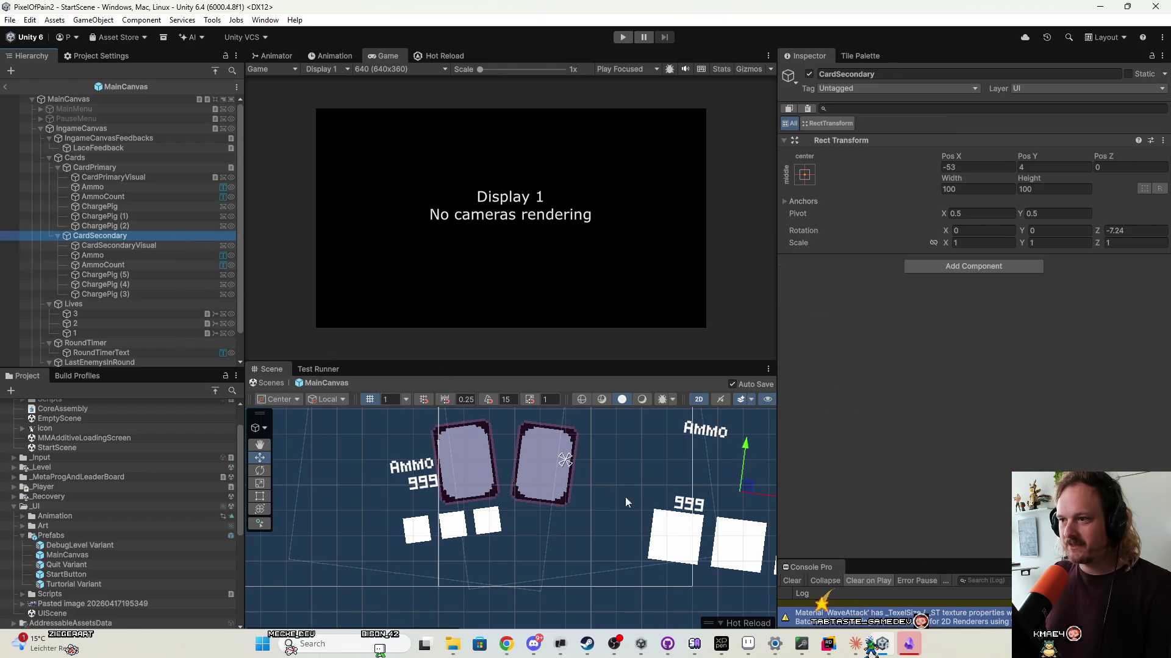
{"action": "left_click_drag", "start_coordinate": [767, 493], "coordinate": [694, 504]}
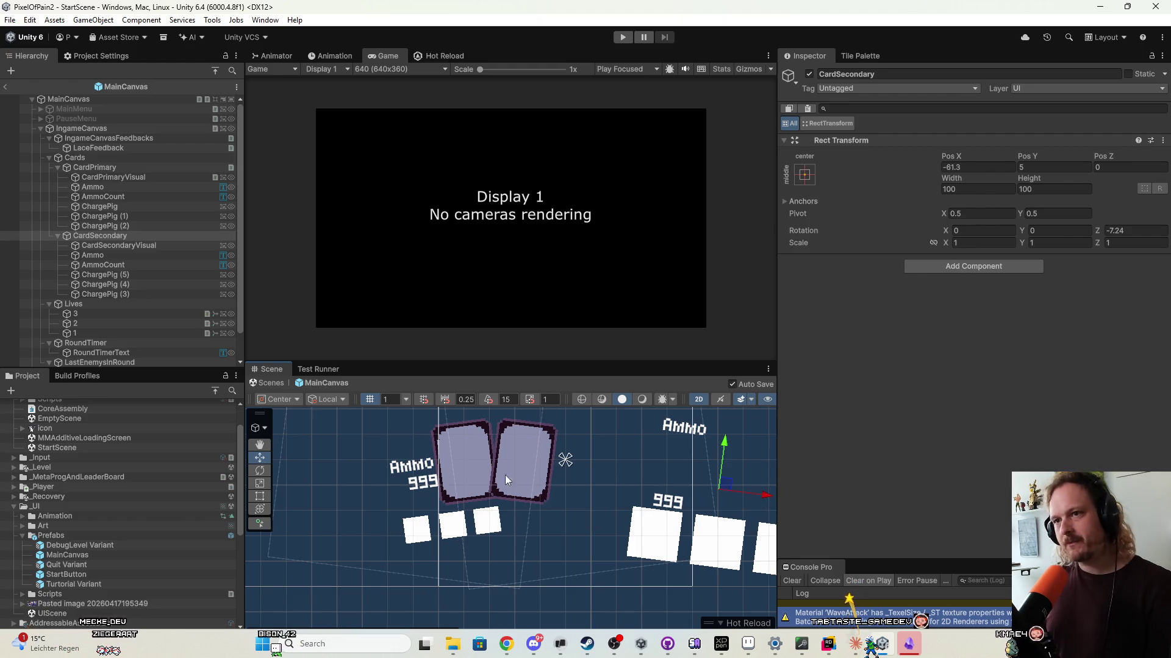
{"action": "left_click", "coordinate": [126, 167]}
{"action": "left_click_drag", "start_coordinate": [364, 477], "coordinate": [367, 477]}
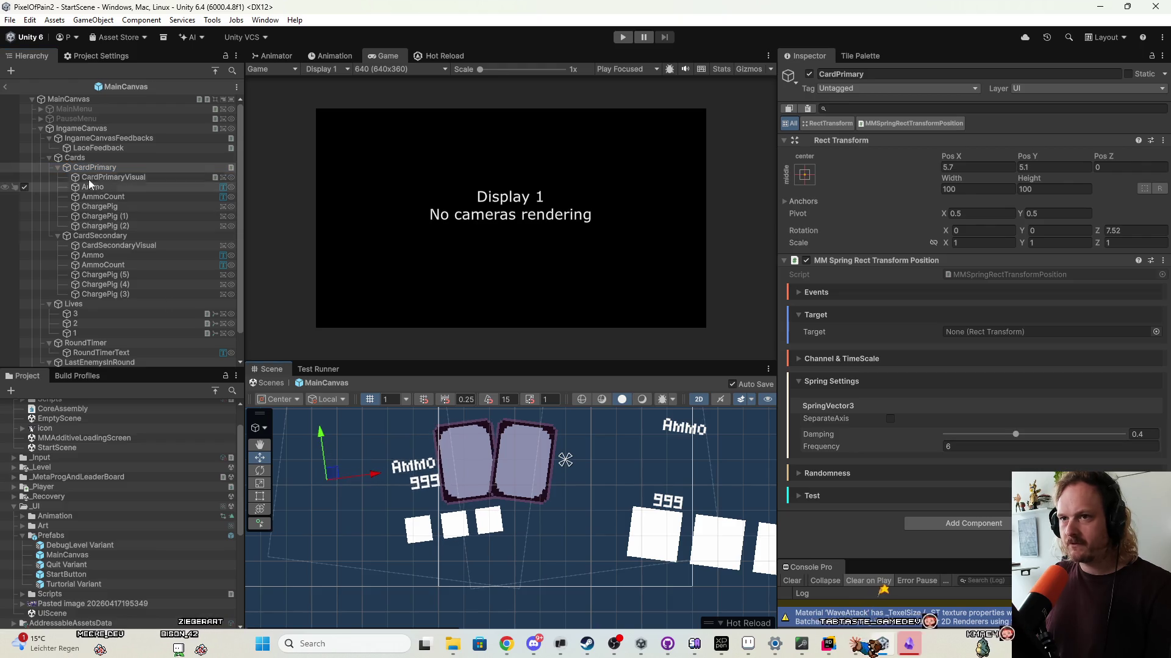
Reorder CardSecondary above CardPrimary in the Hierarchy and nudge it left to X -63.4, Y 5.3.
{"action": "left_click", "coordinate": [71, 236]}
{"action": "left_click_drag", "start_coordinate": [97, 177], "coordinate": [93, 162]}
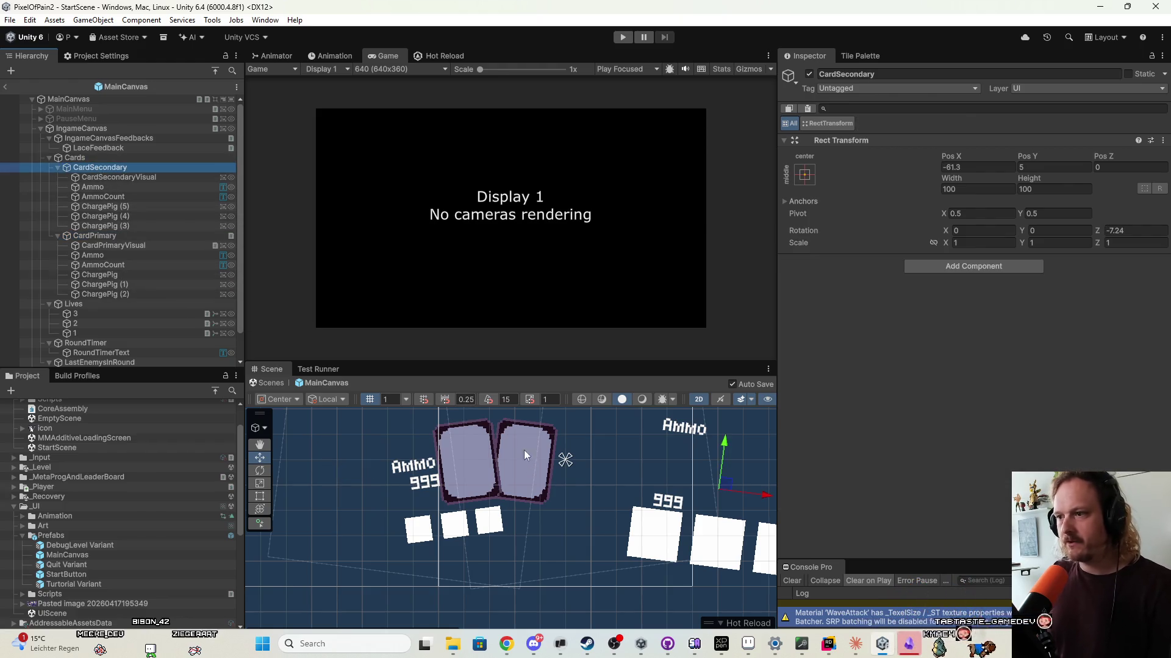
{"action": "left_click", "coordinate": [141, 235]}
{"action": "left_click", "coordinate": [145, 178]}
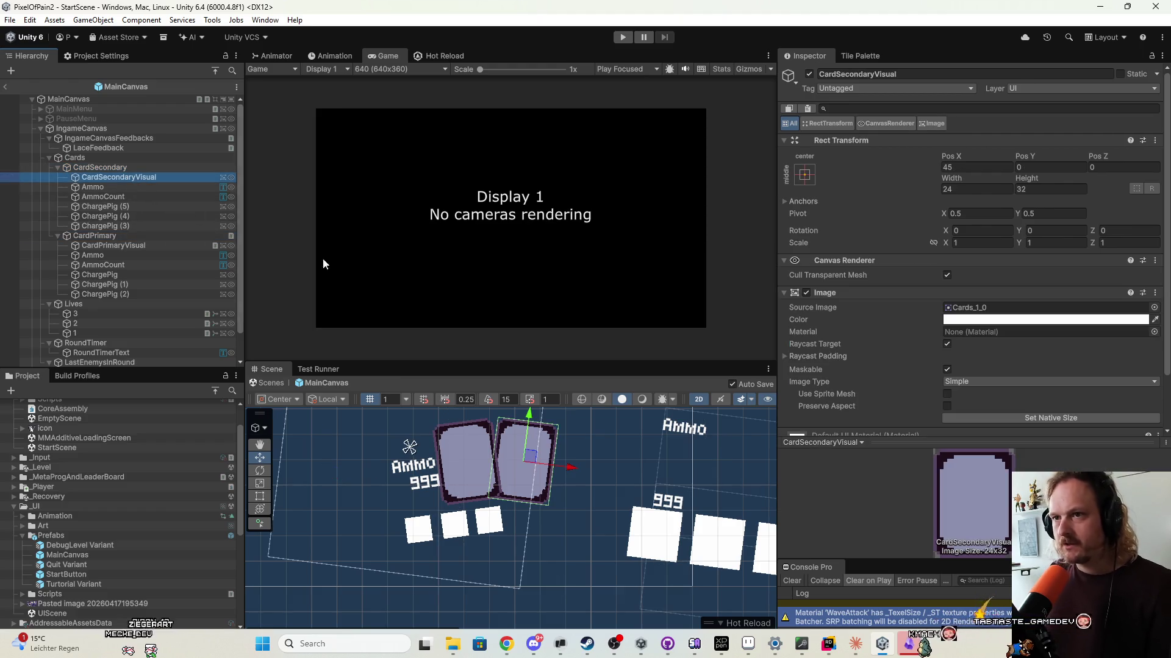
{"action": "left_click", "coordinate": [140, 164]}
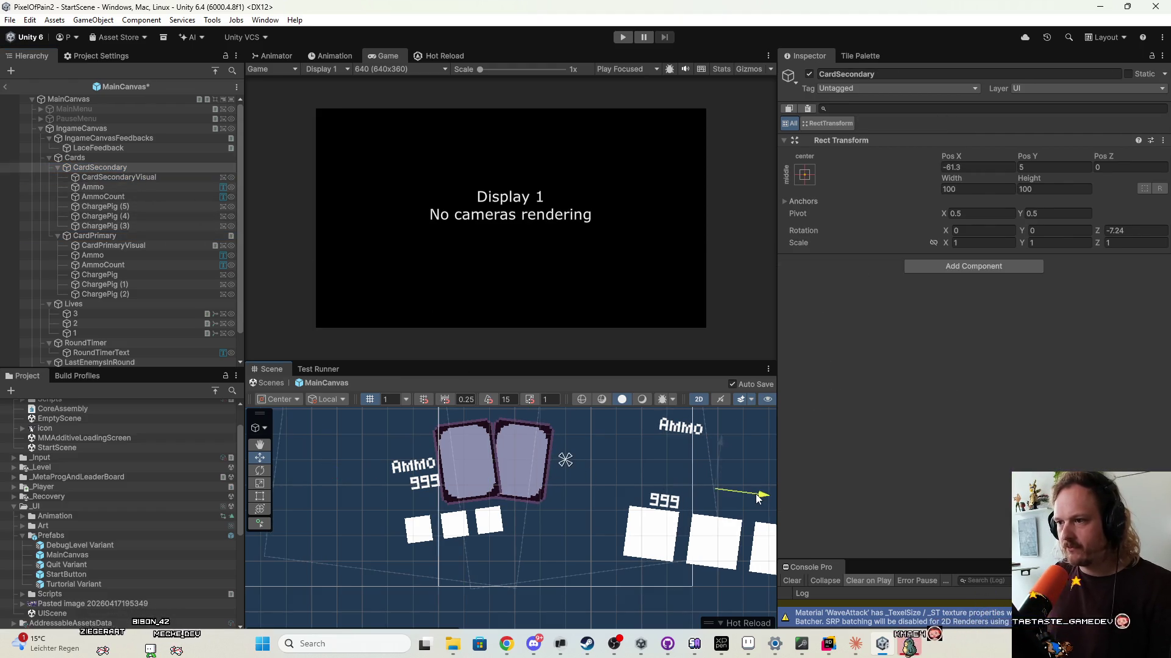
{"action": "left_click_drag", "start_coordinate": [738, 495], "coordinate": [732, 495]}
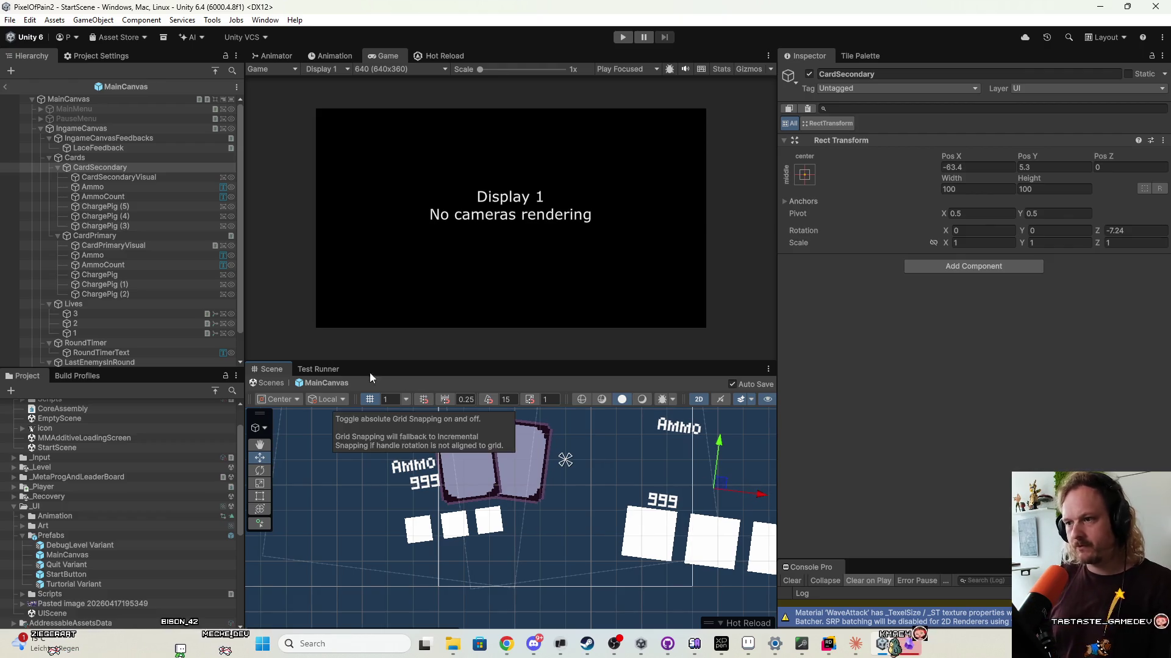
{"action": "left_click", "coordinate": [130, 255]}
{"action": "left_click", "coordinate": [131, 246]}
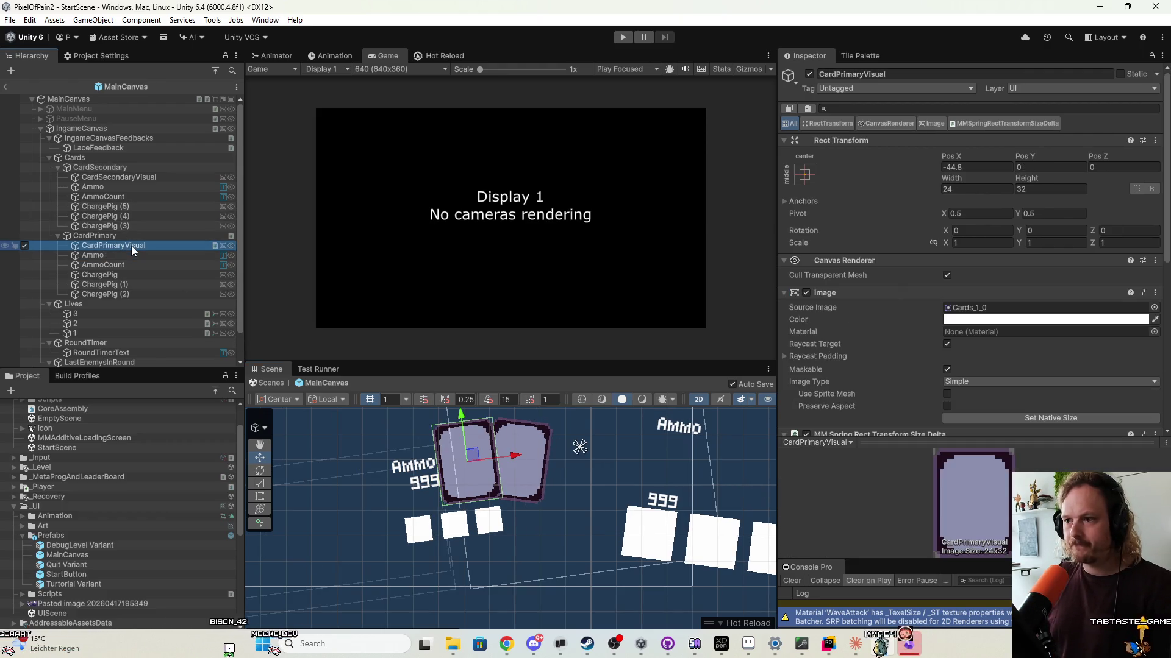
{"action": "left_click", "coordinate": [130, 274]}
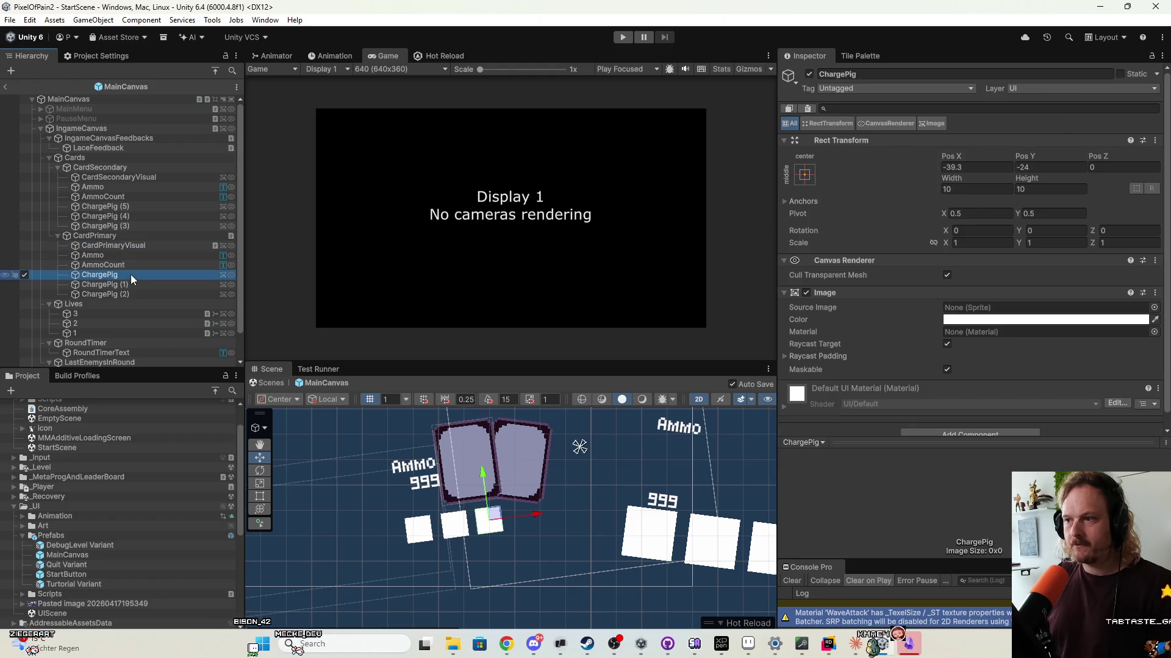
Resize ChargePig (3), (4) and (5) to 10 by 10 and shift them left under the cards.
{"action": "left_click", "coordinate": [122, 226]}
{"action": "left_click", "coordinate": [122, 207], "text": "shift"}
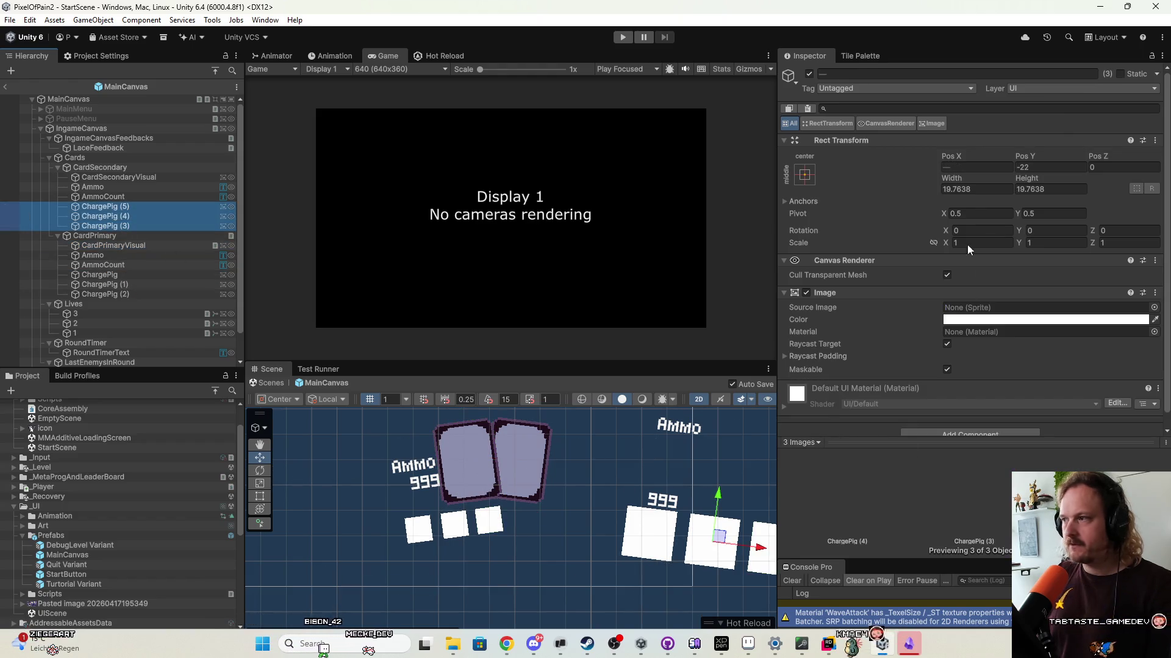
{"action": "left_click", "coordinate": [980, 190]}
{"action": "type", "text": "10"}
{"action": "key", "text": "Tab"}
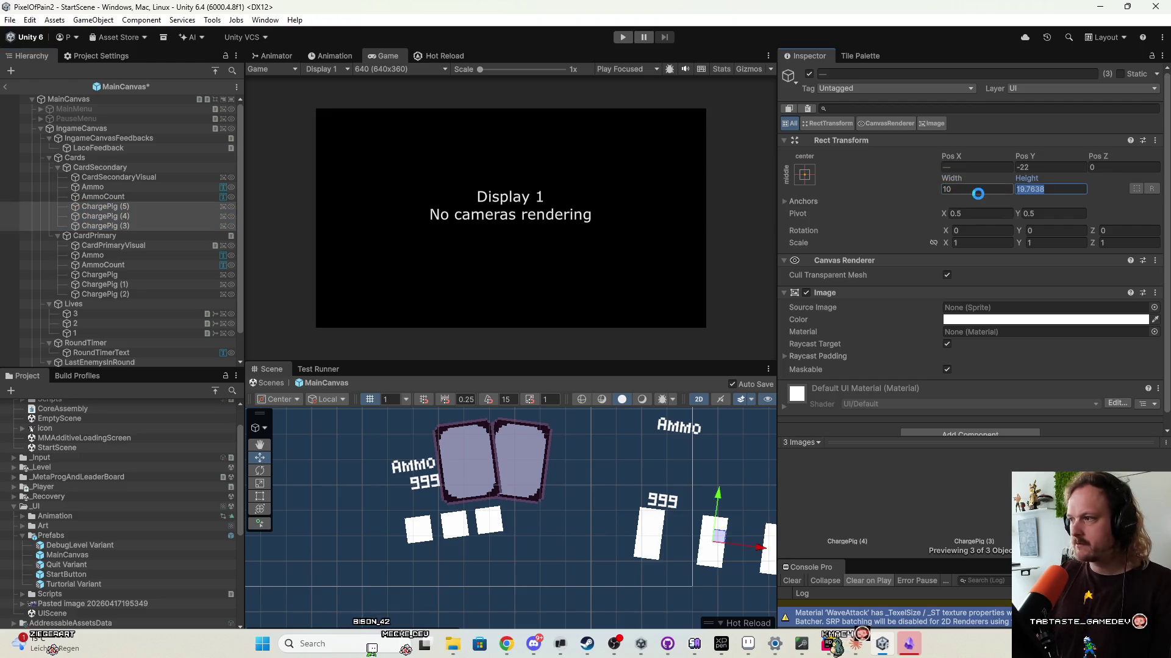
{"action": "type", "text": "10"}
{"action": "left_click_drag", "start_coordinate": [752, 545], "coordinate": [604, 539]}
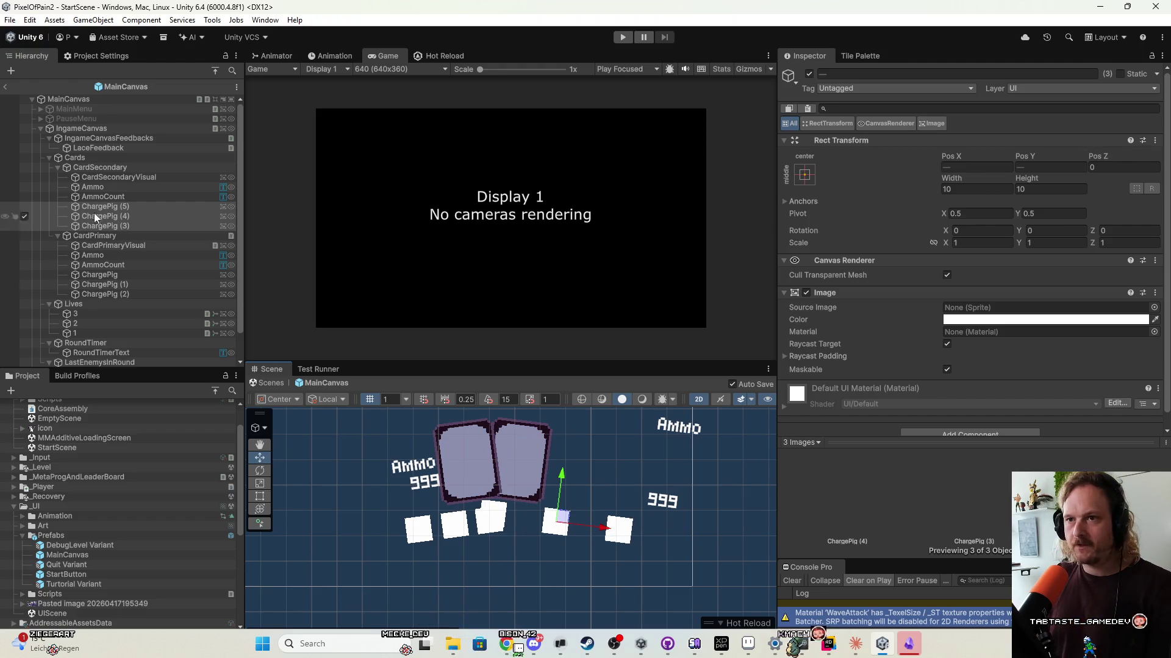
Move the primary card's ChargePig squares left beneath its AMMO 999 label.
{"action": "left_click", "coordinate": [112, 275]}
{"action": "left_click", "coordinate": [117, 295], "text": "shift"}
{"action": "mouse_move", "coordinate": [459, 527]}
{"action": "left_mouse_down"}
{"action": "mouse_move", "coordinate": [394, 485]}
{"action": "mouse_move", "coordinate": [389, 439]}
{"action": "mouse_move", "coordinate": [395, 504]}
{"action": "left_mouse_up"}
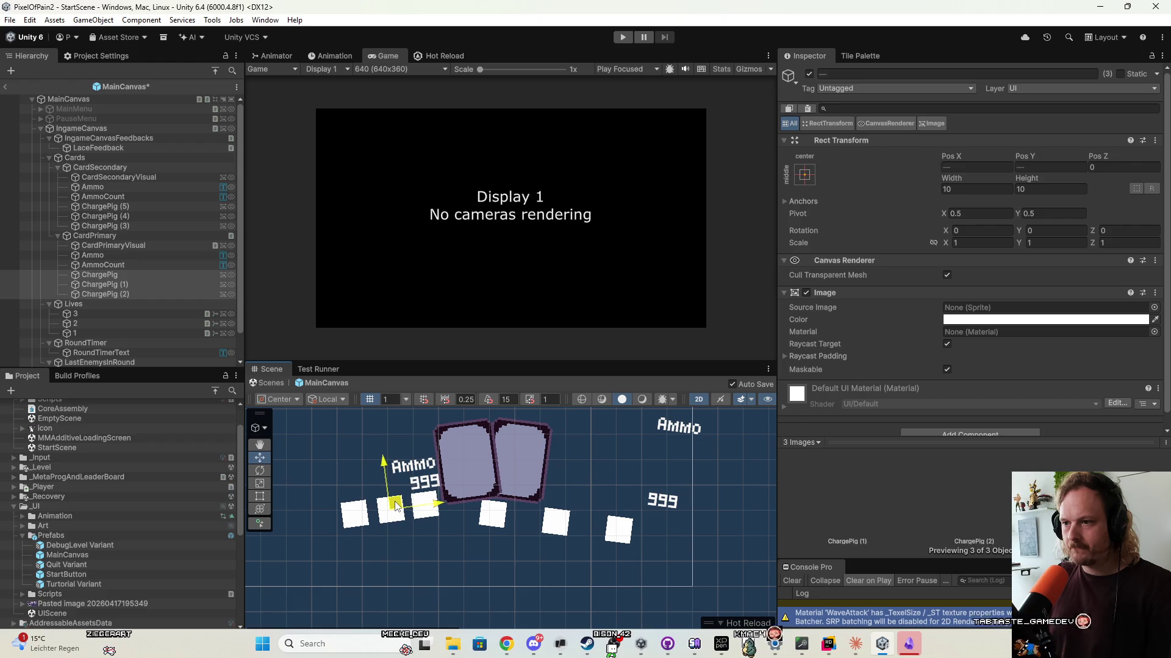
{"action": "left_click", "coordinate": [131, 258], "text": "shift"}
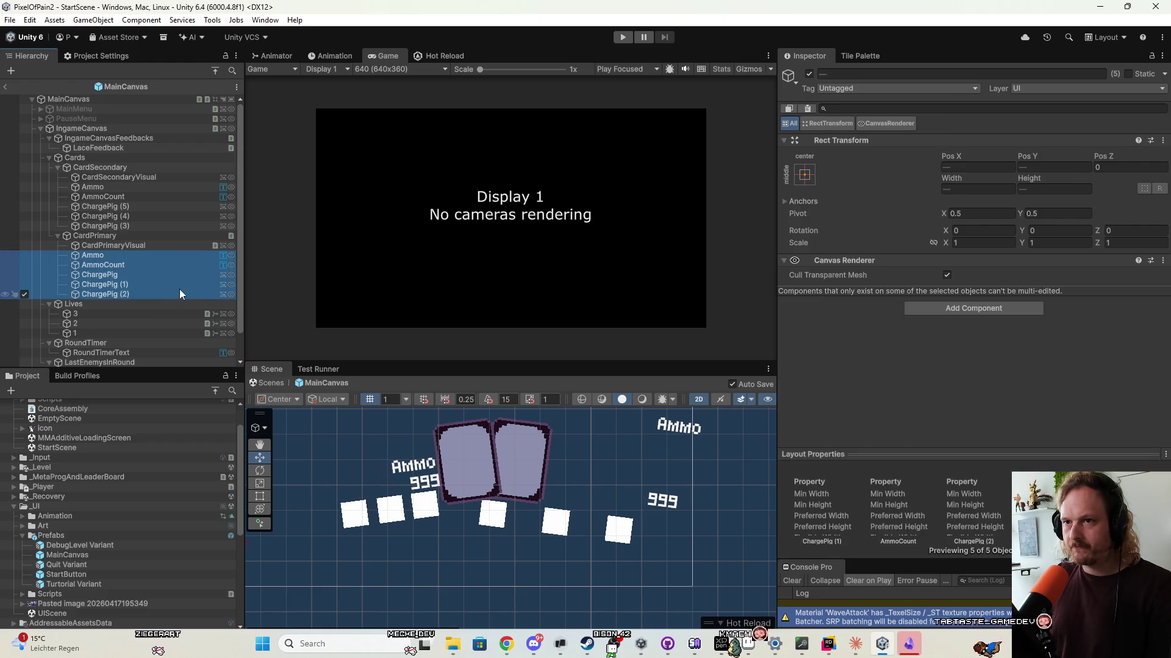
Shift the primary card's labels and charge squares slightly upward.
{"action": "left_click", "coordinate": [148, 287]}
{"action": "left_click", "coordinate": [133, 253]}
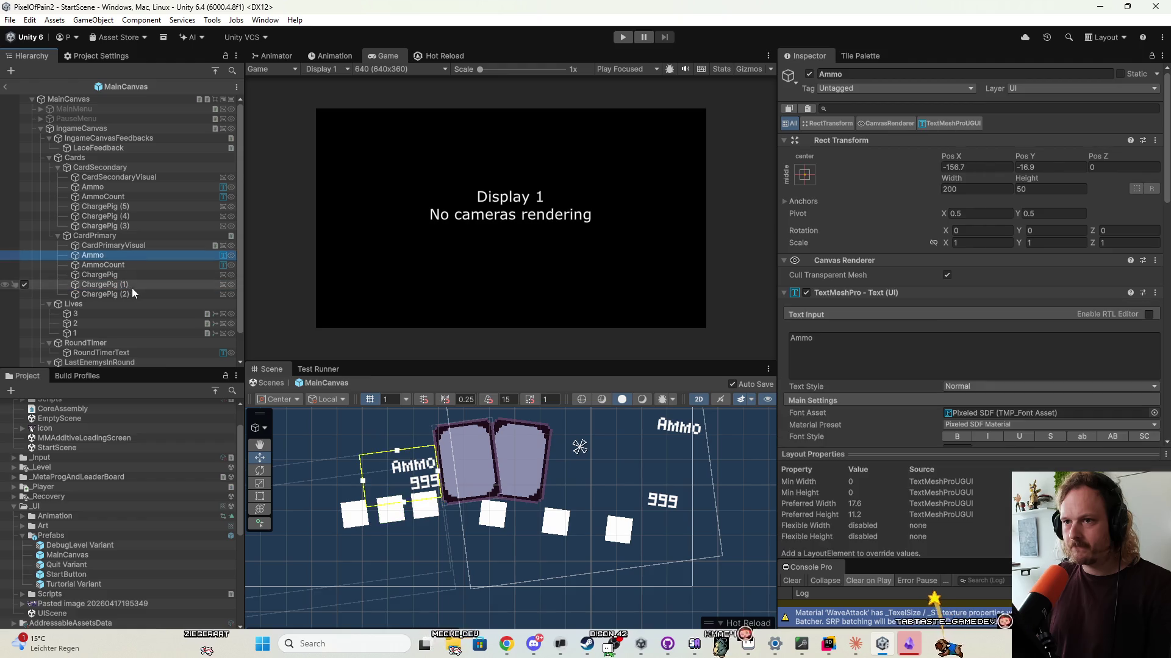
{"action": "left_click", "coordinate": [131, 294], "text": "shift"}
{"action": "scroll", "coordinate": [389, 470], "scroll_direction": "down", "scroll_amount": 3}
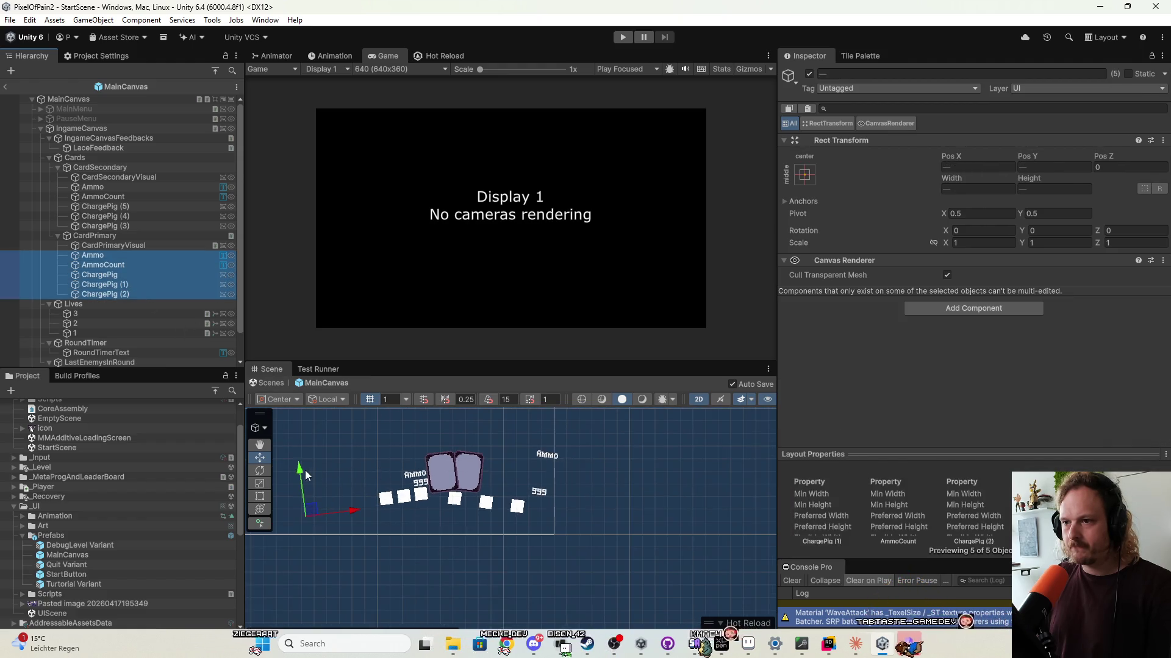
{"action": "left_click_drag", "start_coordinate": [307, 476], "coordinate": [304, 465]}
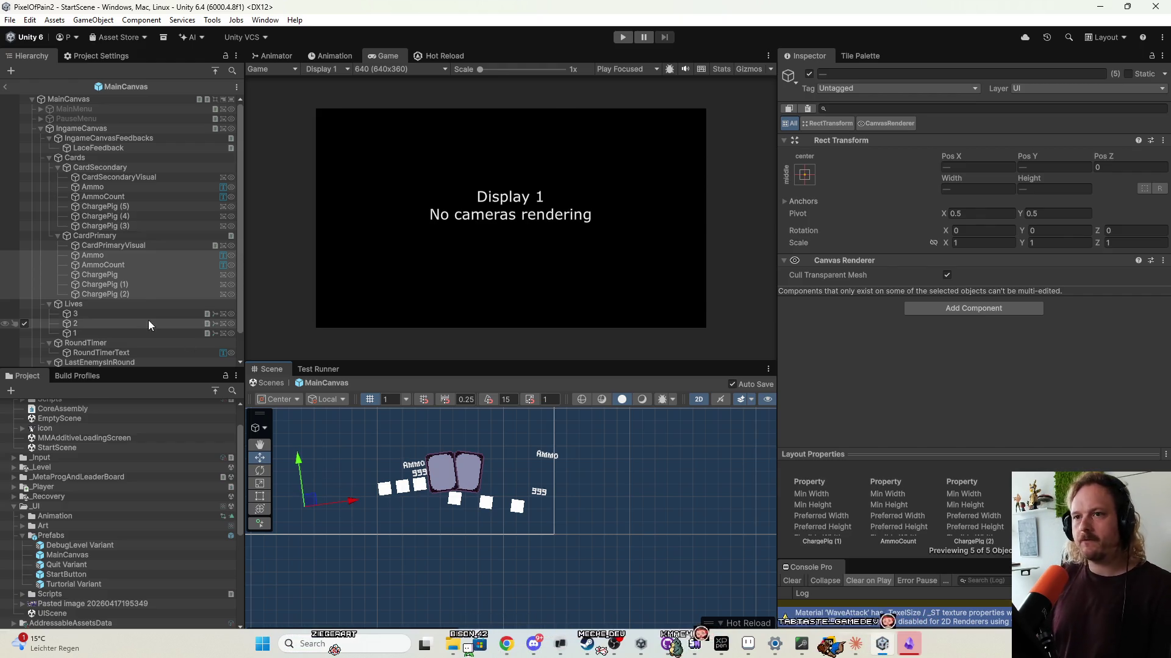
Move the secondary card's Ammo and AmmoCount texts toward the cards and lower the Ammo label.
{"action": "left_click", "coordinate": [122, 196]}
{"action": "left_click", "coordinate": [126, 188], "text": "shift"}
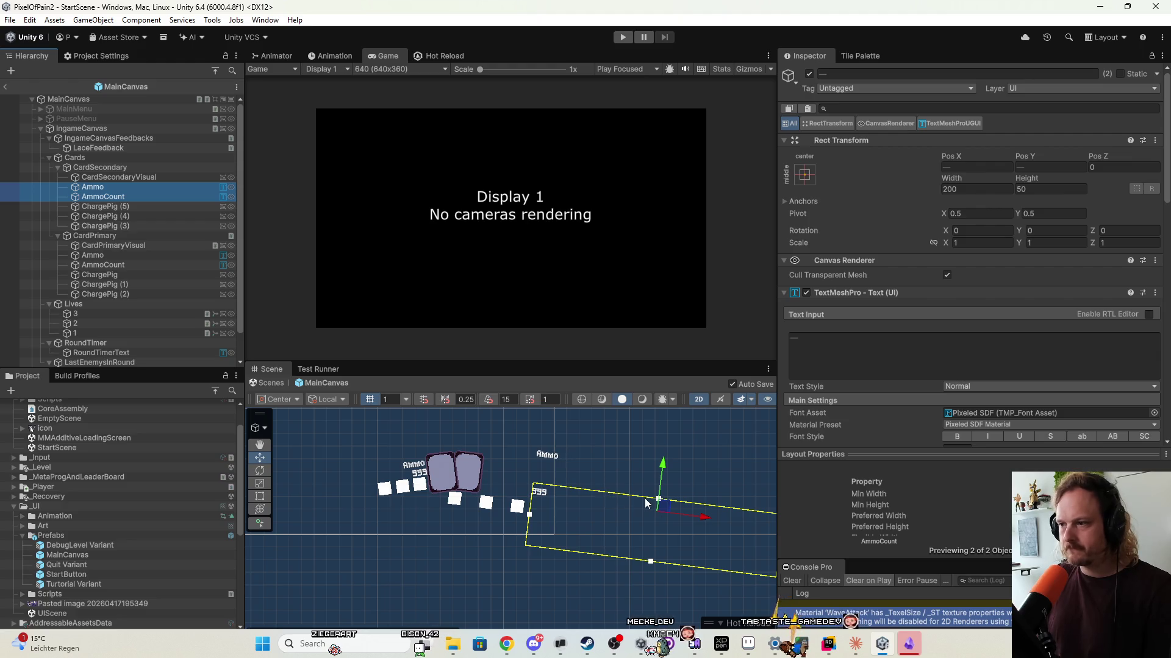
{"action": "left_click_drag", "start_coordinate": [643, 502], "coordinate": [595, 496]}
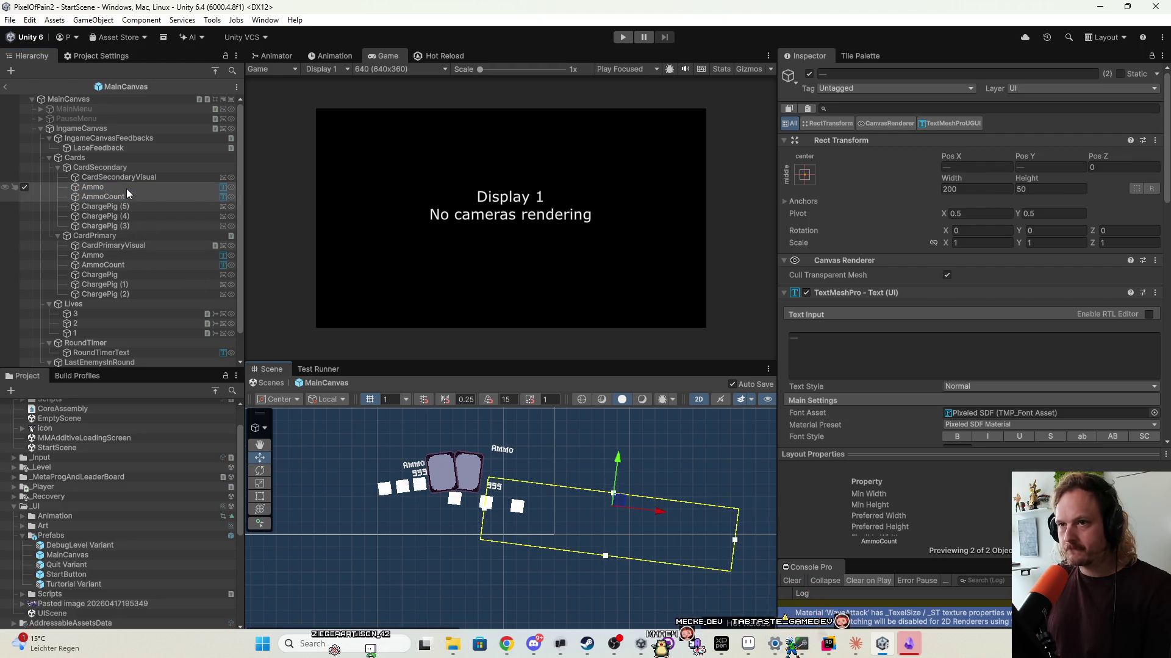
{"action": "left_click", "coordinate": [126, 189]}
{"action": "mouse_move", "coordinate": [620, 444]}
{"action": "left_mouse_down"}
{"action": "mouse_move", "coordinate": [610, 536]}
{"action": "mouse_move", "coordinate": [615, 504]}
{"action": "left_mouse_up"}
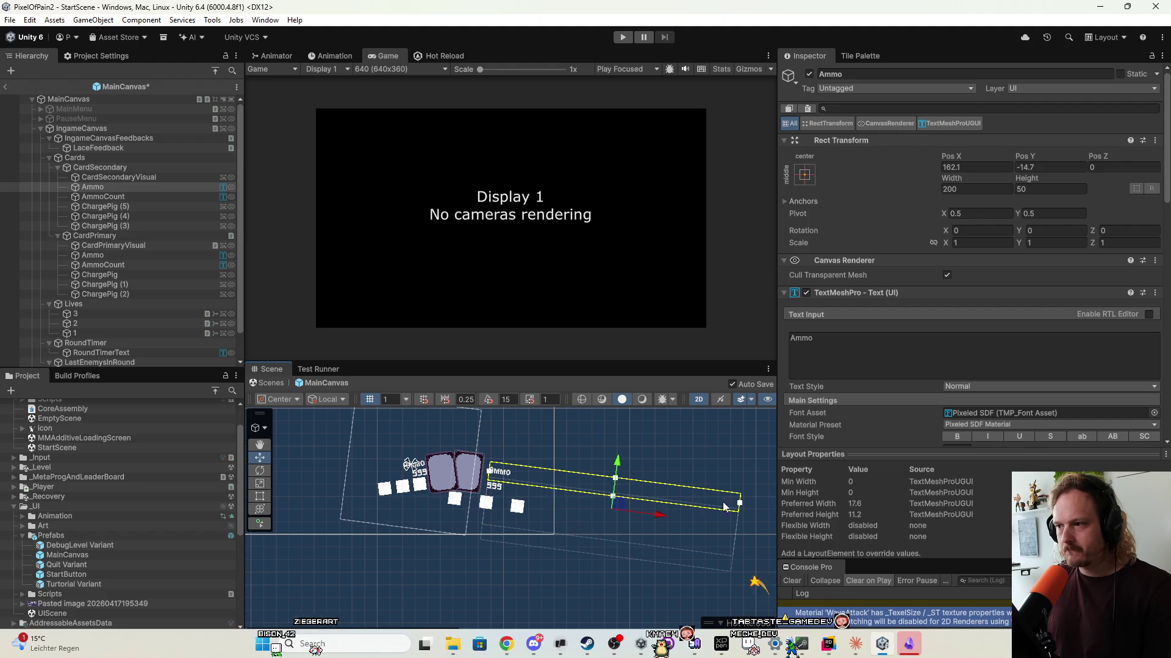
Shorten the AmmoCount box and raise both ammo texts slightly beside the card art.
{"action": "left_click", "coordinate": [500, 493]}
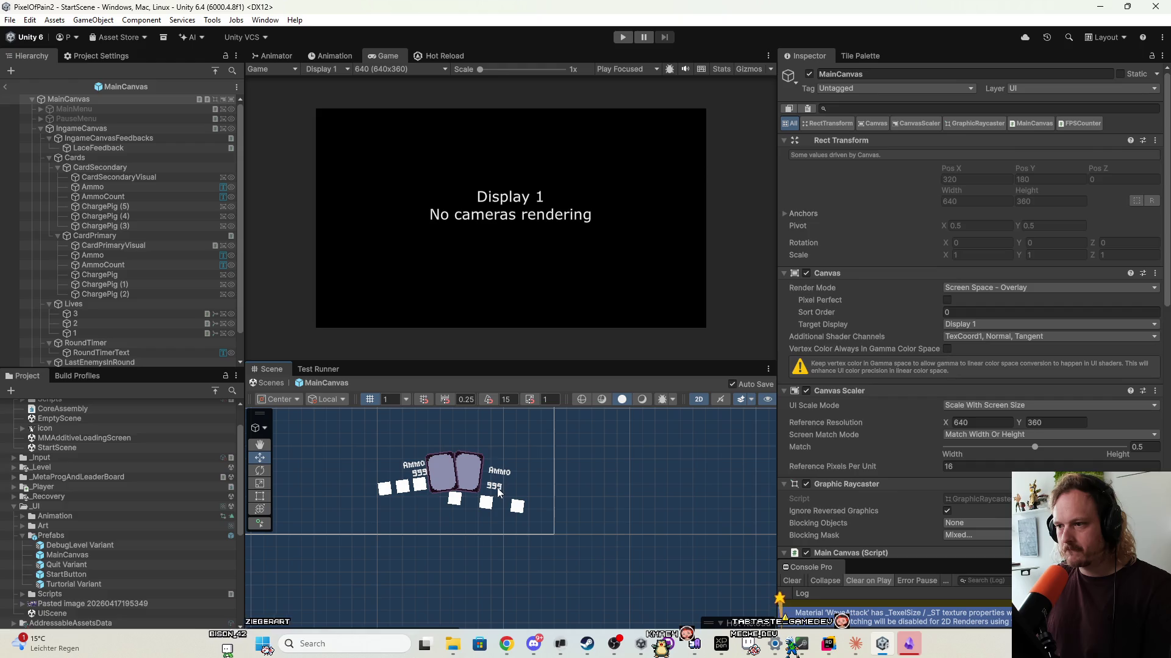
{"action": "left_click", "coordinate": [500, 493]}
{"action": "left_click", "coordinate": [498, 493]}
{"action": "left_click_drag", "start_coordinate": [604, 558], "coordinate": [615, 519]}
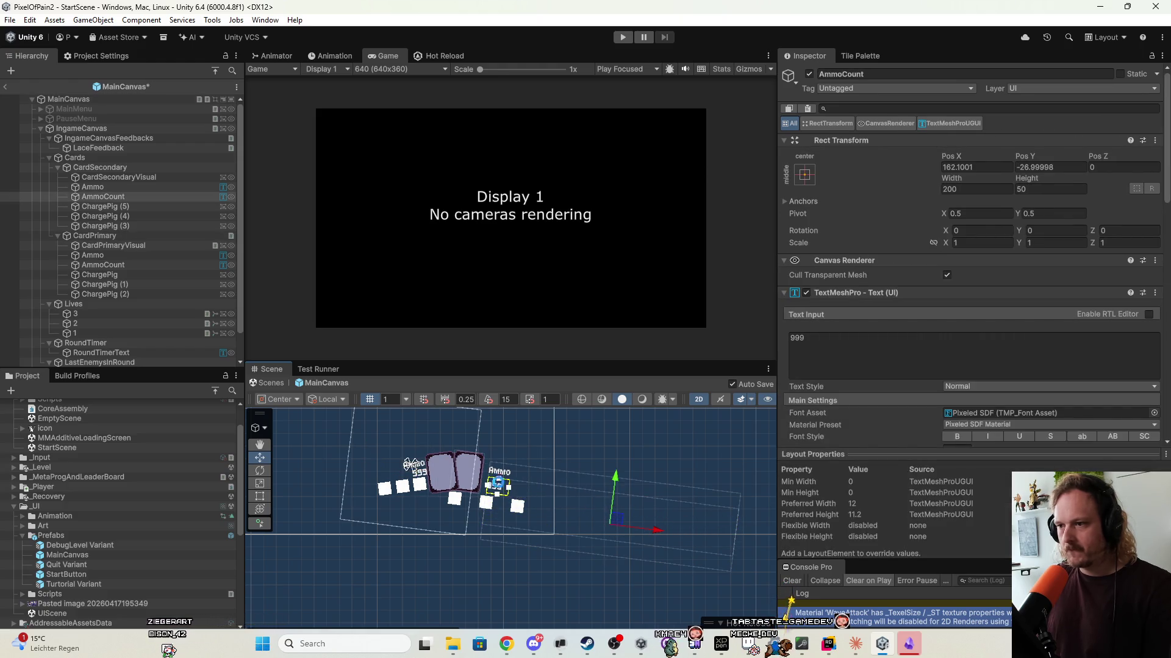
{"action": "scroll", "coordinate": [390, 439], "scroll_direction": "up", "scroll_amount": 5}
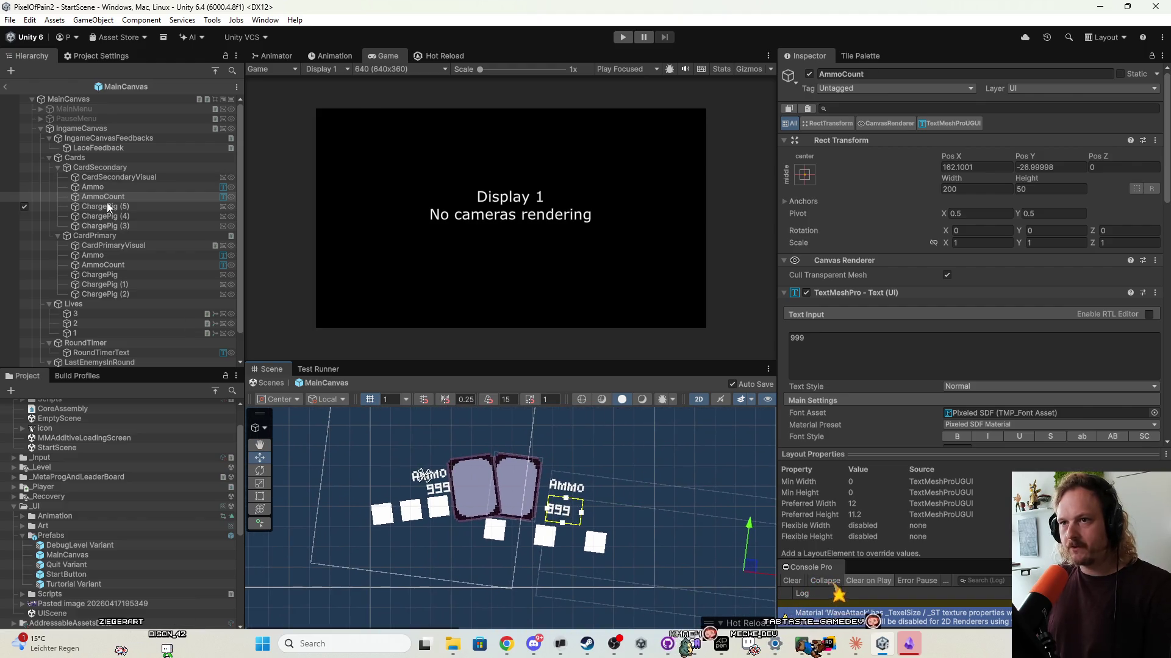
{"action": "left_click", "coordinate": [95, 187], "text": "ctrl"}
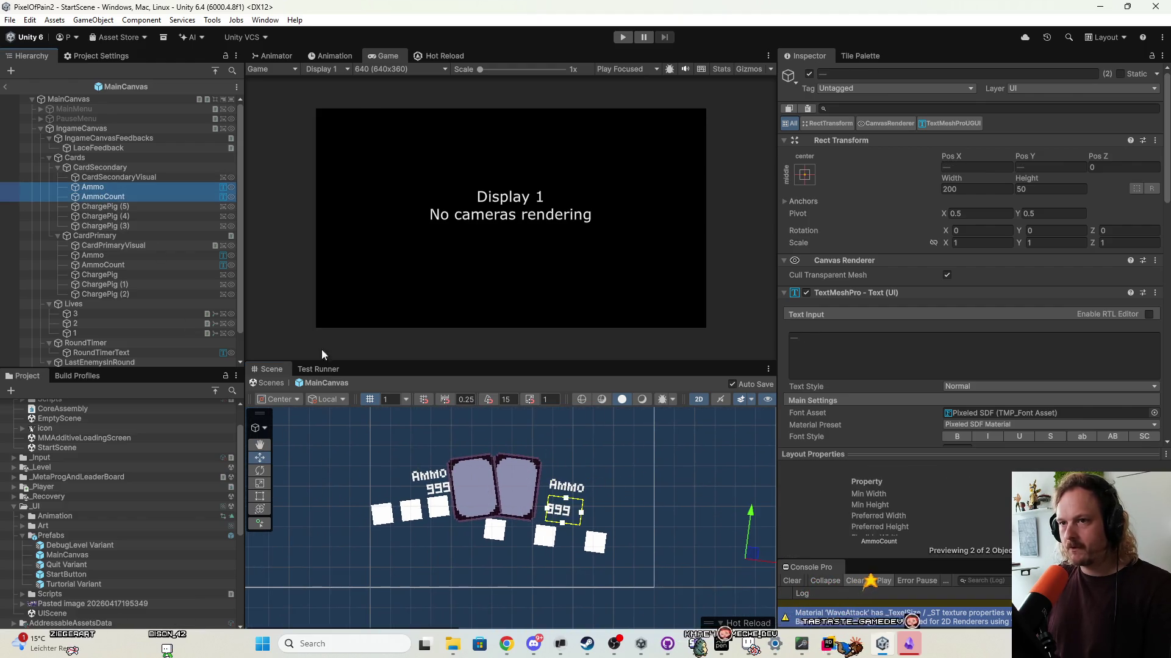
{"action": "mouse_move", "coordinate": [753, 517]}
{"action": "left_mouse_down"}
{"action": "mouse_move", "coordinate": [753, 495]}
{"action": "mouse_move", "coordinate": [746, 503]}
{"action": "left_mouse_up"}
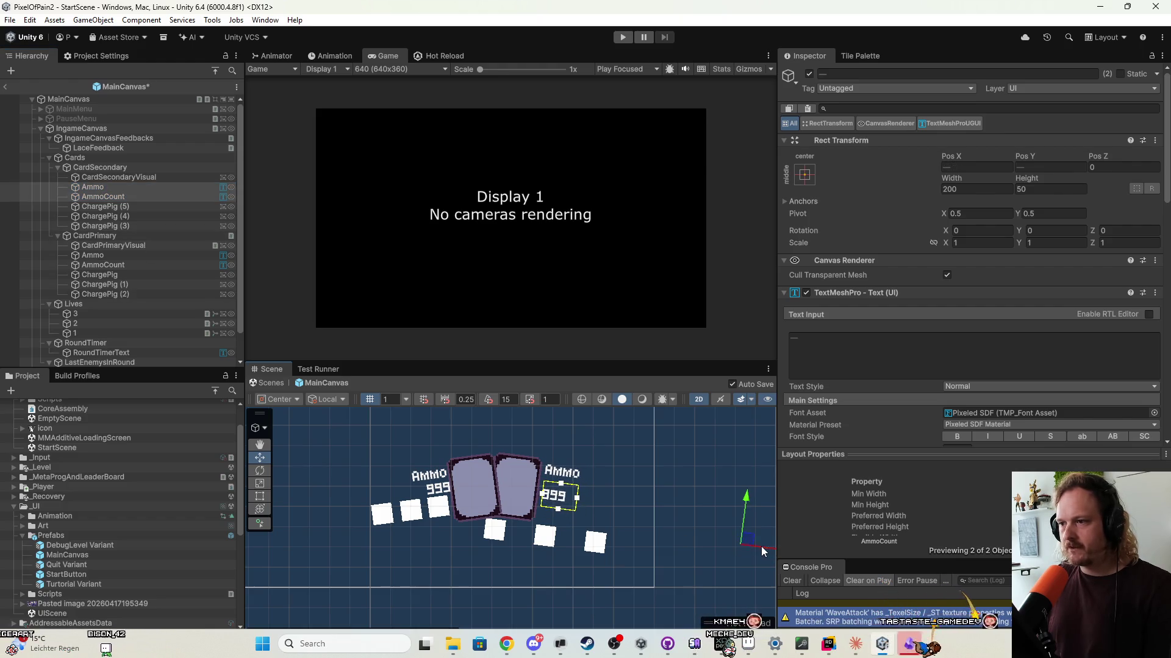
{"action": "left_click", "coordinate": [121, 206]}
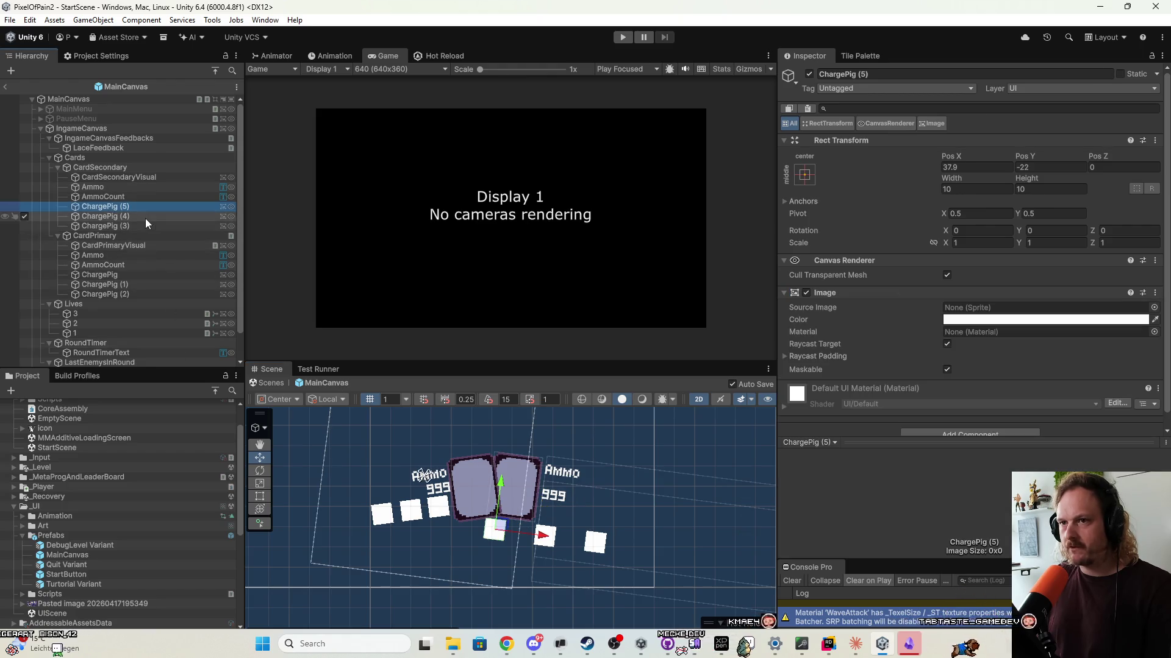
Shift the secondary card's three ChargePig squares to the right.
{"action": "left_click", "coordinate": [122, 217]}
{"action": "left_click_drag", "start_coordinate": [122, 217], "coordinate": [122, 207]}
{"action": "left_click", "coordinate": [120, 225], "text": "shift"}
{"action": "left_click_drag", "start_coordinate": [546, 533], "coordinate": [631, 527]}
Move ChargePig (3) left so it lines up with ChargePig (4) at Y -11.2.
{"action": "left_click", "coordinate": [634, 551]}
{"action": "left_click", "coordinate": [651, 534]}
{"action": "left_click", "coordinate": [651, 528]}
{"action": "left_click", "coordinate": [663, 533]}
{"action": "left_click_drag", "start_coordinate": [699, 537], "coordinate": [650, 530]}
{"action": "scroll", "coordinate": [646, 531], "scroll_direction": "down", "scroll_amount": 5}
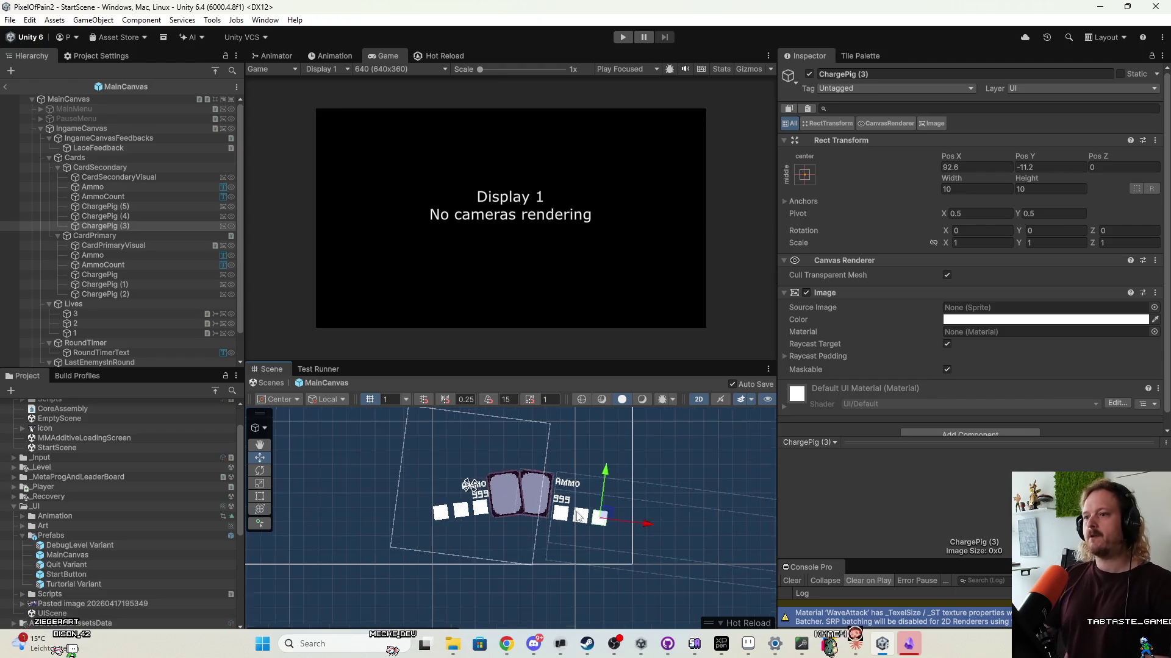
{"action": "scroll", "coordinate": [561, 514], "scroll_direction": "down", "scroll_amount": 3}
{"action": "left_click_drag", "start_coordinate": [485, 463], "coordinate": [528, 530]}
{"action": "scroll", "coordinate": [528, 530], "scroll_direction": "up", "scroll_amount": 2}
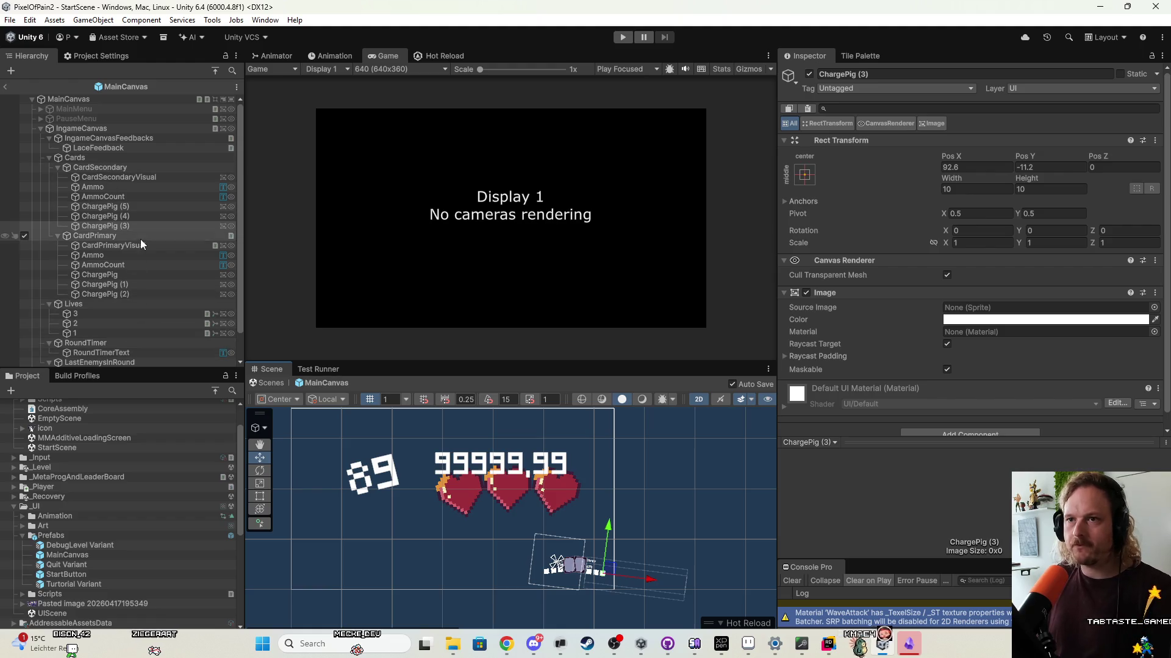
{"action": "left_click", "coordinate": [50, 159]}
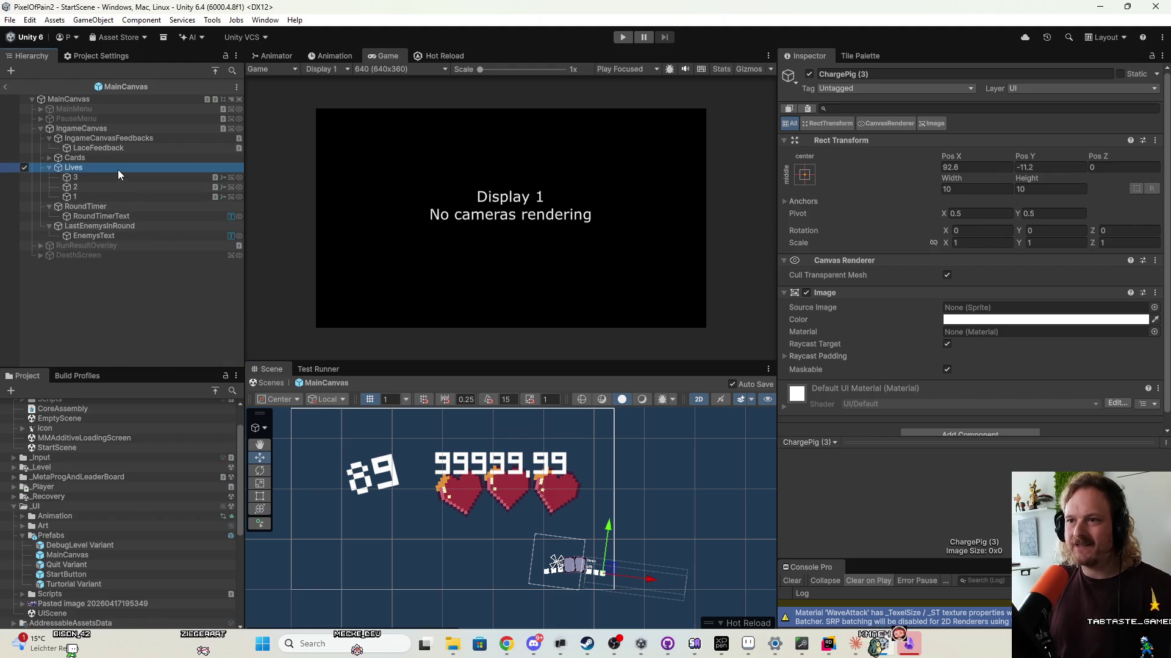
Centre the Lives group at Pos X 0, Pos Y 0.
{"action": "left_click", "coordinate": [119, 168]}
{"action": "left_click", "coordinate": [988, 168]}
{"action": "type", "text": "0"}
{"action": "left_click", "coordinate": [1044, 166]}
{"action": "type", "text": "0"}
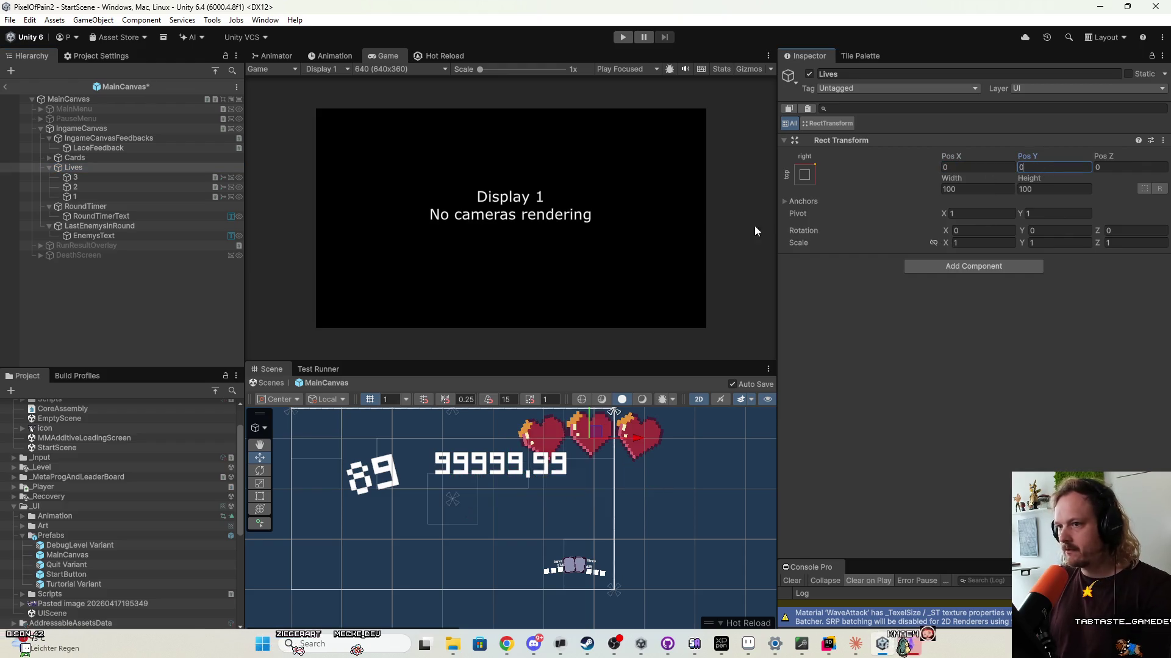
Reset hearts 1–3 to their native 16×16 size.
{"action": "left_click", "coordinate": [100, 178]}
{"action": "left_click", "coordinate": [108, 195], "text": "shift"}
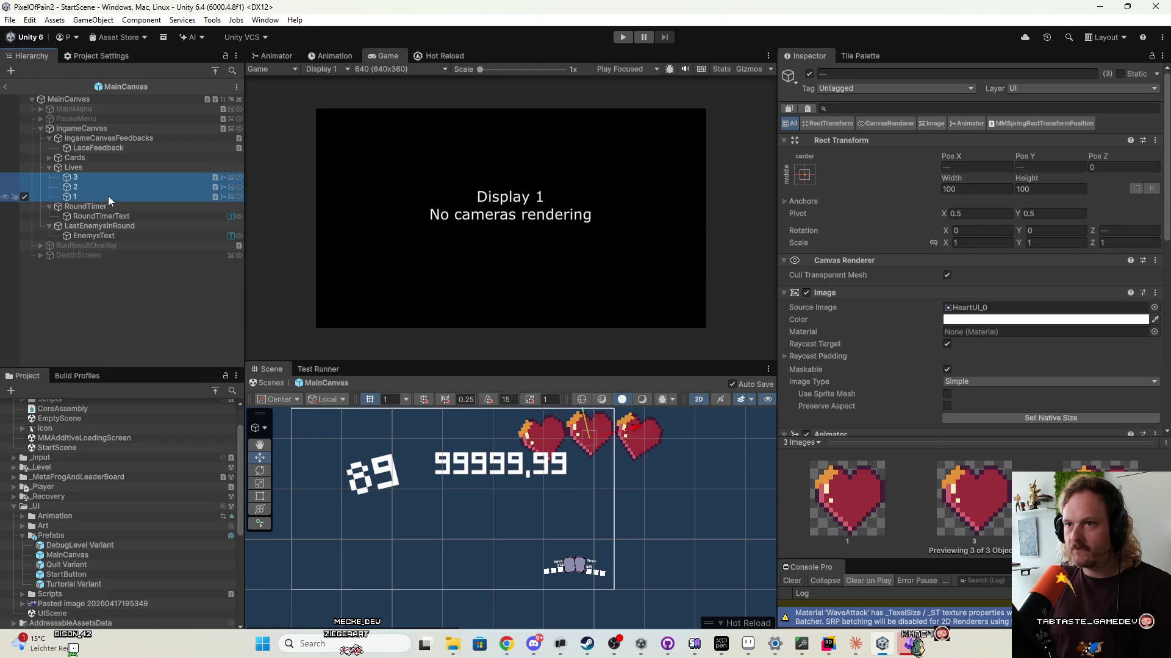
{"action": "left_click", "coordinate": [1045, 418]}
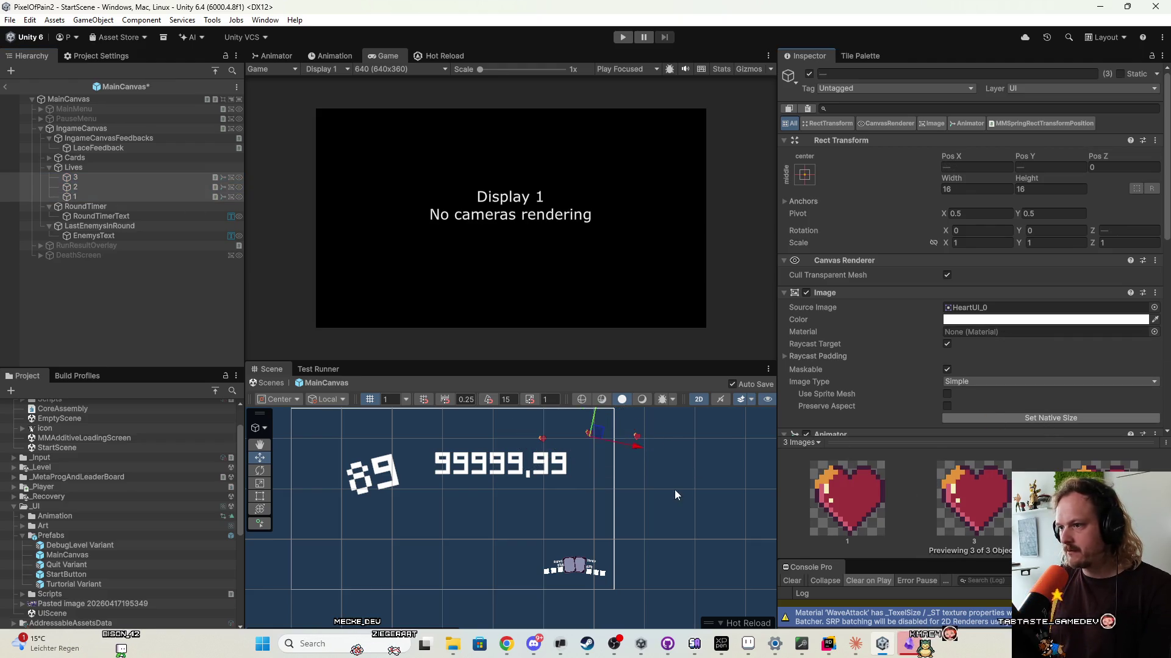
{"action": "scroll", "coordinate": [599, 499], "scroll_direction": "up", "scroll_amount": 5}
Move hearts 1 and 3 inward and raise heart 2 to cluster them into an arc.
{"action": "left_click", "coordinate": [144, 196]}
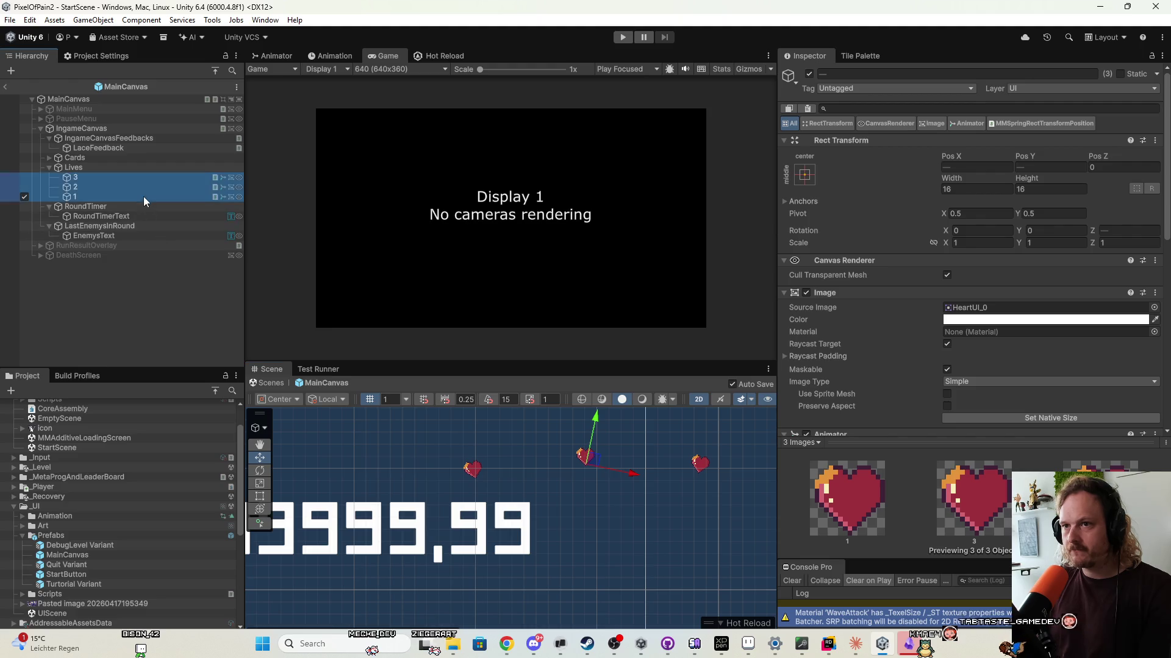
{"action": "left_click_drag", "start_coordinate": [532, 459], "coordinate": [617, 448]}
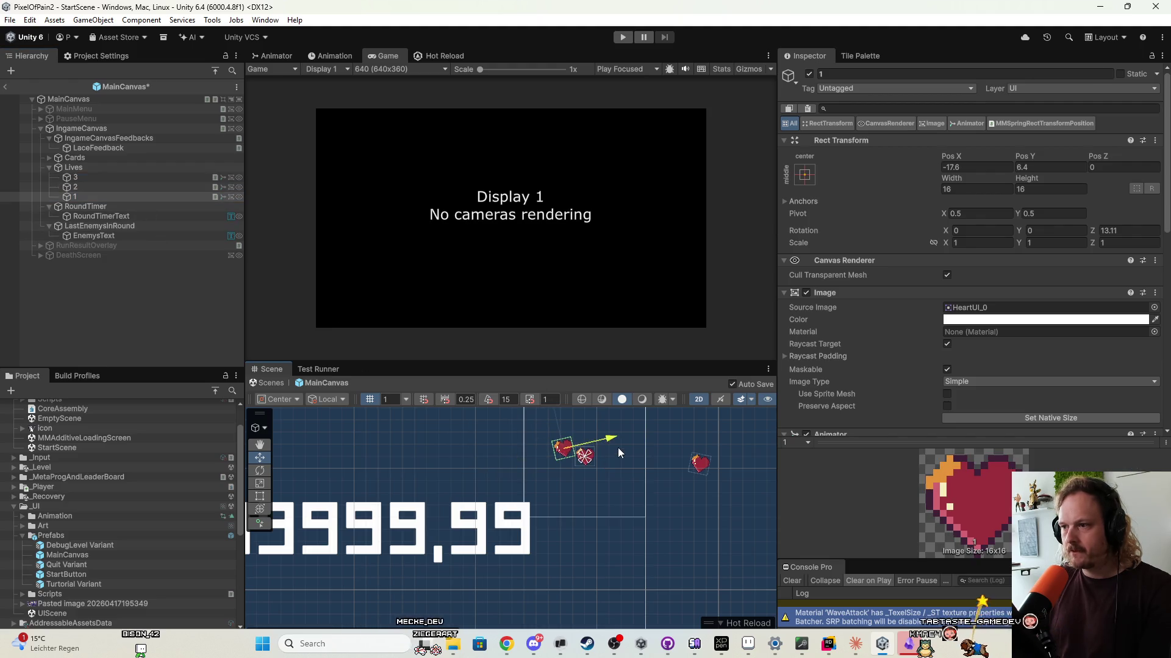
{"action": "left_click", "coordinate": [94, 169]}
{"action": "left_click", "coordinate": [97, 177]}
{"action": "left_click_drag", "start_coordinate": [741, 473], "coordinate": [678, 463]}
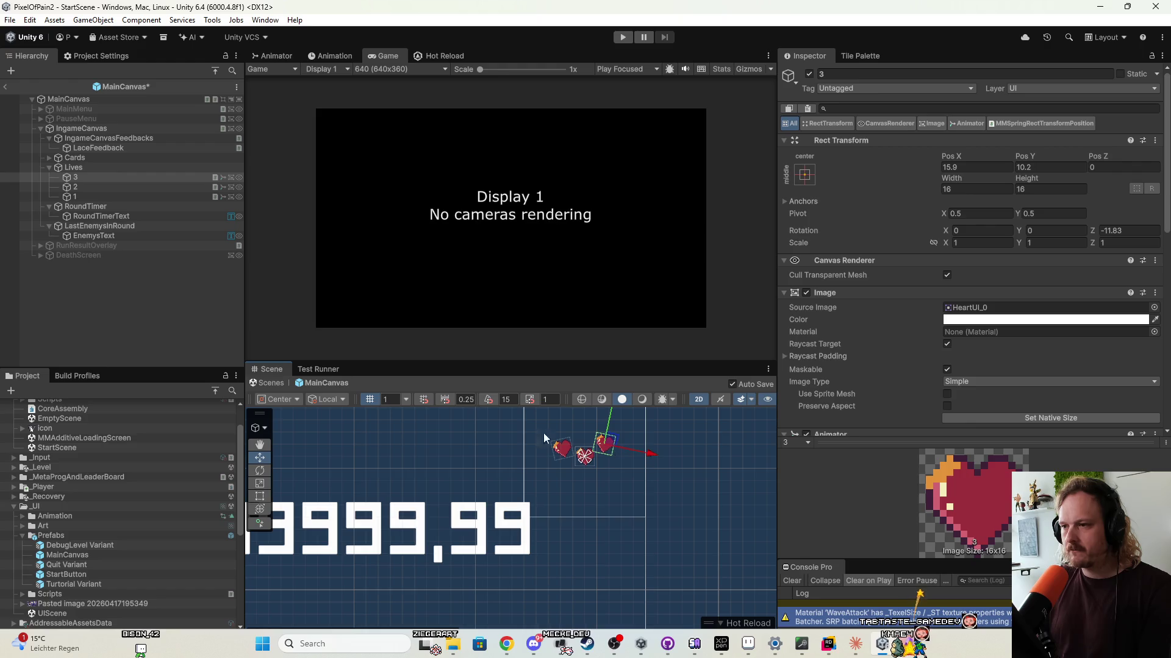
{"action": "left_click", "coordinate": [104, 196]}
{"action": "left_click", "coordinate": [104, 196]}
{"action": "left_click", "coordinate": [101, 190]}
{"action": "left_click_drag", "start_coordinate": [583, 419], "coordinate": [582, 389]}
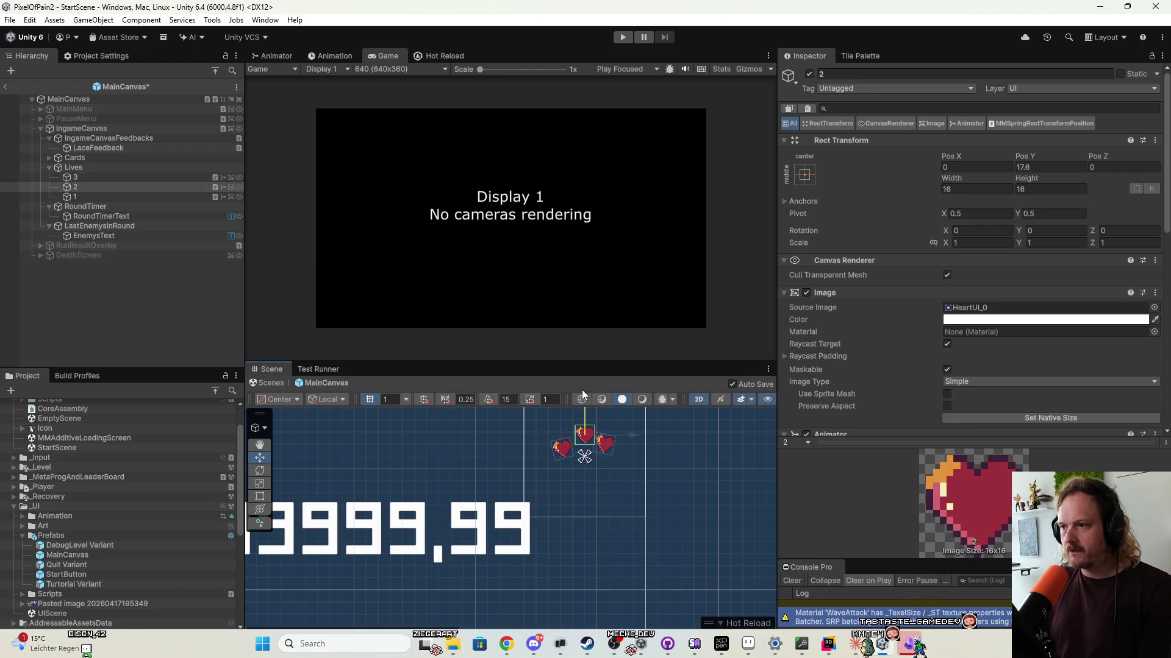
{"action": "left_click", "coordinate": [100, 195]}
{"action": "left_click_drag", "start_coordinate": [607, 441], "coordinate": [613, 441]}
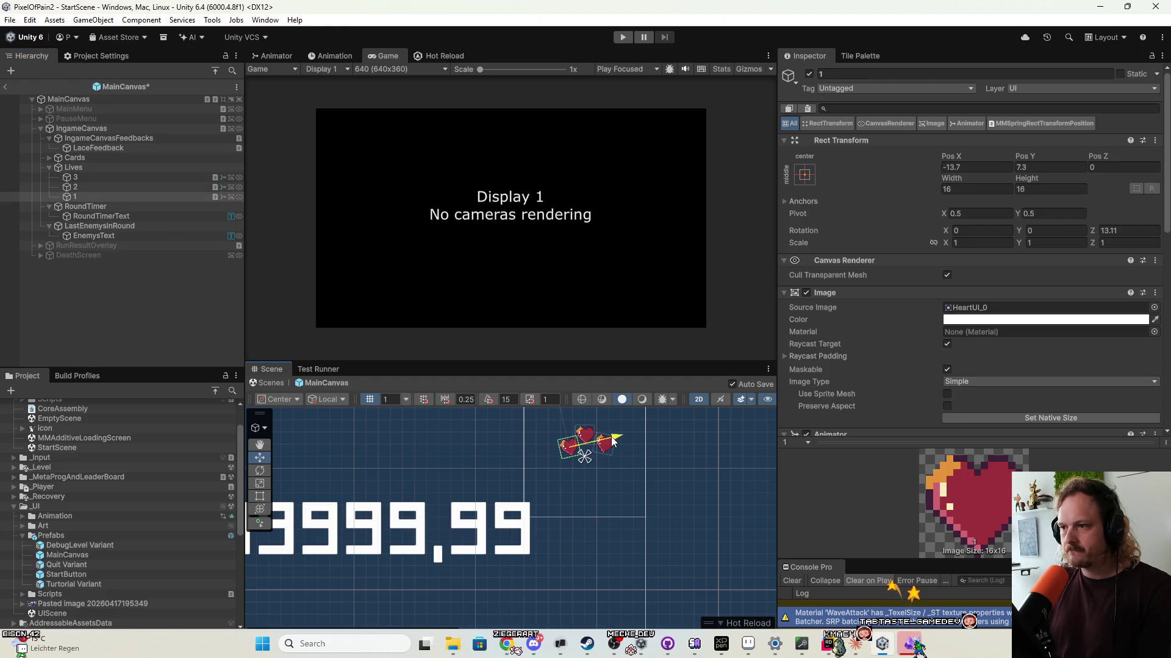
{"action": "left_click", "coordinate": [82, 178]}
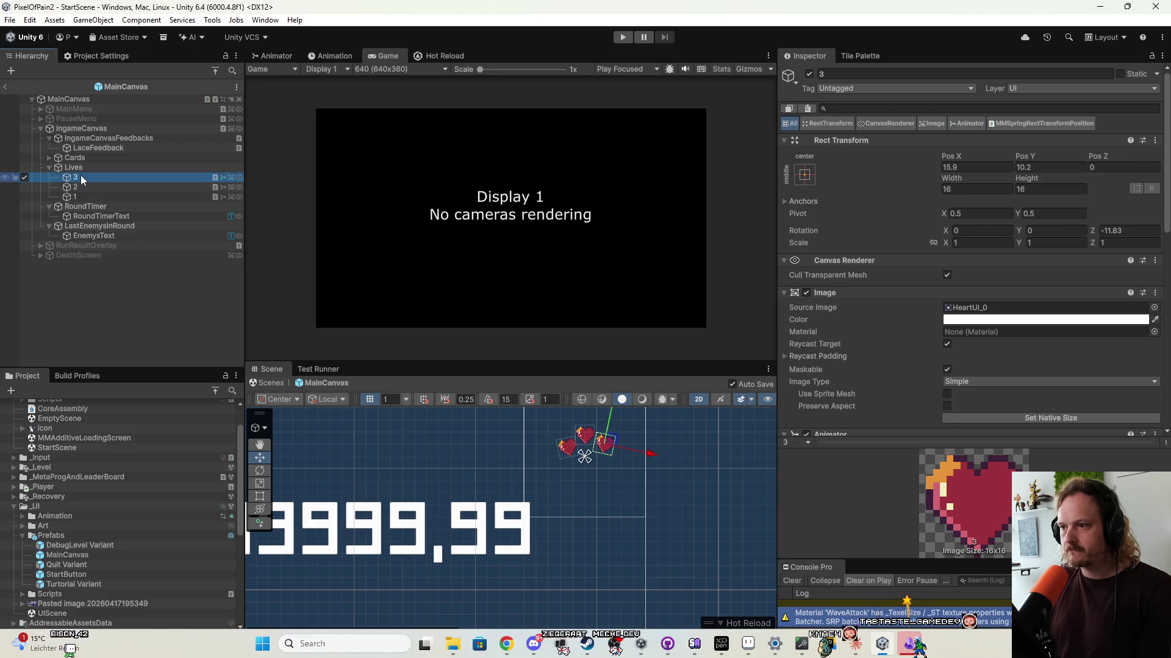
{"action": "mouse_move", "coordinate": [662, 461]}
{"action": "left_mouse_down"}
{"action": "mouse_move", "coordinate": [643, 458]}
{"action": "mouse_move", "coordinate": [653, 458]}
{"action": "left_mouse_up"}
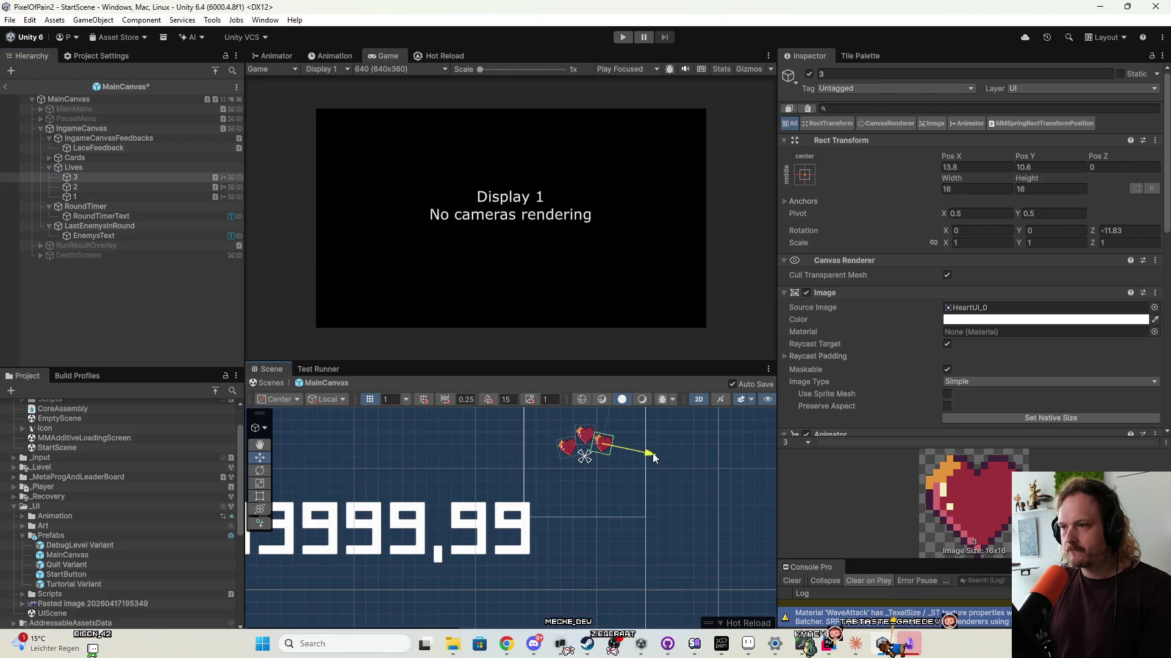
Nudge heart 1 right so it sits at X -12.2, Y 7.7 in the tilted trio.
{"action": "scroll", "coordinate": [653, 458], "scroll_direction": "up", "scroll_amount": 5}
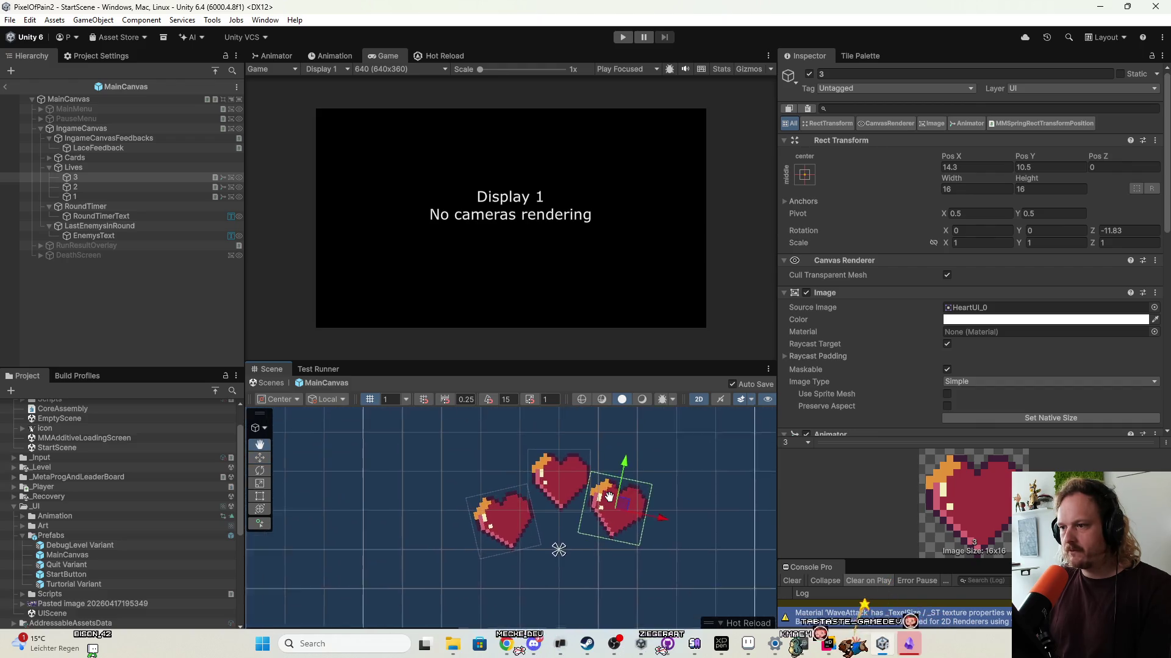
{"action": "left_click_drag", "start_coordinate": [608, 503], "coordinate": [602, 473]}
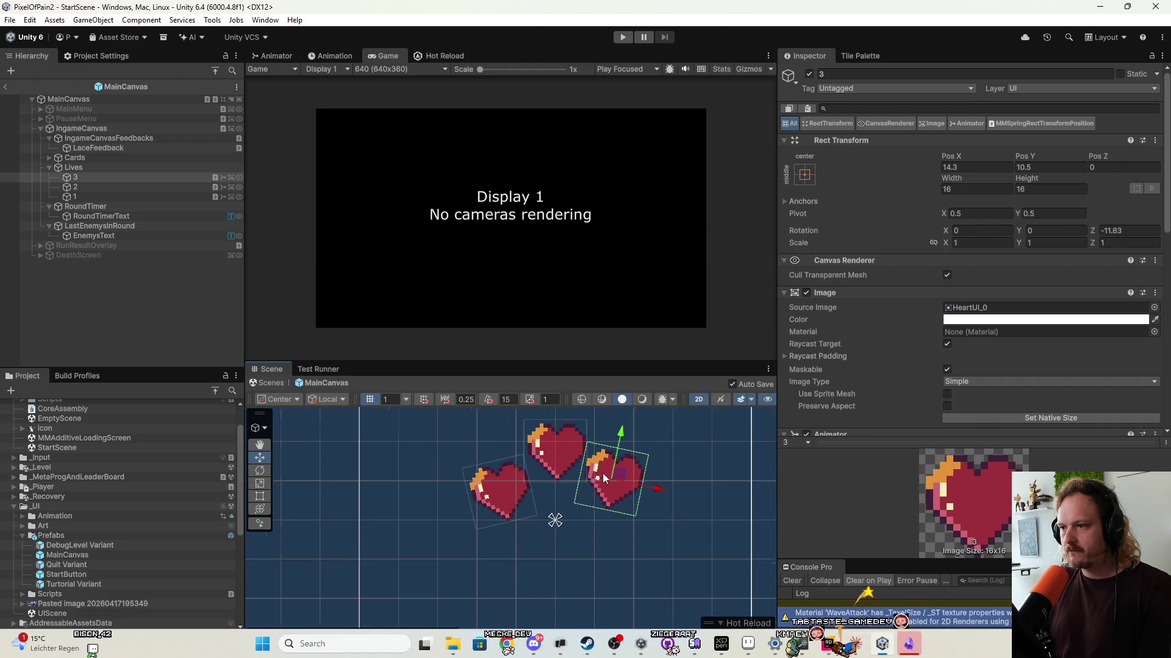
{"action": "left_click", "coordinate": [116, 188]}
{"action": "left_click", "coordinate": [130, 196]}
{"action": "left_click_drag", "start_coordinate": [551, 478], "coordinate": [559, 478]}
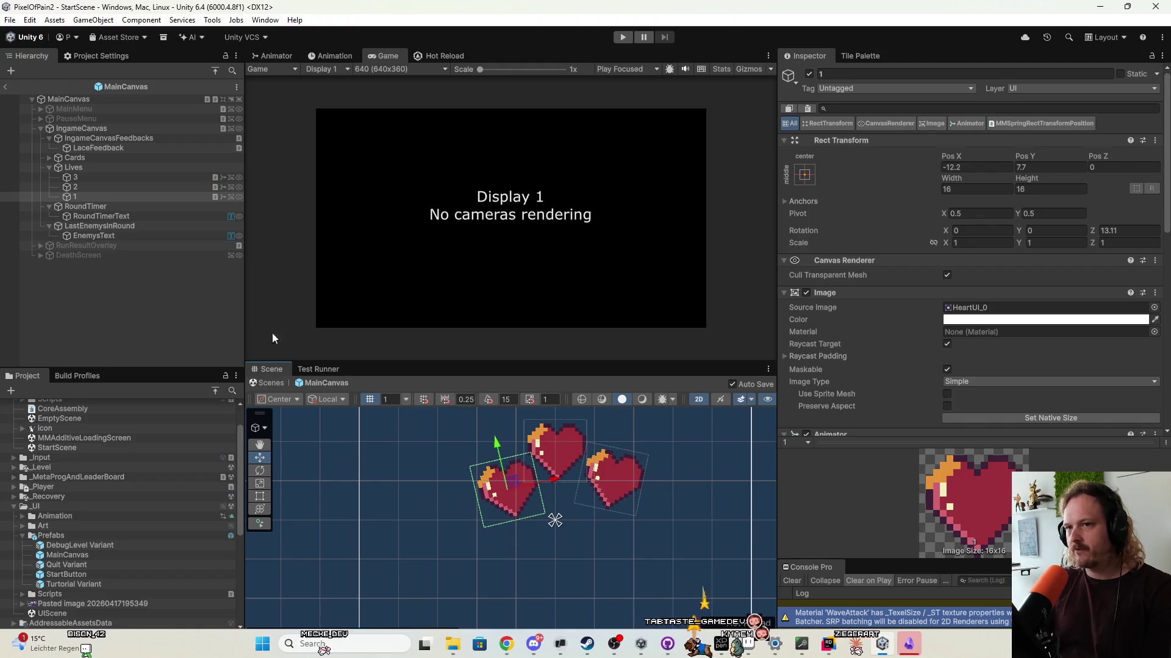
{"action": "left_click", "coordinate": [91, 168]}
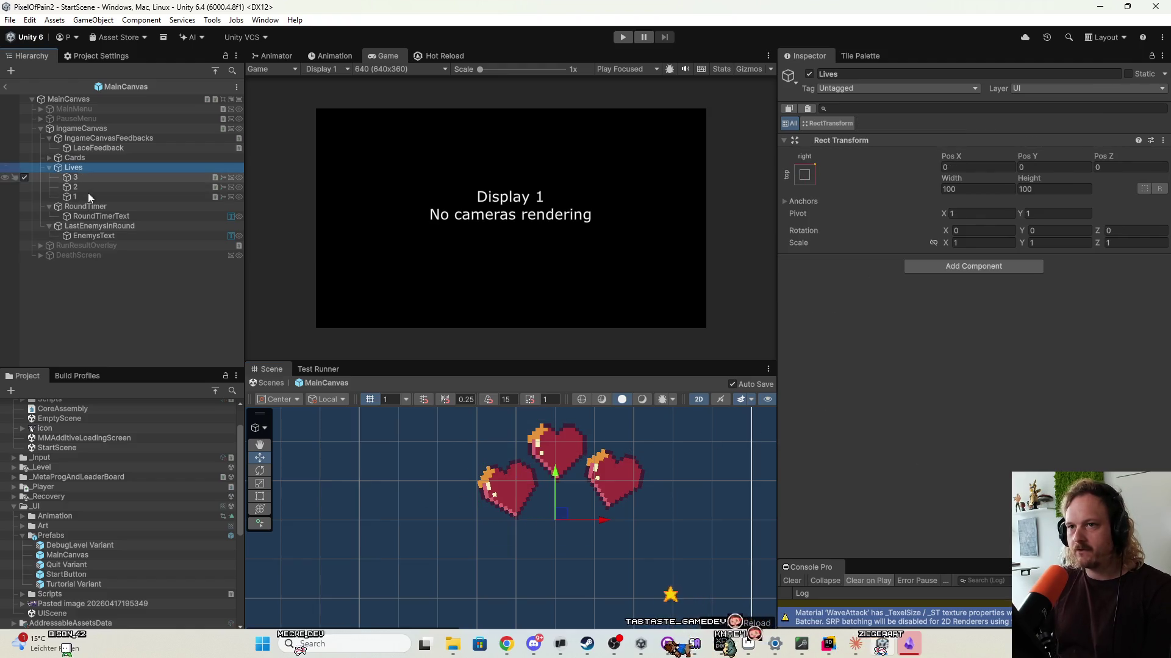
{"action": "left_click", "coordinate": [145, 177]}
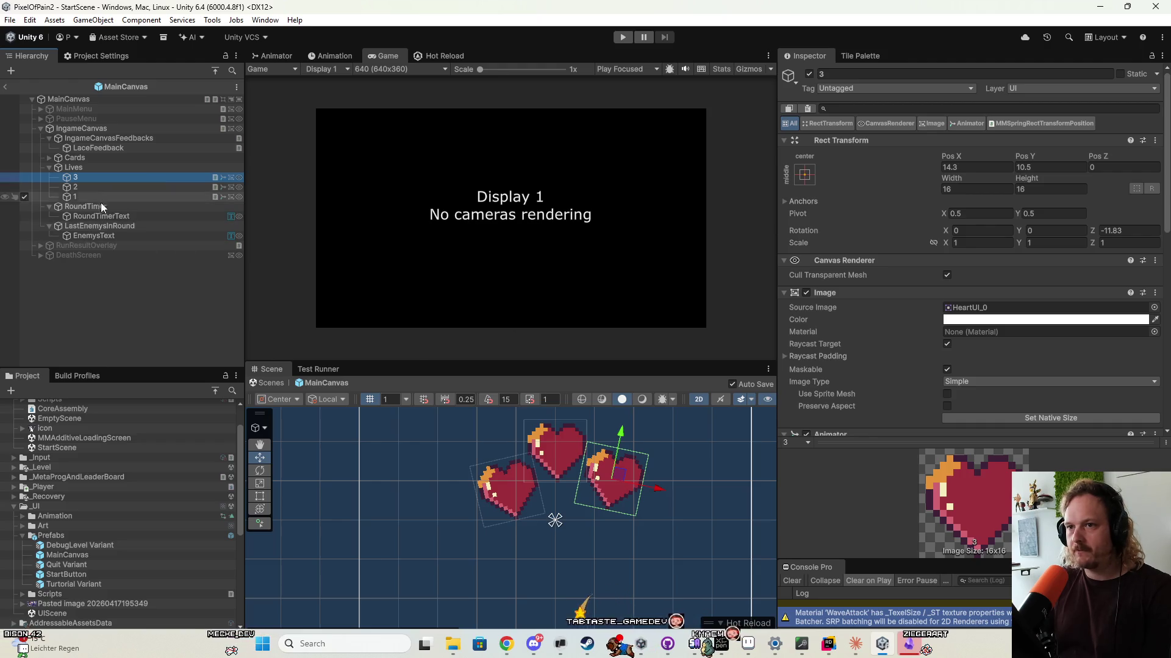
{"action": "scroll", "coordinate": [477, 520], "scroll_direction": "down", "scroll_amount": 5}
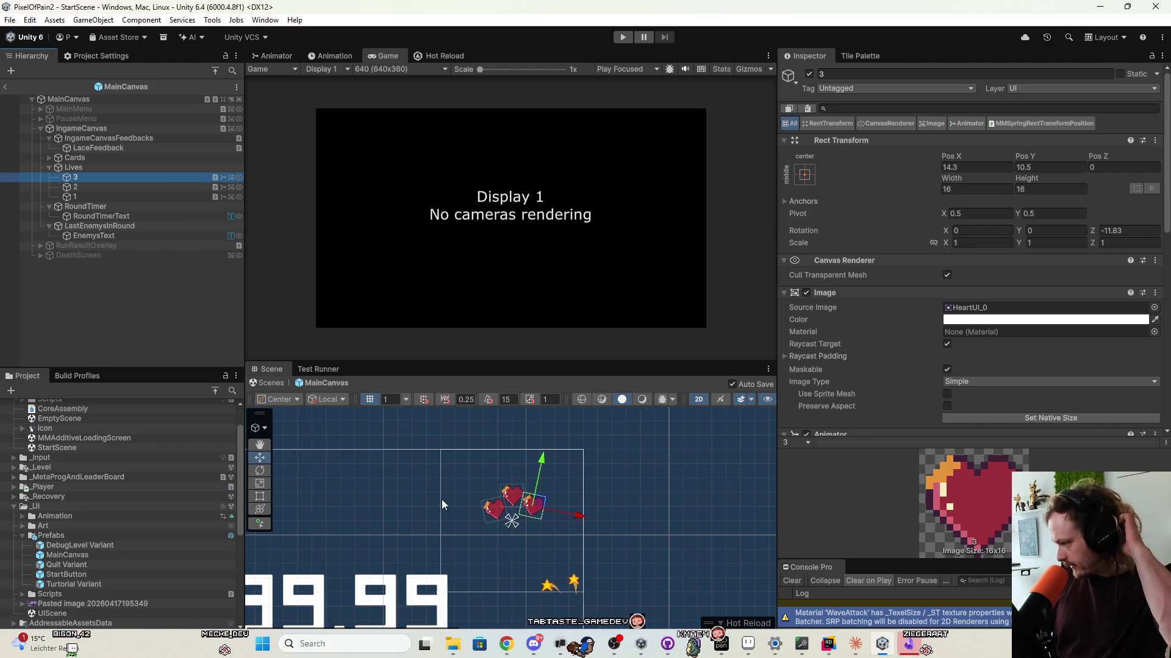
{"action": "scroll", "coordinate": [443, 500], "scroll_direction": "down", "scroll_amount": 3}
{"action": "scroll", "coordinate": [429, 406], "scroll_direction": "down", "scroll_amount": 5}
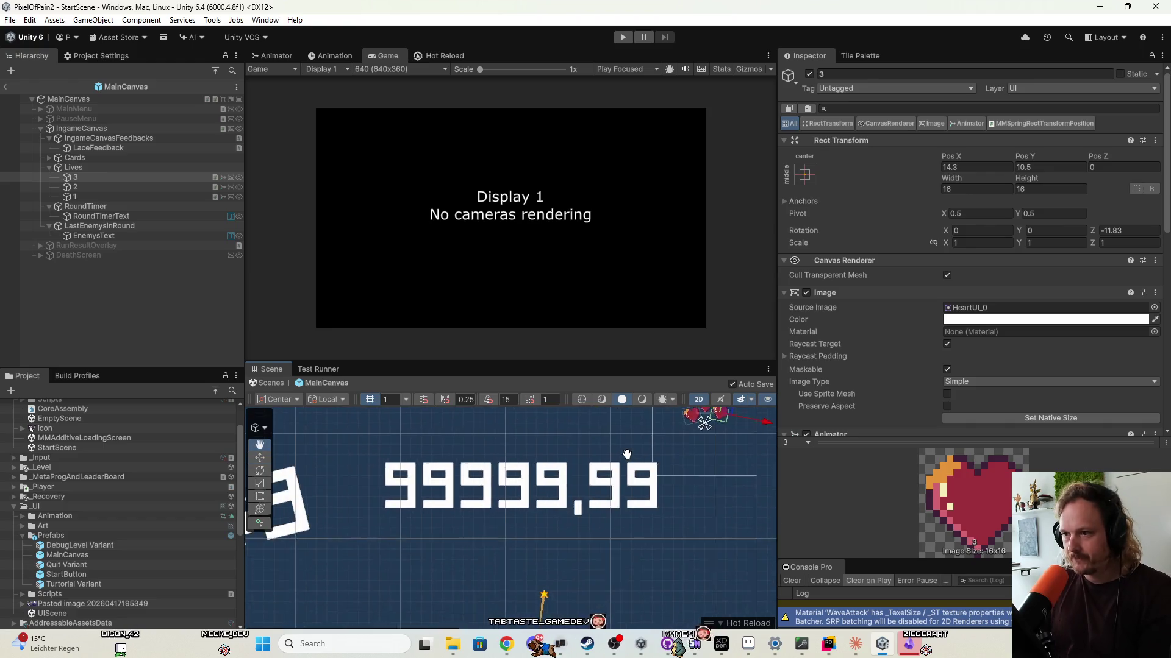
{"action": "left_click", "coordinate": [120, 208]}
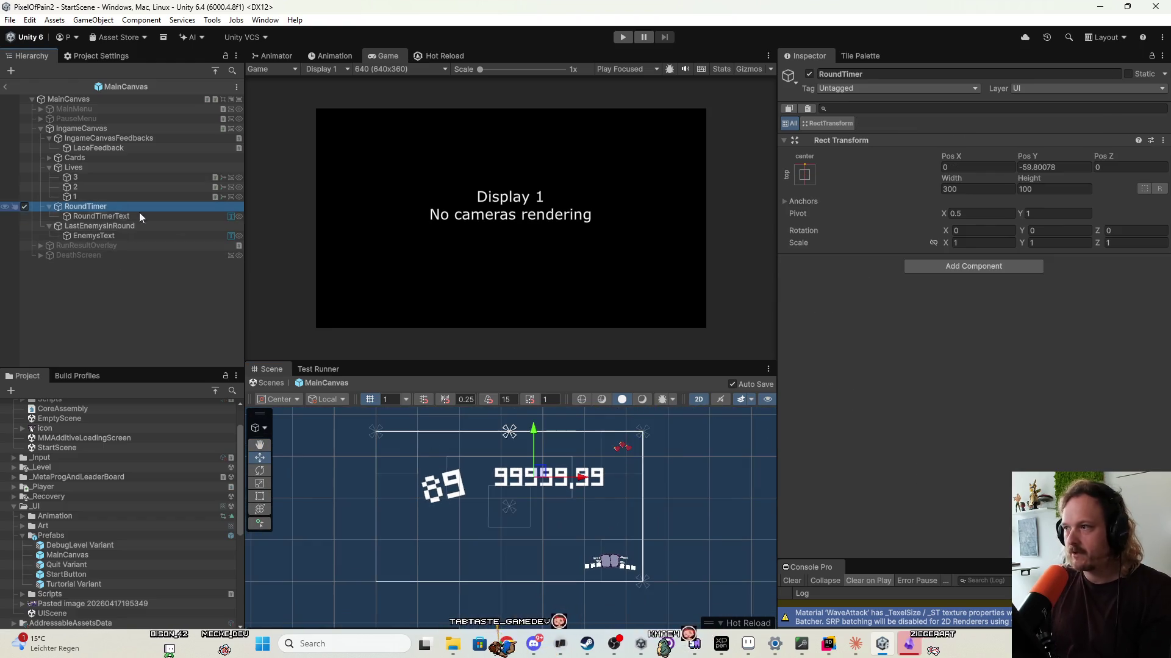
Zero RoundTimer's Pos Y and RoundTimerText's Pos X, and centre-align the timer text.
{"action": "left_click", "coordinate": [1044, 167]}
{"action": "type", "text": "0"}
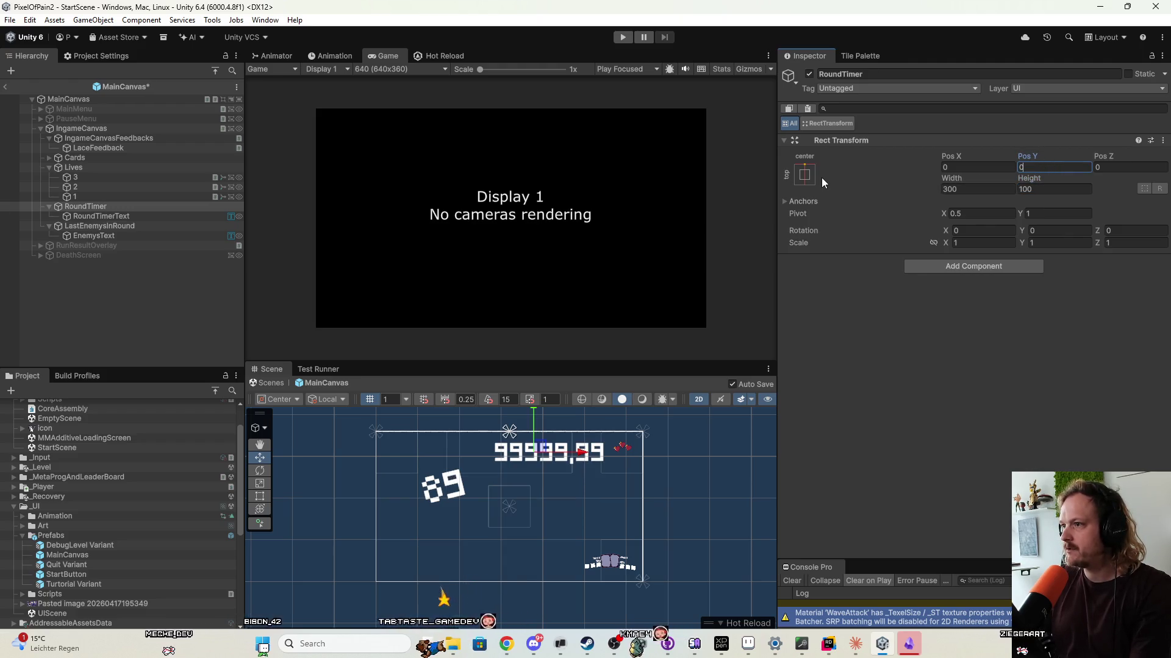
{"action": "left_click", "coordinate": [124, 214]}
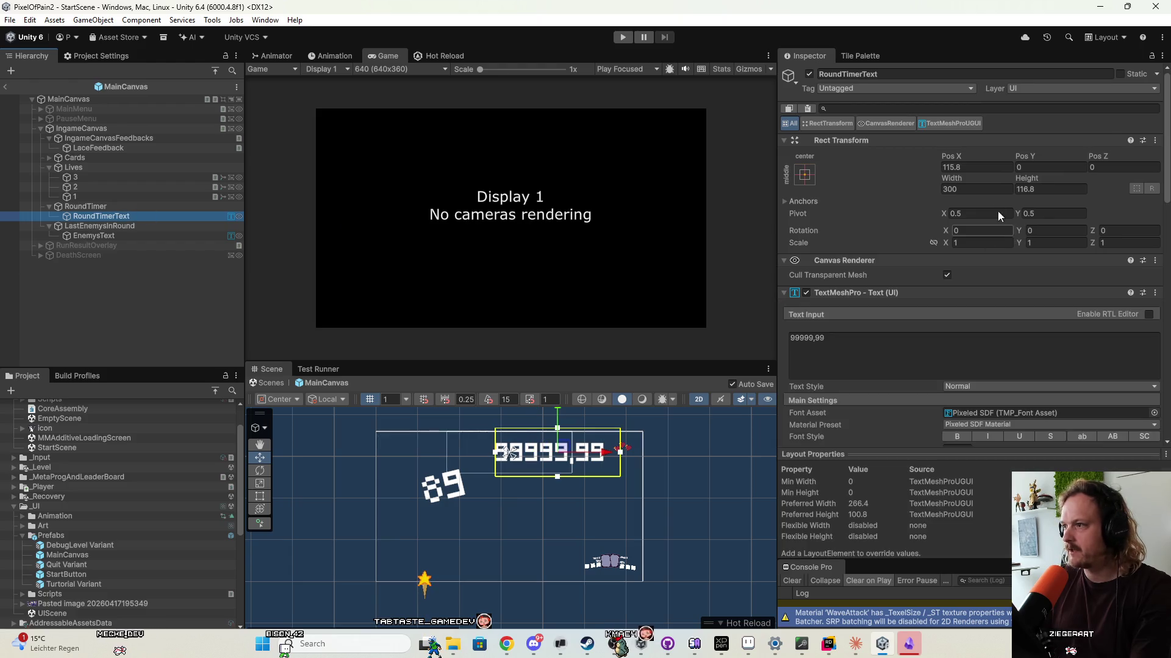
{"action": "left_click", "coordinate": [989, 169]}
{"action": "type", "text": "0"}
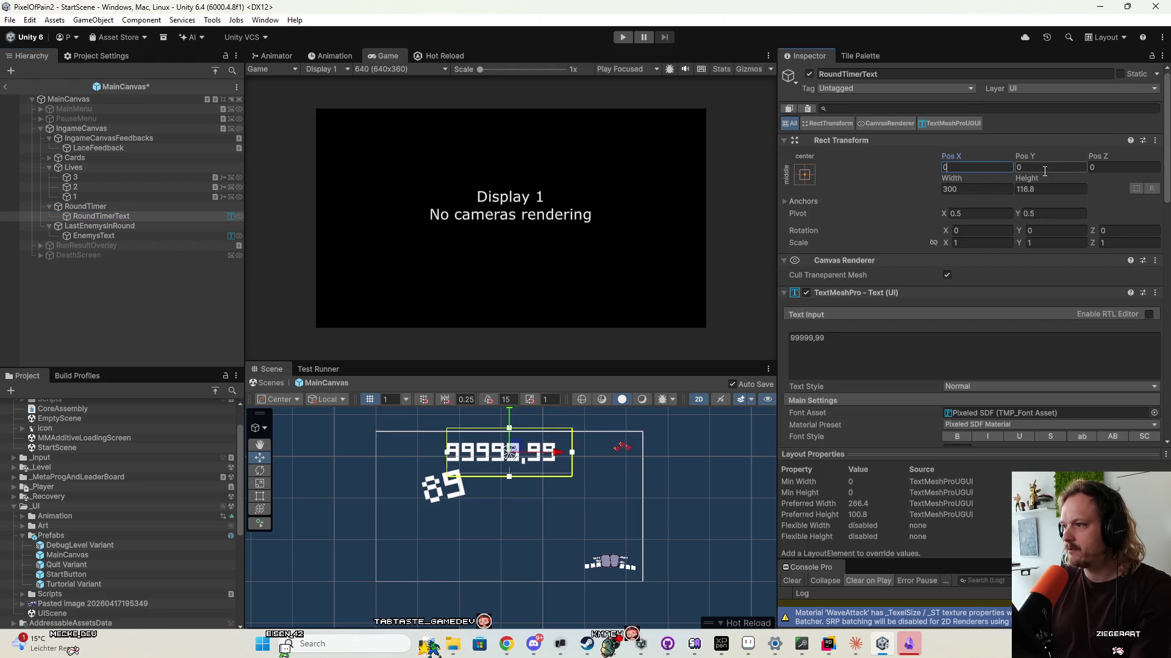
{"action": "scroll", "coordinate": [999, 416], "scroll_direction": "down", "scroll_amount": 5}
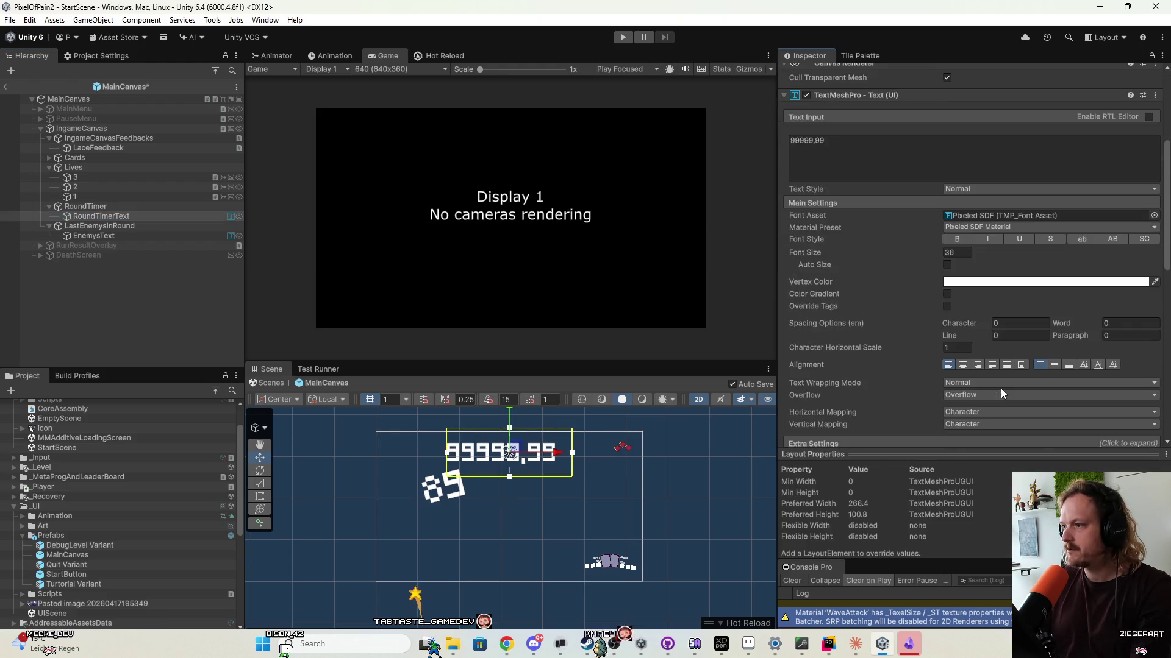
{"action": "left_click", "coordinate": [1056, 364]}
{"action": "left_click", "coordinate": [964, 365]}
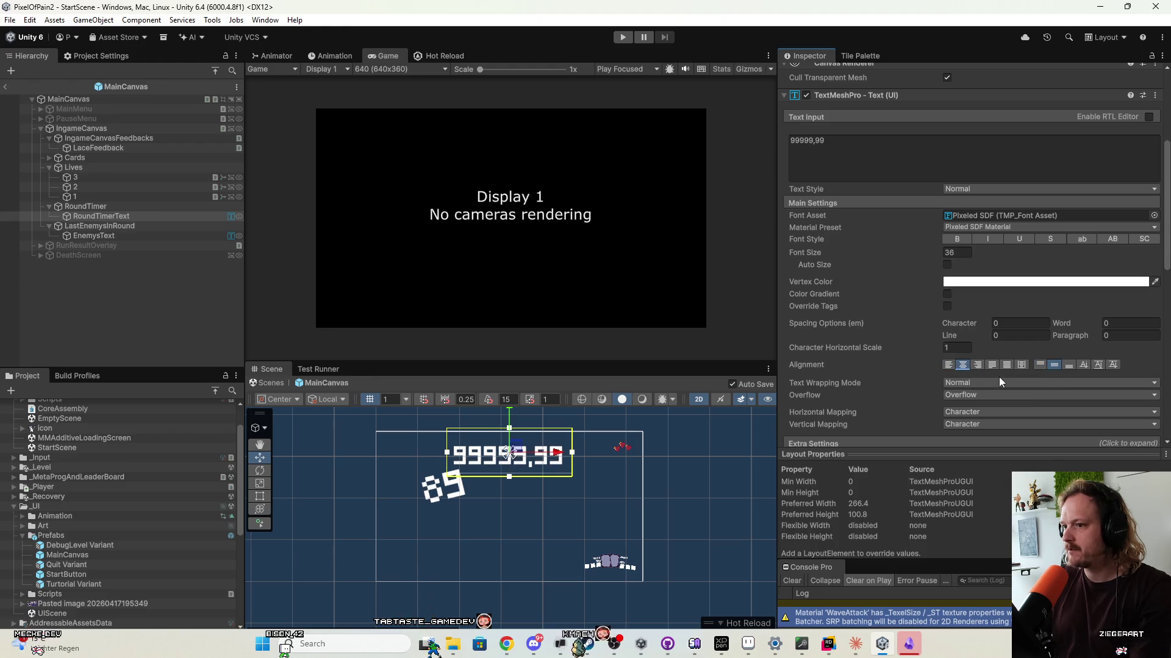
{"action": "scroll", "coordinate": [511, 489], "scroll_direction": "up", "scroll_amount": 2}
{"action": "scroll", "coordinate": [511, 490], "scroll_direction": "up", "scroll_amount": 5}
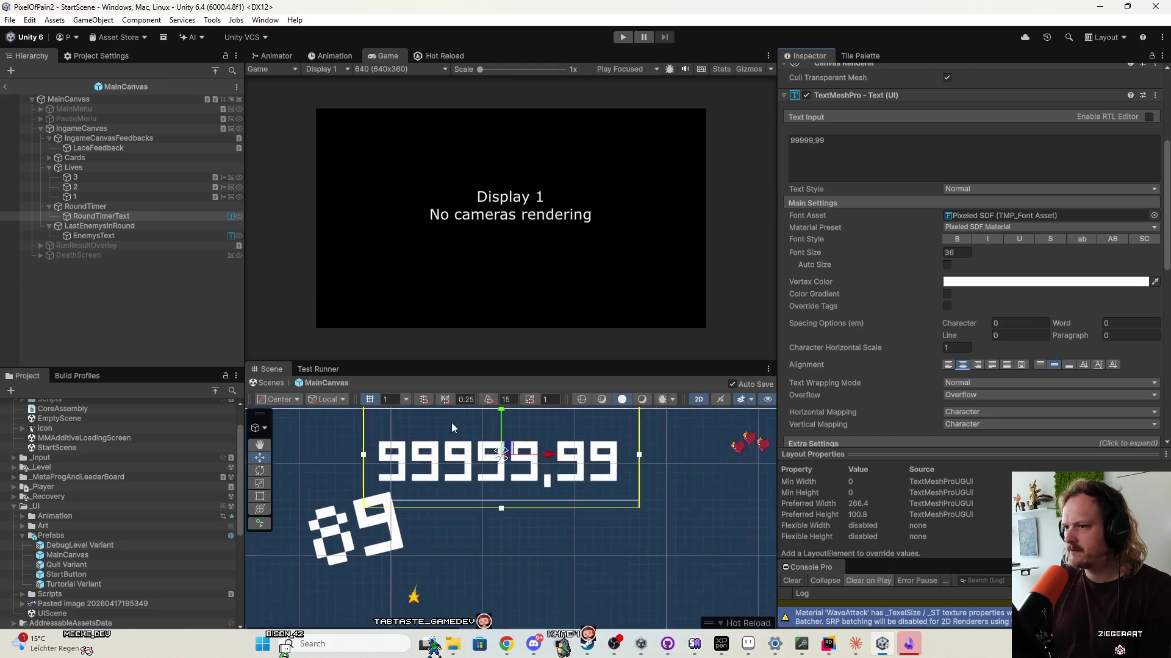
{"action": "scroll", "coordinate": [511, 490], "scroll_direction": "down", "scroll_amount": 1}
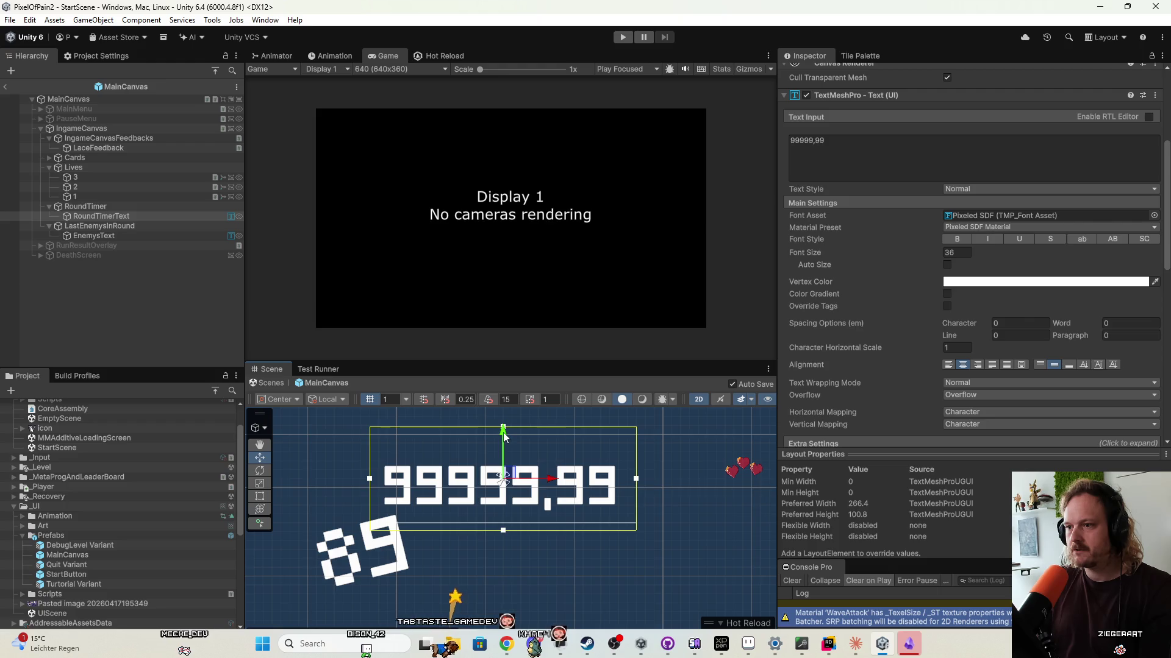
{"action": "scroll", "coordinate": [903, 427], "scroll_direction": "down", "scroll_amount": 3}
{"action": "scroll", "coordinate": [939, 342], "scroll_direction": "up", "scroll_amount": 3}
Set the 99999,99 timer text's font size to 12.
{"action": "left_click", "coordinate": [969, 253]}
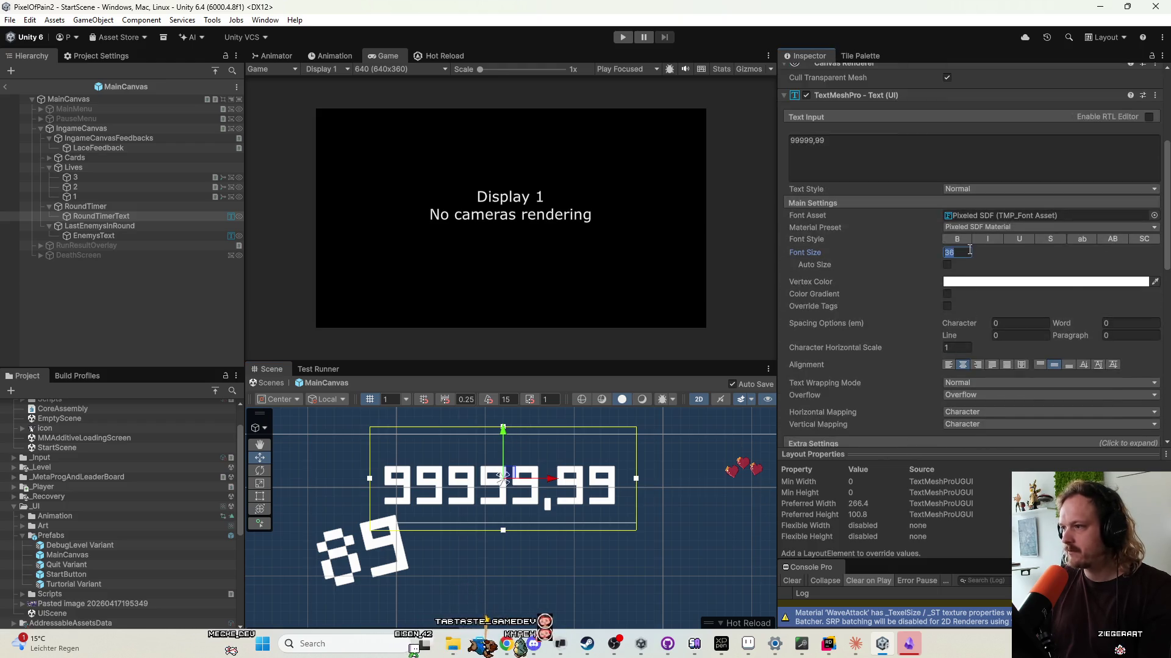
{"action": "type", "text": "4"}
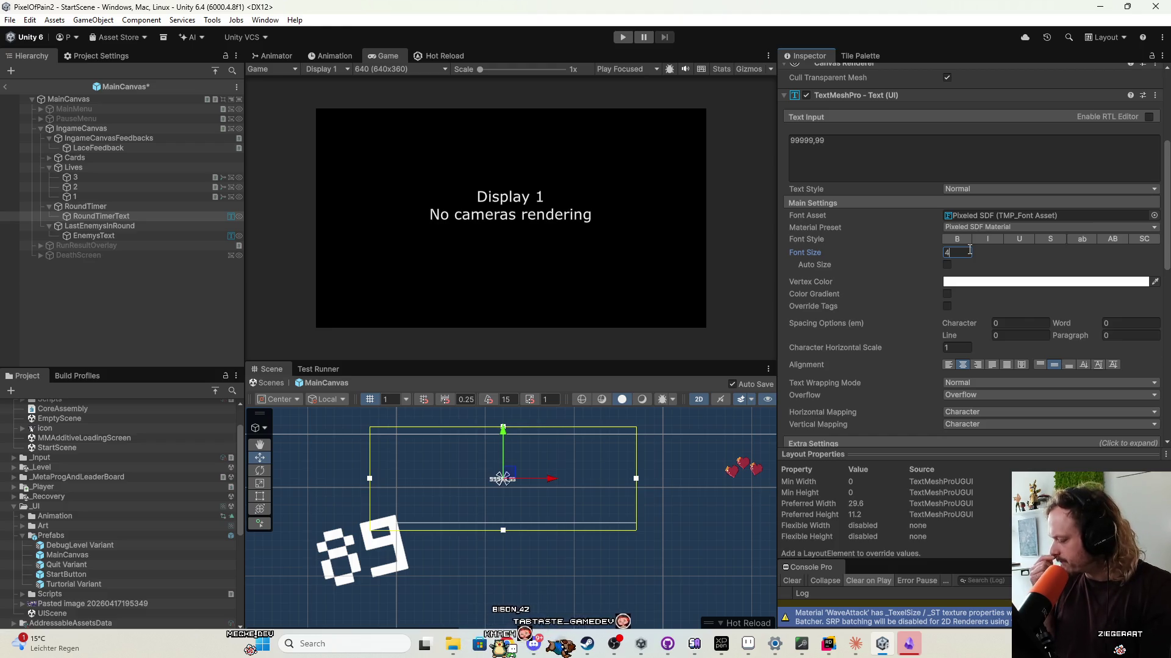
{"action": "scroll", "coordinate": [497, 480], "scroll_direction": "up", "scroll_amount": 10}
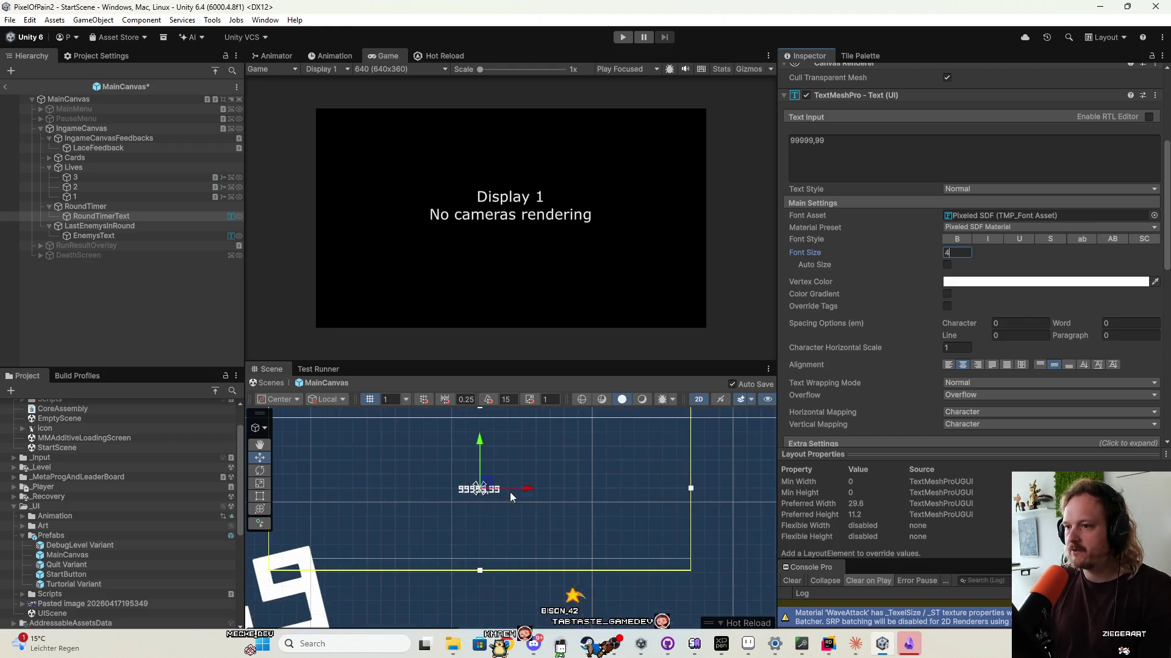
{"action": "scroll", "coordinate": [497, 480], "scroll_direction": "down", "scroll_amount": 8}
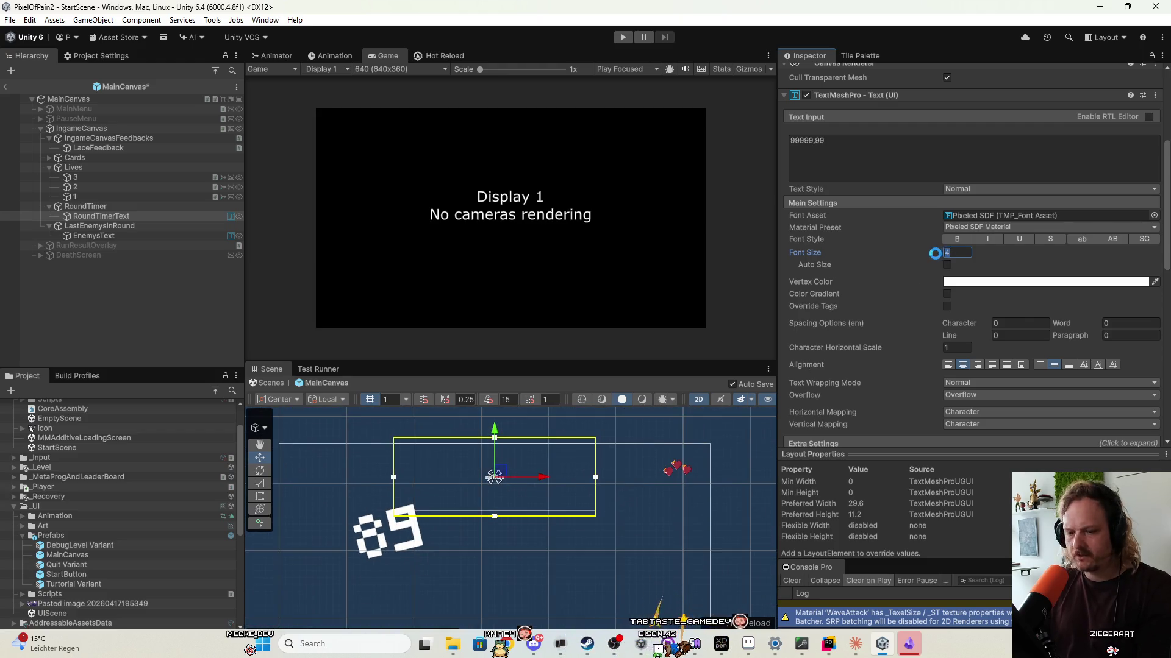
{"action": "type", "text": "12"}
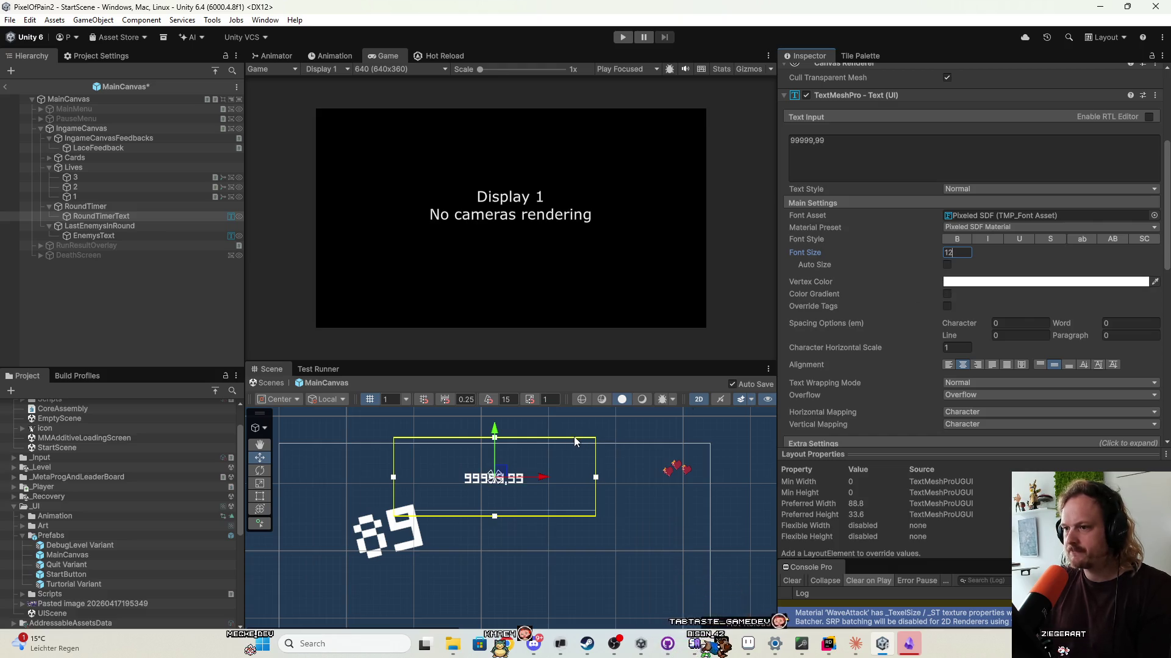
Try shrinking and moving the timer text box, then undo both changes.
{"action": "left_click_drag", "start_coordinate": [495, 517], "coordinate": [495, 470]}
{"action": "left_click_drag", "start_coordinate": [595, 454], "coordinate": [479, 452]}
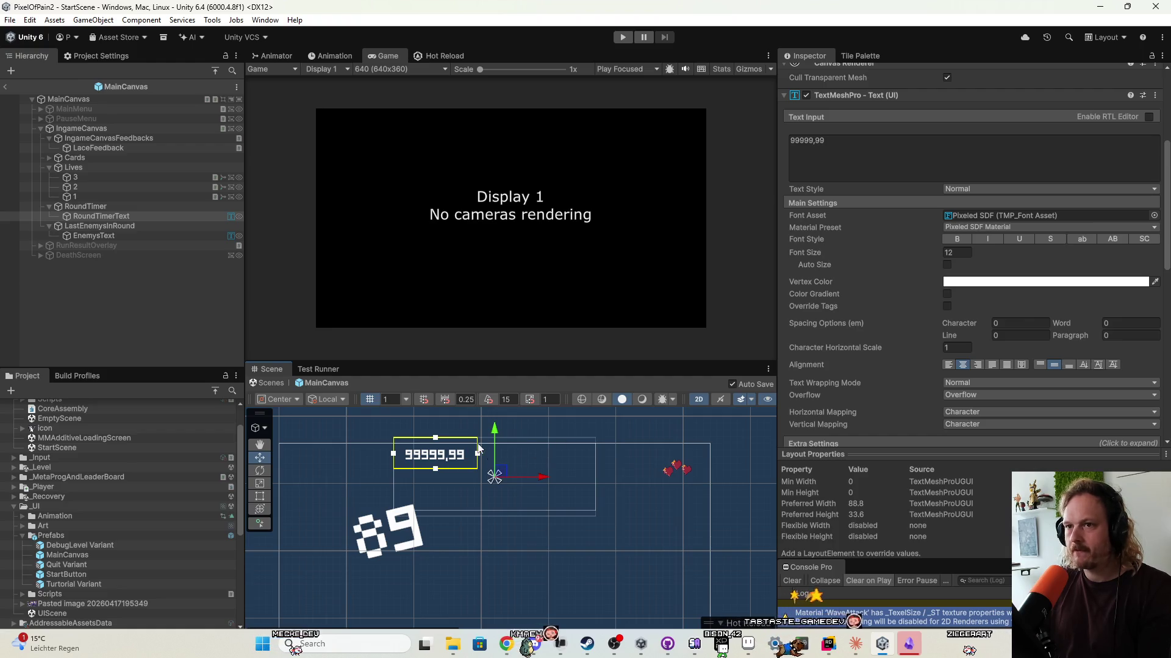
{"action": "scroll", "coordinate": [915, 244], "scroll_direction": "up", "scroll_amount": 3}
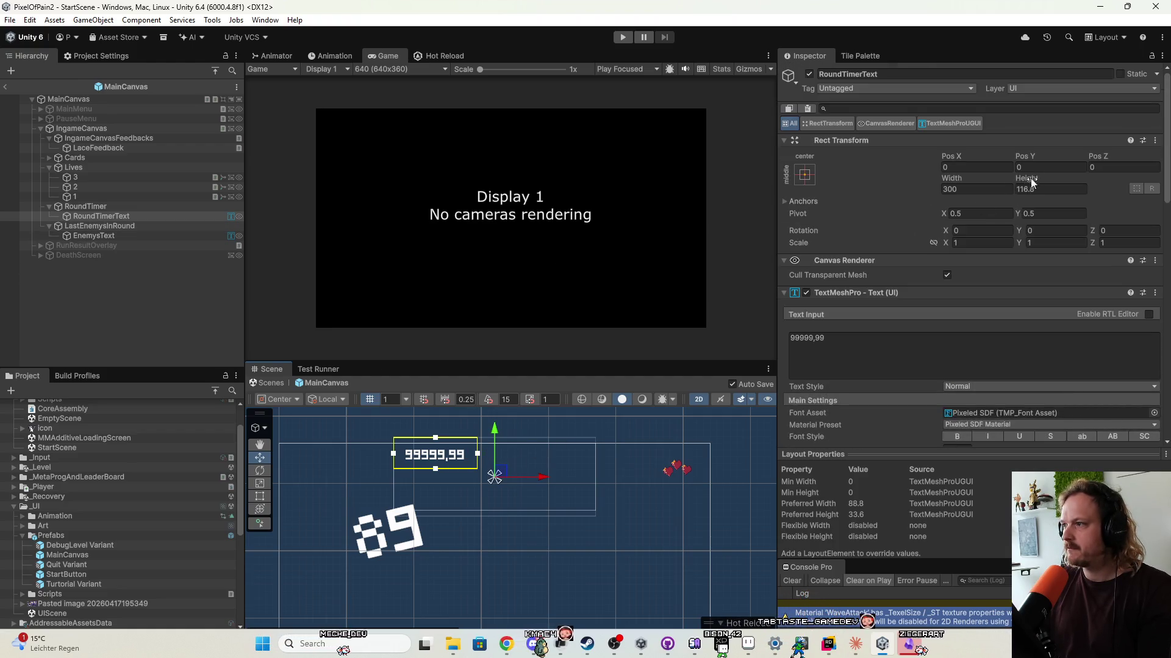
{"action": "scroll", "coordinate": [872, 334], "scroll_direction": "down", "scroll_amount": 3}
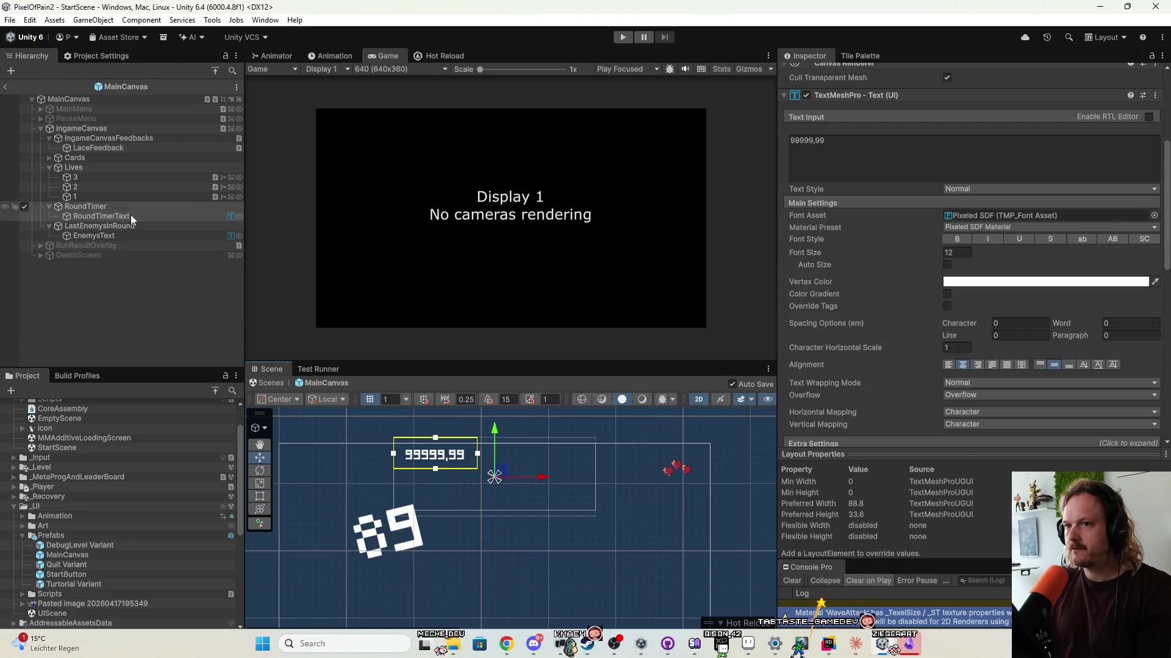
{"action": "left_click_drag", "start_coordinate": [509, 471], "coordinate": [537, 481]}
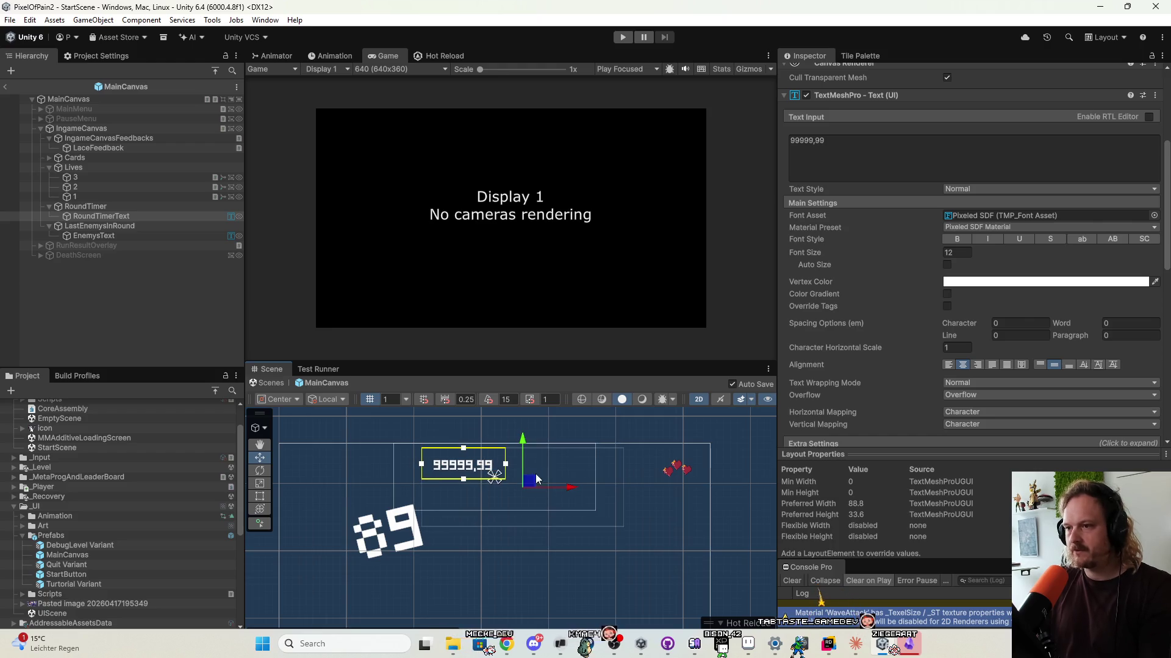
{"action": "key", "text": "ctrl+z"}
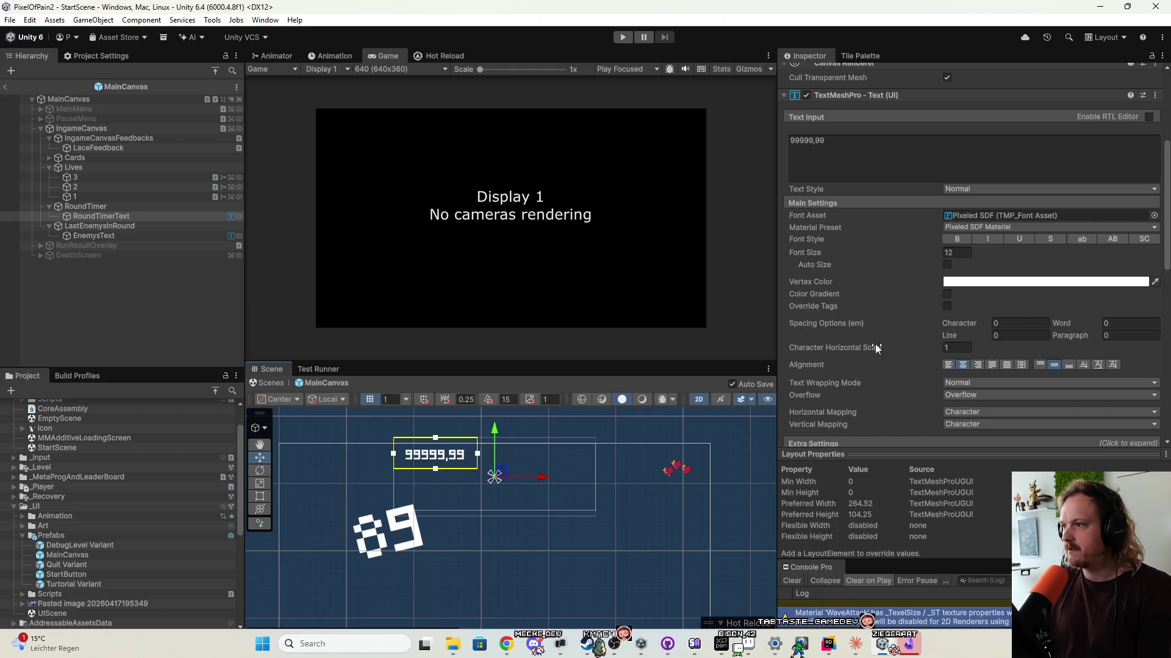
{"action": "scroll", "coordinate": [876, 349], "scroll_direction": "up", "scroll_amount": 3}
{"action": "scroll", "coordinate": [865, 376], "scroll_direction": "down", "scroll_amount": 3}
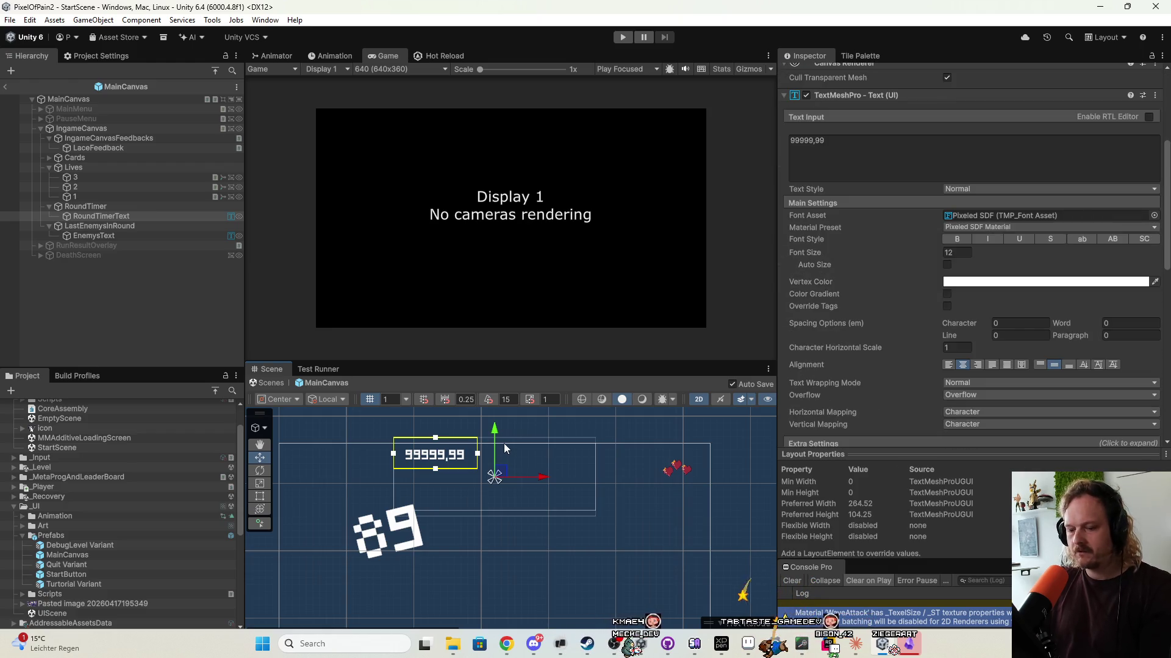
{"action": "key", "text": "ctrl+z"}
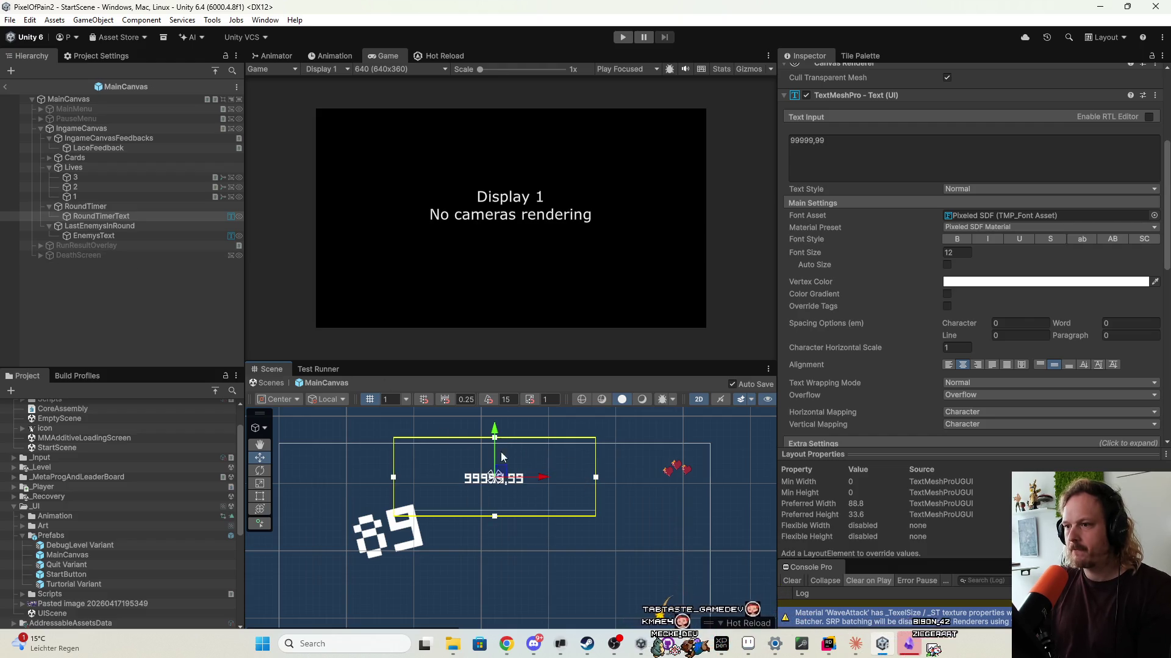
Raise the timer text slightly to Pos Y 20.6.
{"action": "scroll", "coordinate": [505, 490], "scroll_direction": "up", "scroll_amount": 3}
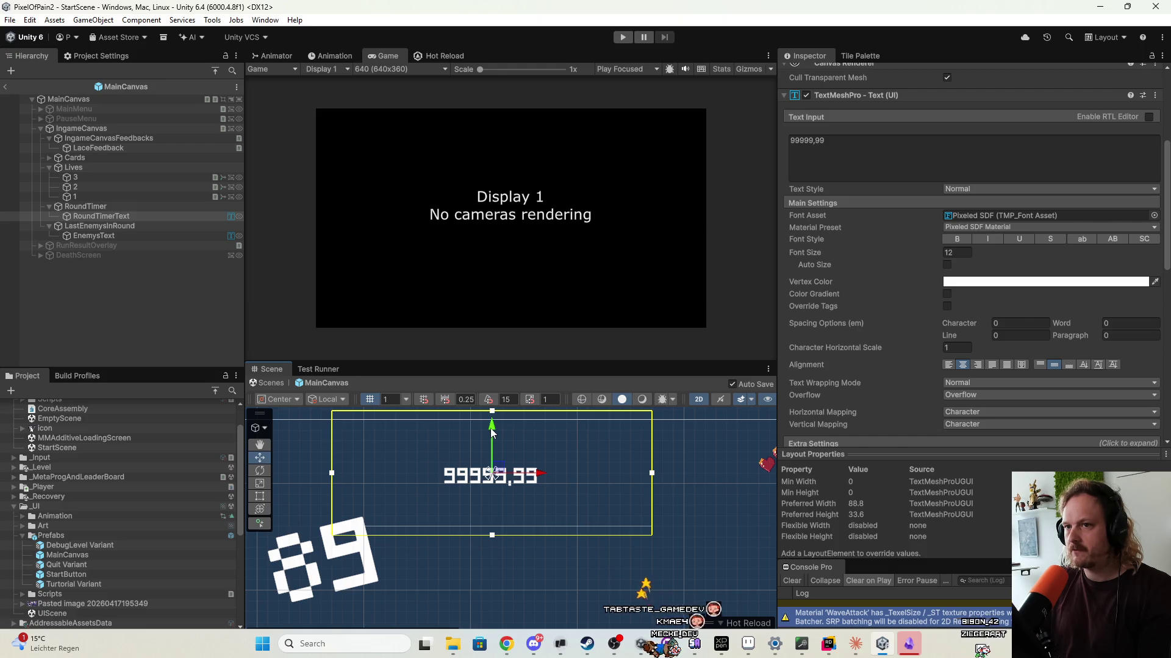
{"action": "left_click", "coordinate": [171, 216]}
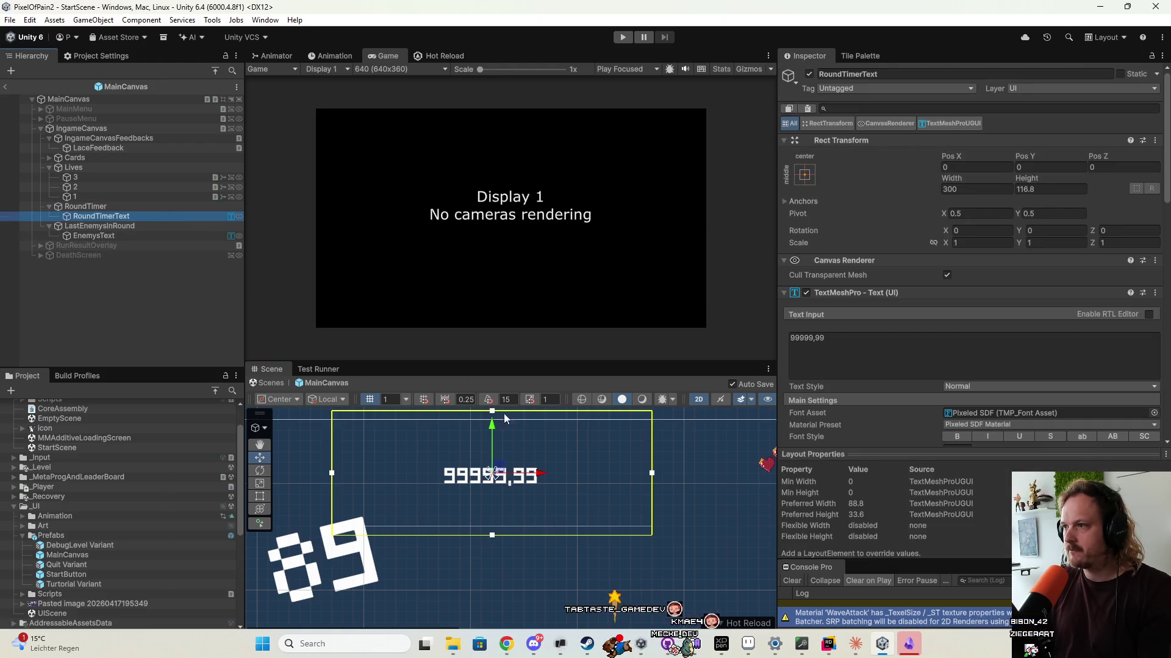
{"action": "left_click_drag", "start_coordinate": [492, 418], "coordinate": [490, 396]}
{"action": "scroll", "coordinate": [701, 466], "scroll_direction": "down", "scroll_amount": 3}
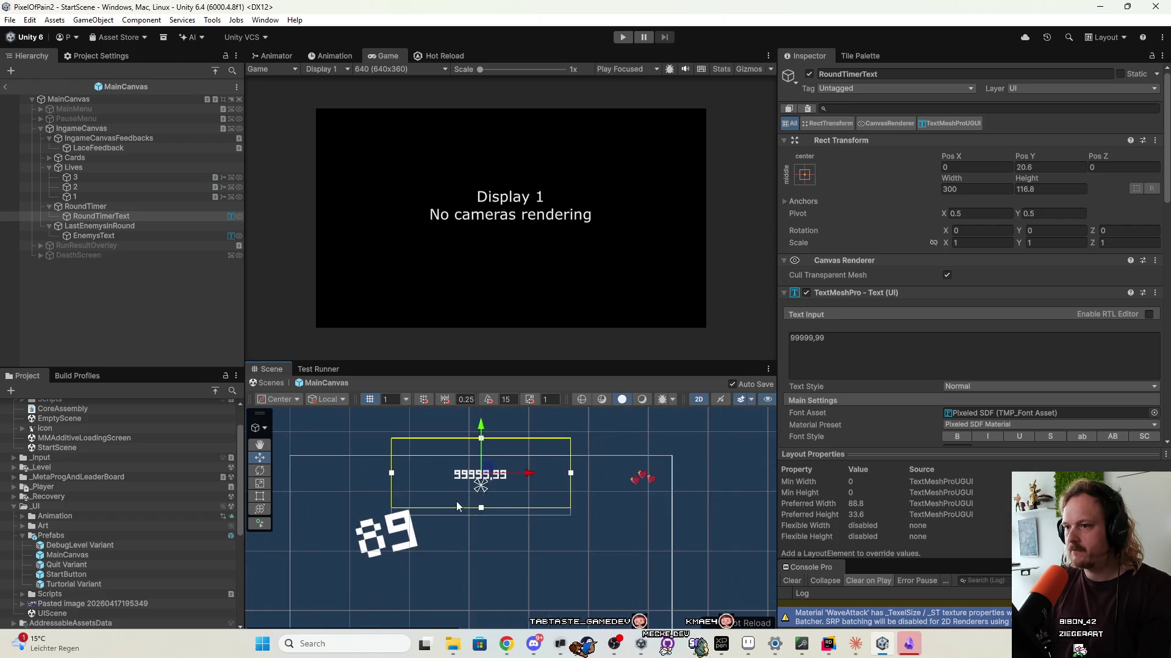
{"action": "left_click", "coordinate": [114, 236]}
Move EnemysText up and to the left on the canvas.
{"action": "left_click", "coordinate": [118, 227]}
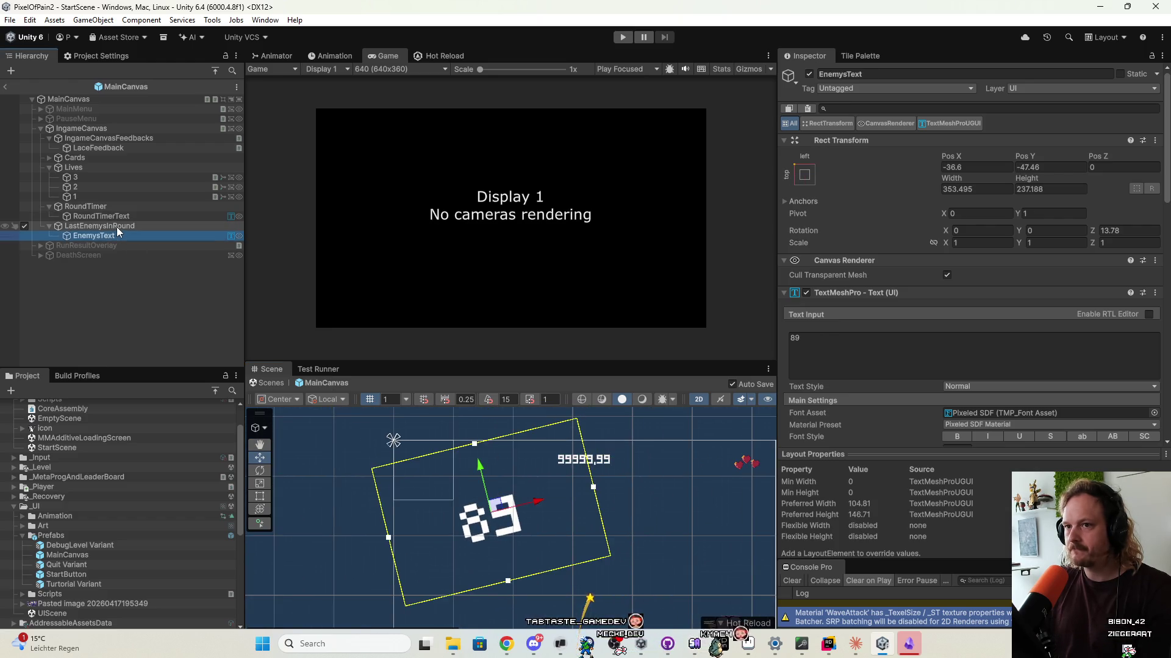
{"action": "left_click", "coordinate": [78, 236]}
{"action": "left_click_drag", "start_coordinate": [496, 502], "coordinate": [447, 458]}
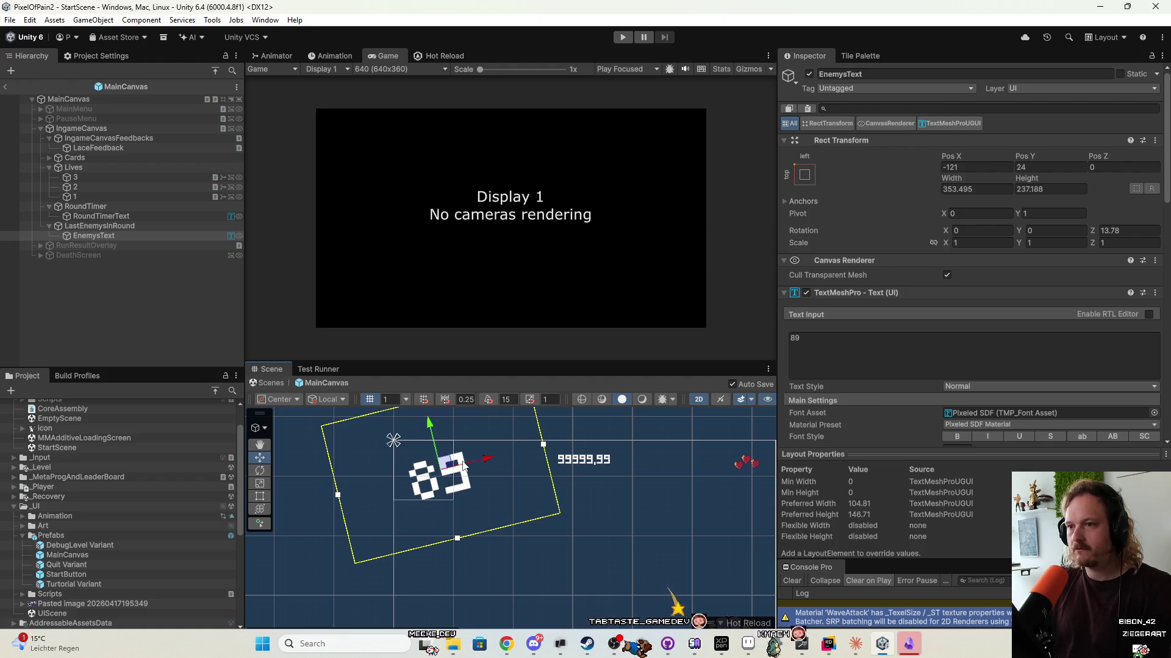
Change the enemy count from 89 to 68 and set its font size to 45.
{"action": "left_click", "coordinate": [844, 339]}
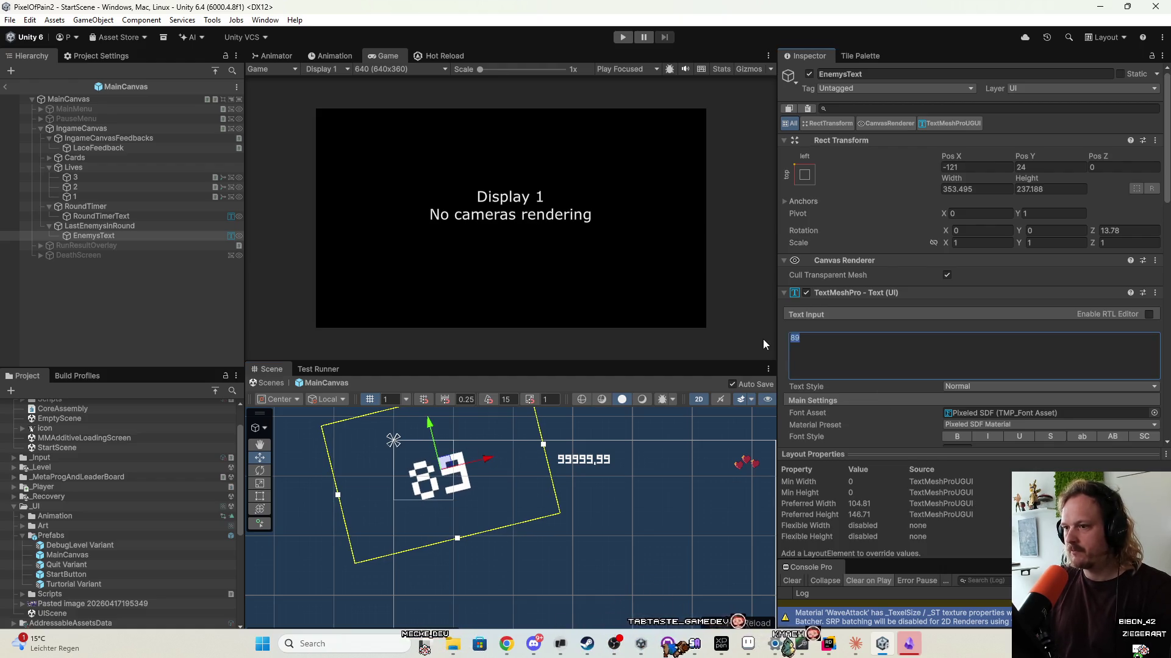
{"action": "type", "text": "68"}
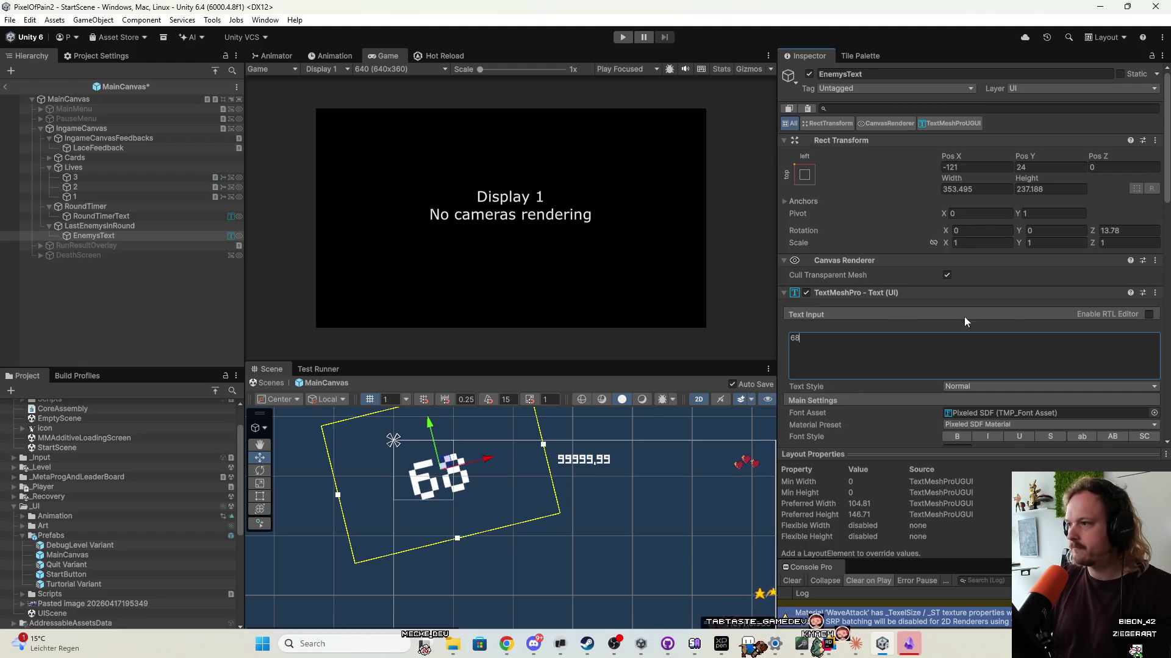
{"action": "scroll", "coordinate": [935, 424], "scroll_direction": "down", "scroll_amount": 5}
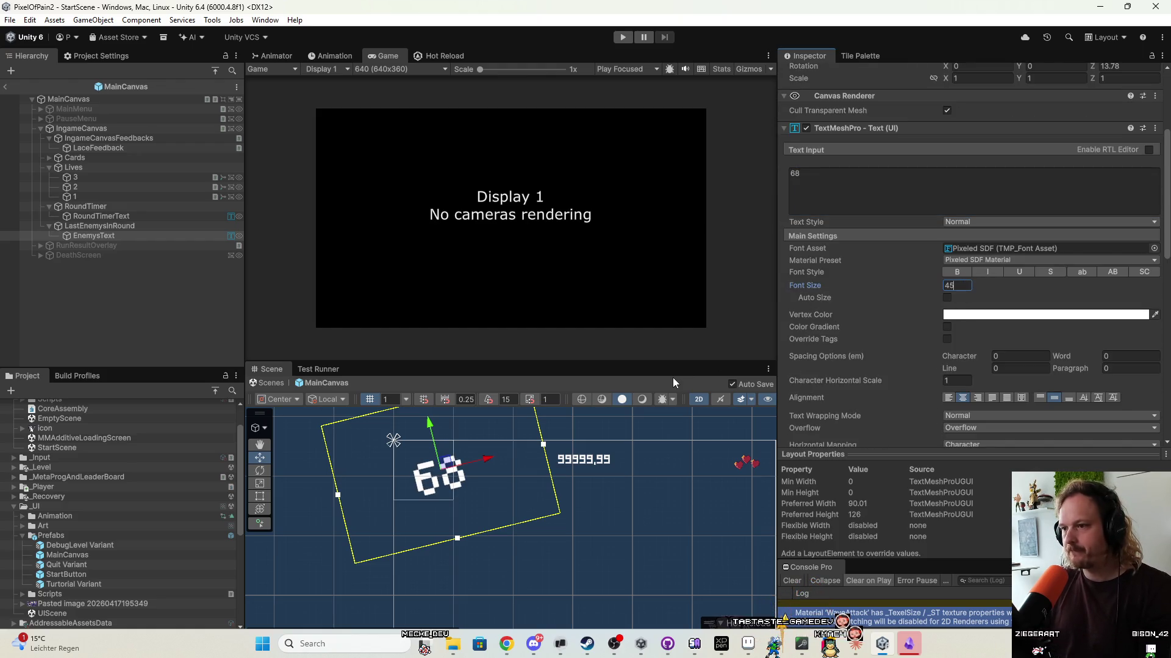
{"action": "left_click", "coordinate": [41, 128]}
{"action": "scroll", "coordinate": [498, 488], "scroll_direction": "down", "scroll_amount": 2}
{"action": "scroll", "coordinate": [498, 488], "scroll_direction": "up", "scroll_amount": 2}
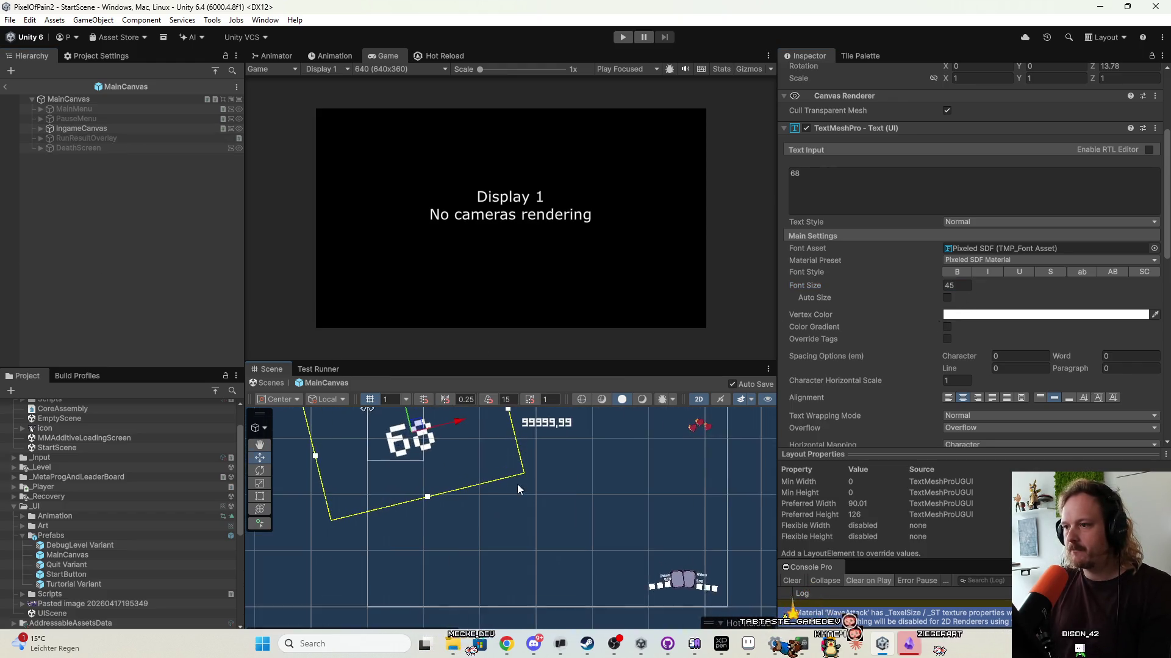
Hide the IngameCanvas HUD and show the PauseMenu.
{"action": "left_click", "coordinate": [24, 128]}
{"action": "left_click", "coordinate": [23, 118]}
{"action": "scroll", "coordinate": [503, 426], "scroll_direction": "down", "scroll_amount": 3}
{"action": "scroll", "coordinate": [543, 459], "scroll_direction": "up", "scroll_amount": 2}
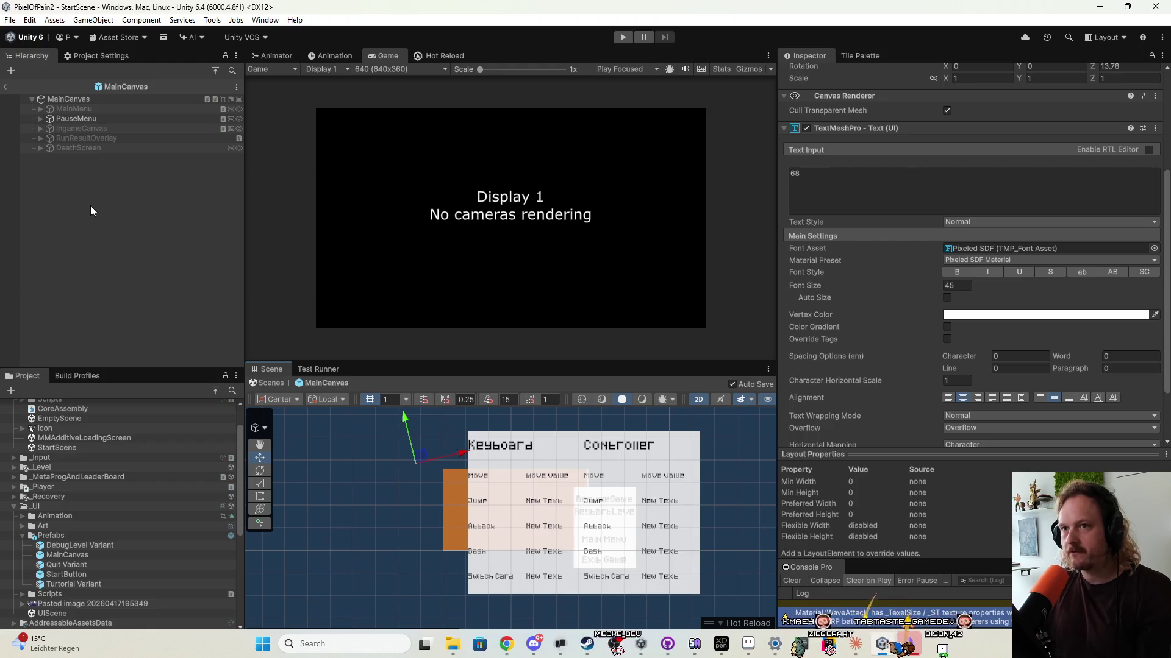
Select the Controls object under PauseMenu and set its Rect Transform position to 0, 0.
{"action": "left_click", "coordinate": [41, 118]}
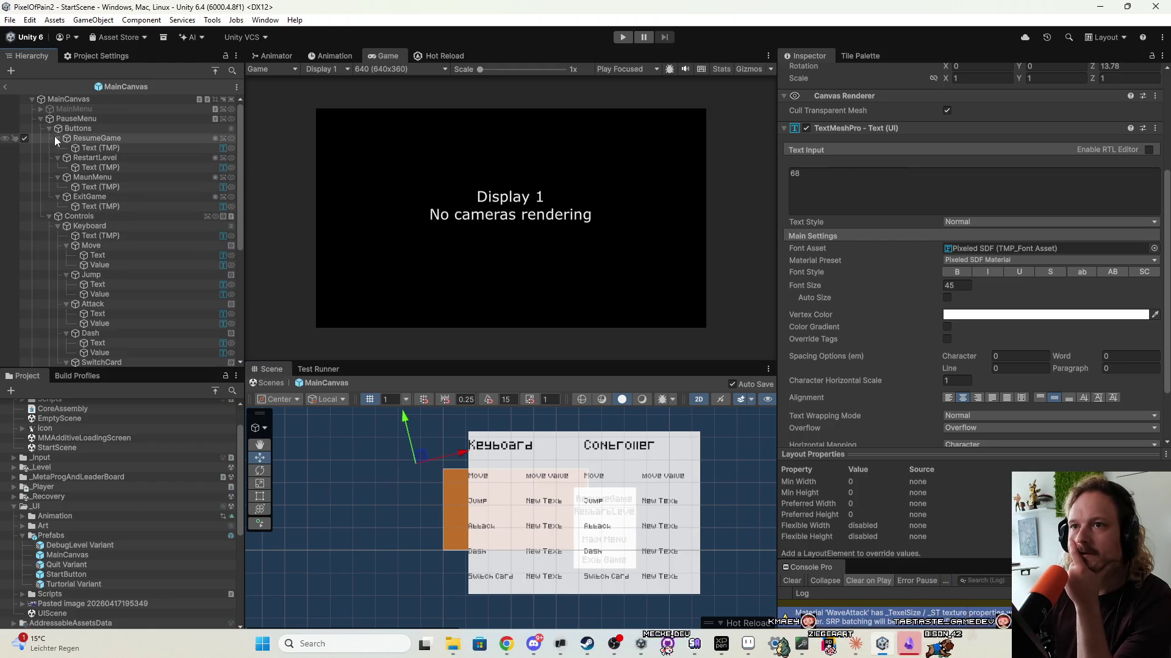
{"action": "left_click", "coordinate": [49, 138]}
{"action": "left_click", "coordinate": [49, 138]}
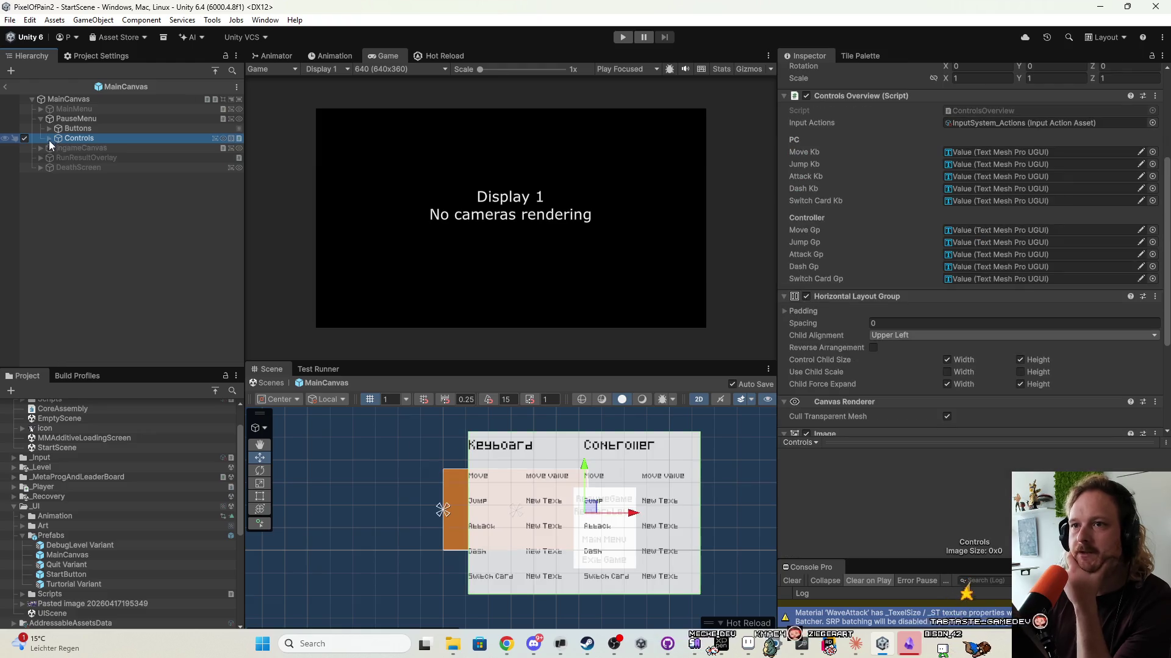
{"action": "scroll", "coordinate": [886, 310], "scroll_direction": "up", "scroll_amount": 5}
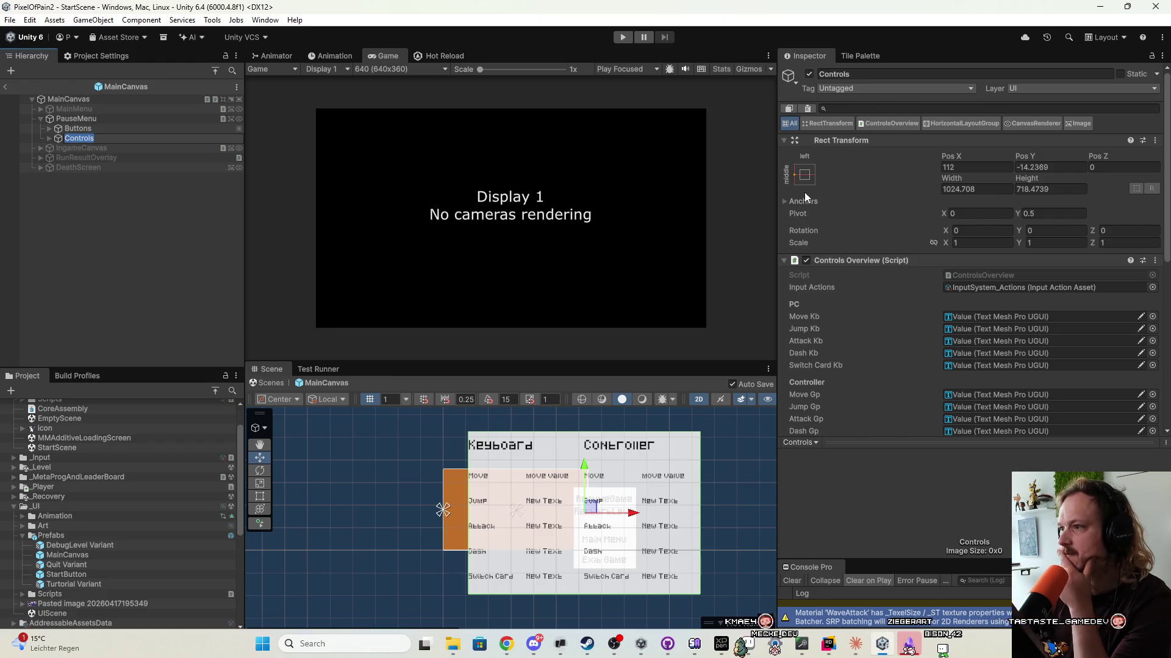
{"action": "left_click", "coordinate": [969, 166]}
{"action": "type", "text": "0"}
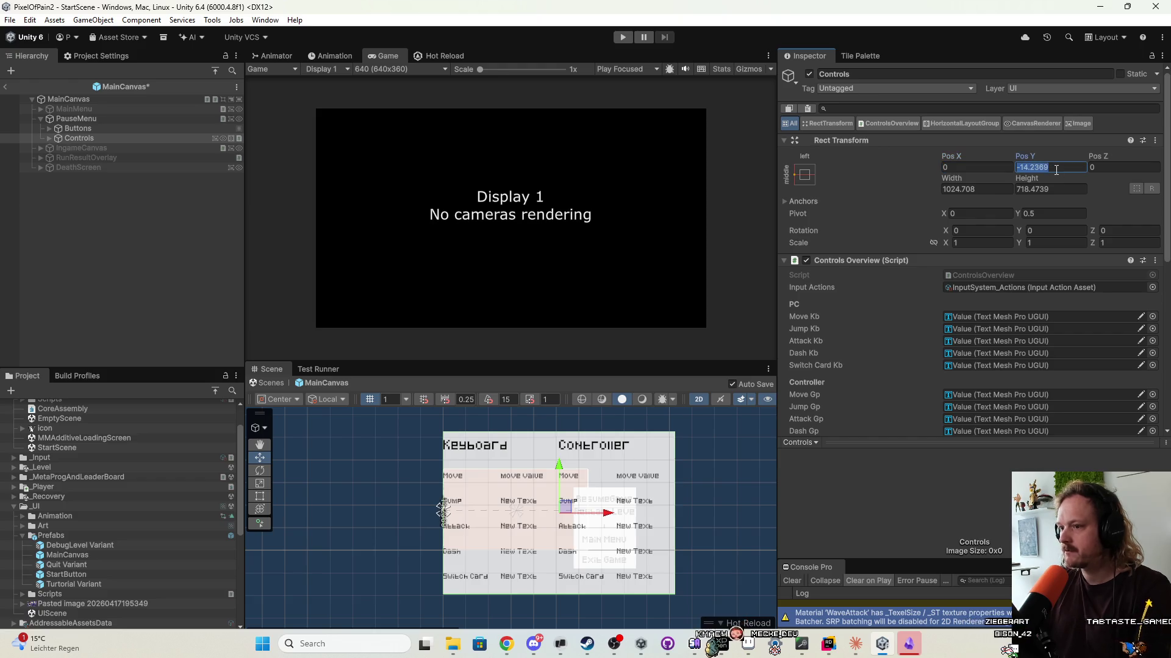
{"action": "type", "text": "0"}
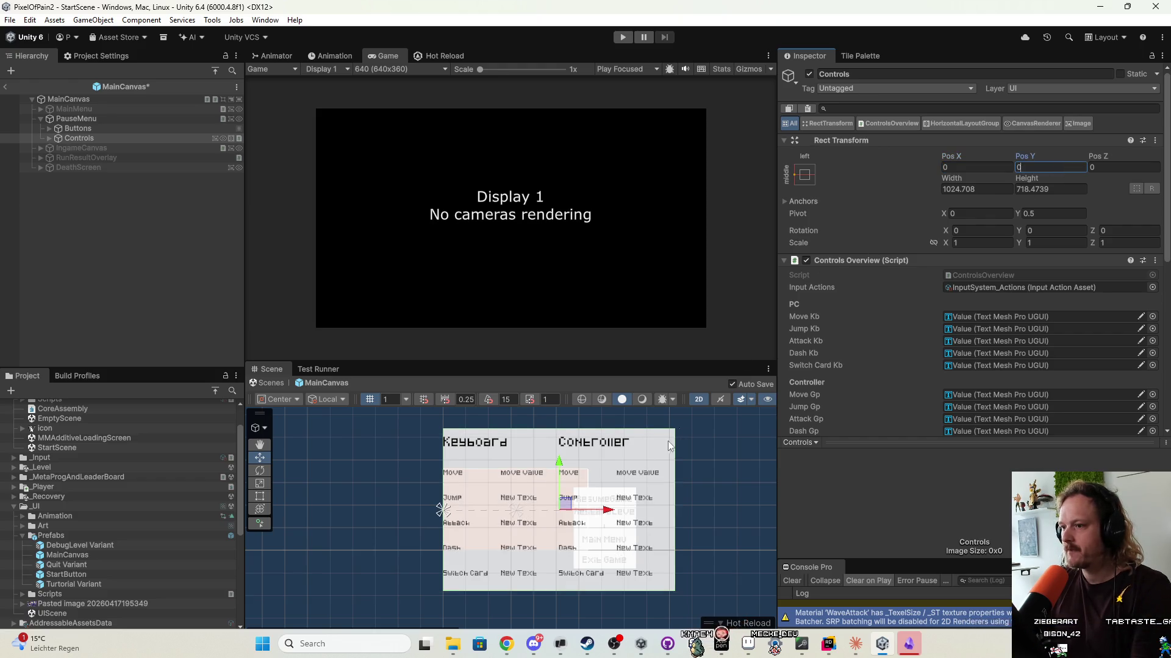
{"action": "scroll", "coordinate": [646, 459], "scroll_direction": "up", "scroll_amount": 1}
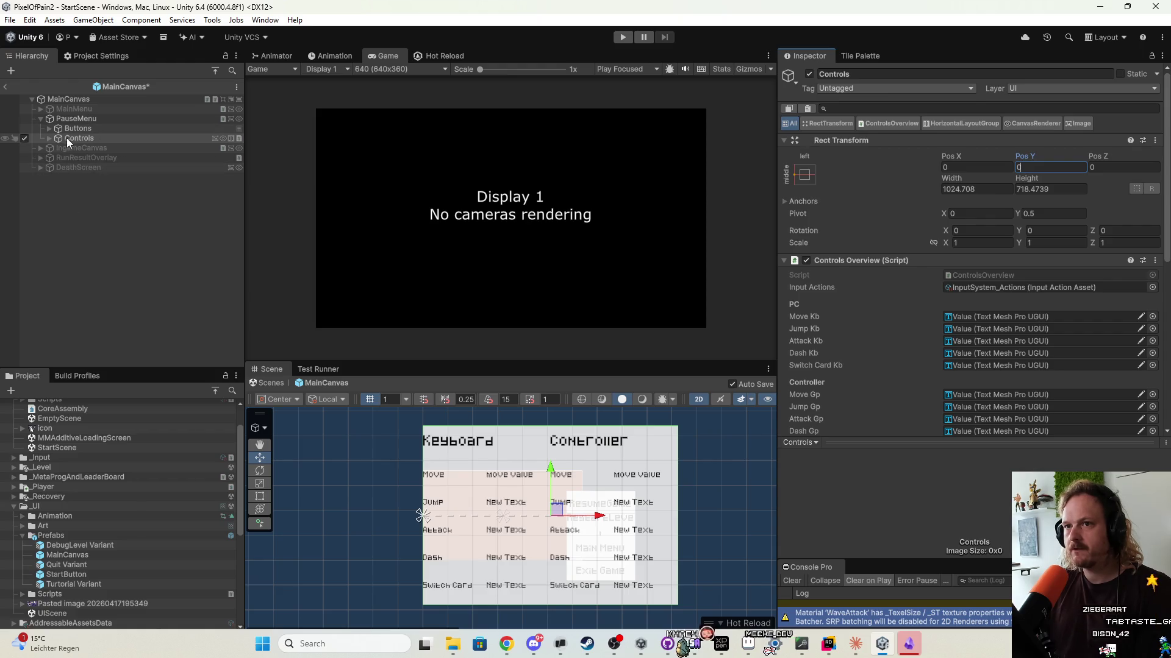
Expand Controls in the Hierarchy, then collapse the Move row and the Keyboard and Controller groups.
{"action": "left_click", "coordinate": [49, 138], "text": "alt"}
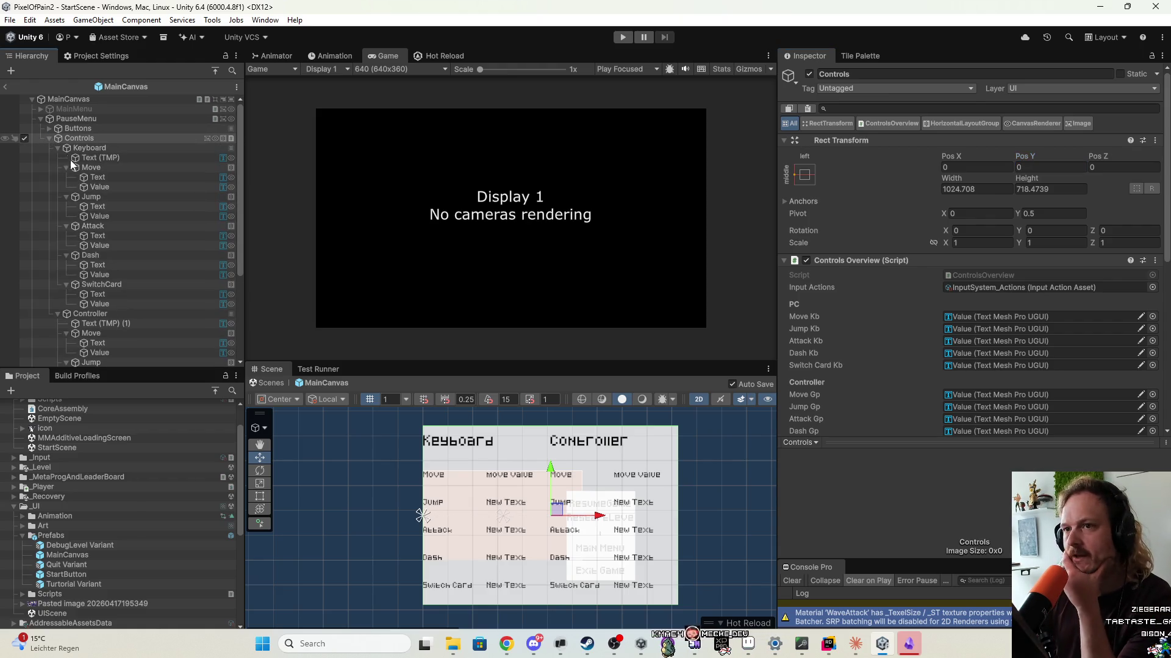
{"action": "left_click", "coordinate": [64, 167]}
{"action": "left_click", "coordinate": [57, 147]}
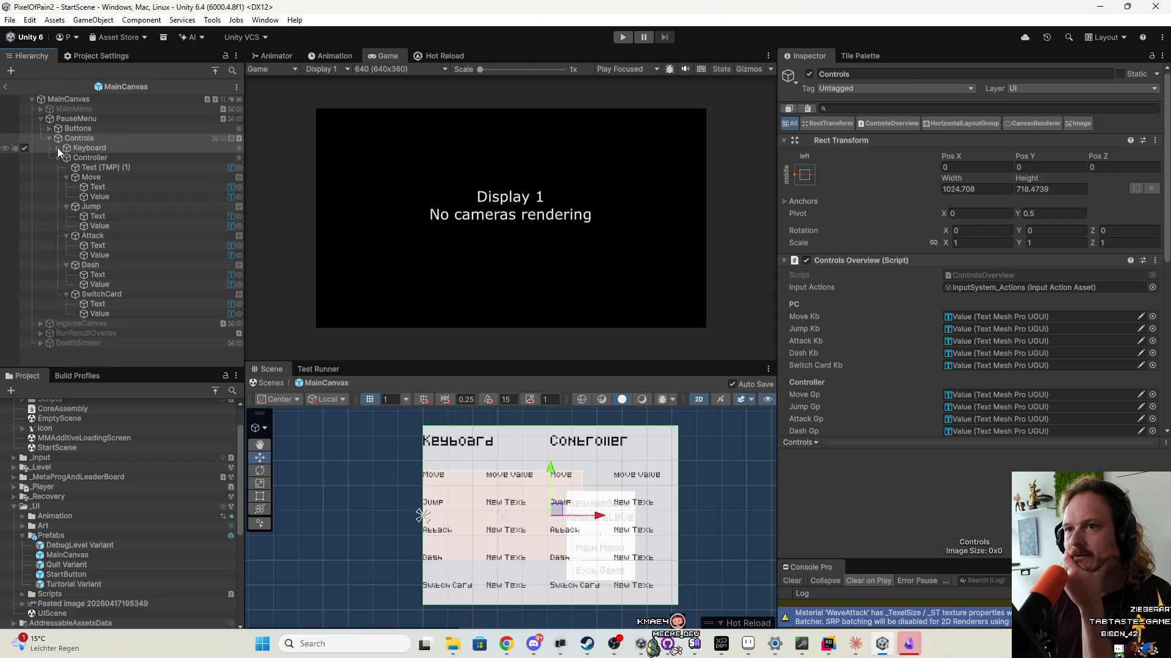
{"action": "left_click", "coordinate": [57, 157]}
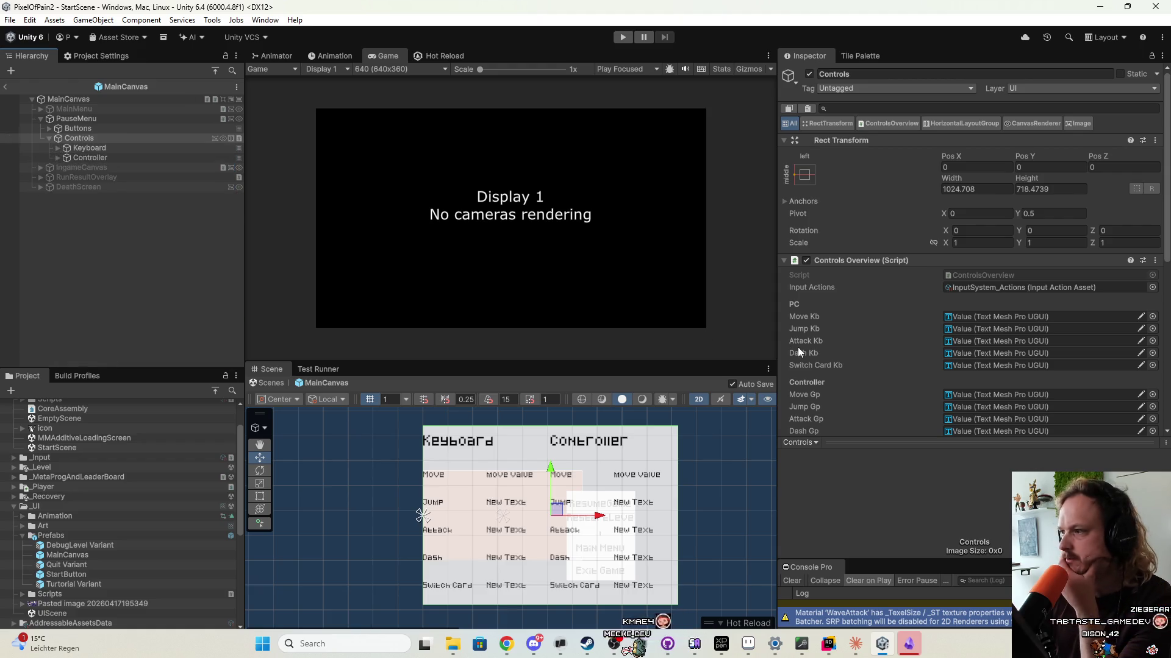
{"action": "scroll", "coordinate": [858, 337], "scroll_direction": "down", "scroll_amount": 10}
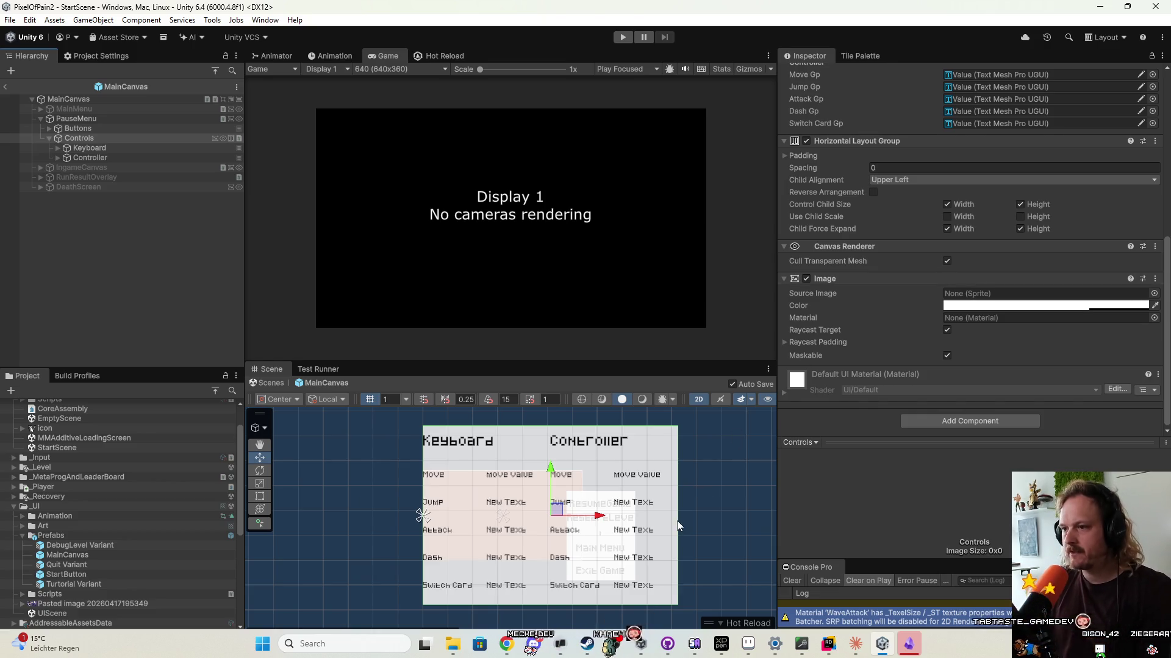
Shrink the Controls panel by dragging its top-right corner in the Scene view.
{"action": "mouse_move", "coordinate": [678, 425]}
{"action": "left_mouse_down"}
{"action": "mouse_move", "coordinate": [610, 487]}
{"action": "mouse_move", "coordinate": [539, 587]}
{"action": "mouse_move", "coordinate": [597, 543]}
{"action": "mouse_move", "coordinate": [666, 536]}
{"action": "mouse_move", "coordinate": [698, 518]}
{"action": "mouse_move", "coordinate": [586, 598]}
{"action": "mouse_move", "coordinate": [646, 567]}
{"action": "mouse_move", "coordinate": [600, 562]}
{"action": "mouse_move", "coordinate": [662, 564]}
{"action": "mouse_move", "coordinate": [610, 564]}
{"action": "mouse_move", "coordinate": [632, 564]}
{"action": "left_mouse_up"}
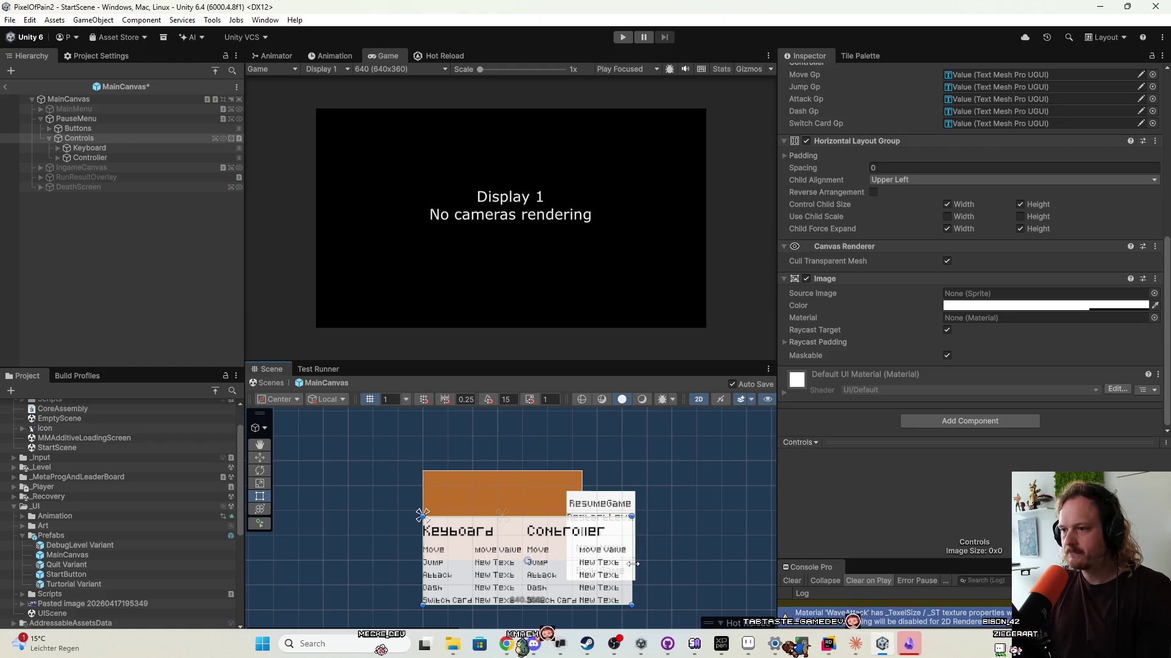
{"action": "scroll", "coordinate": [540, 503], "scroll_direction": "up", "scroll_amount": 3}
{"action": "scroll", "coordinate": [540, 502], "scroll_direction": "down", "scroll_amount": 2}
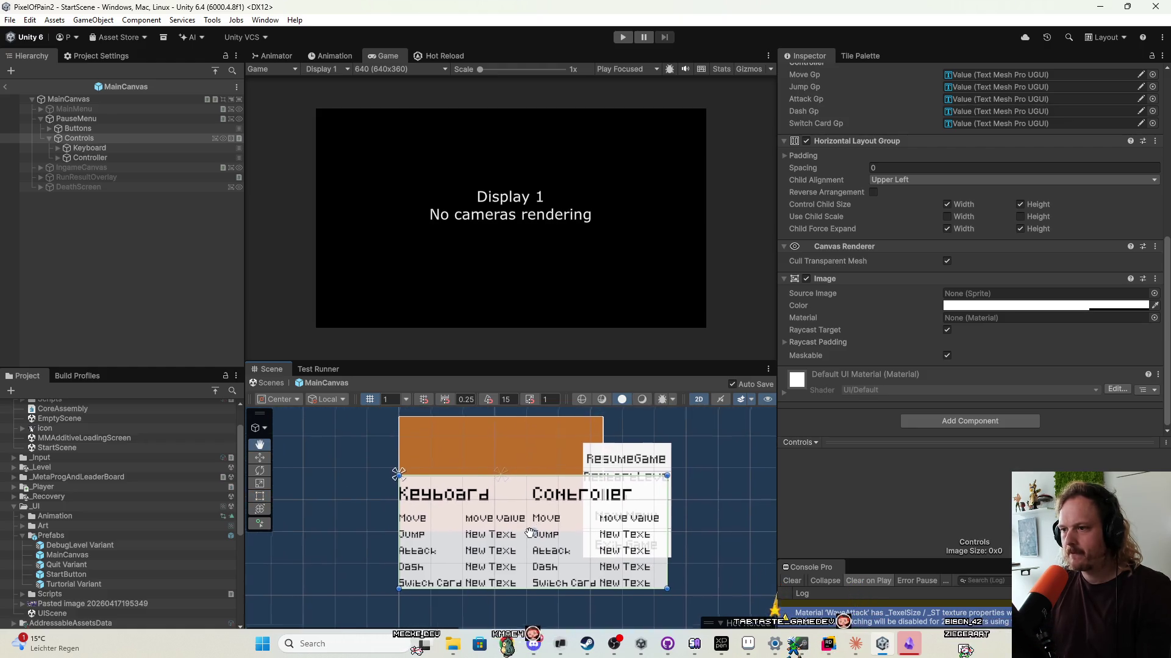
Expand the Keyboard group, its Move row, and the Controller group in the Hierarchy.
{"action": "left_click", "coordinate": [110, 146]}
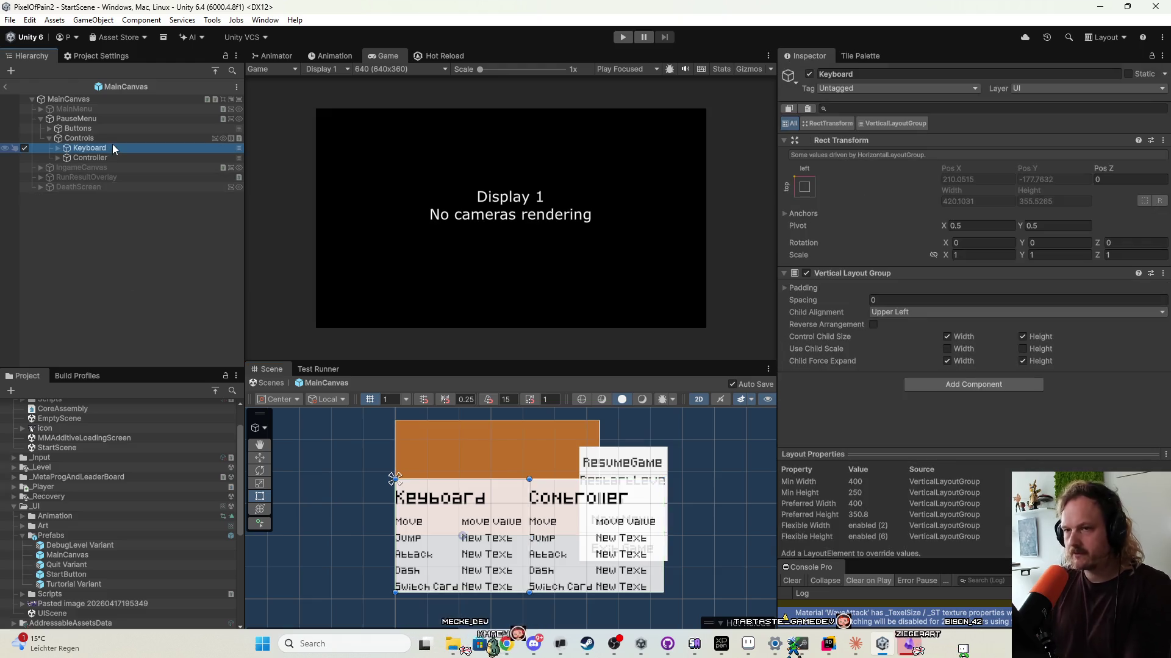
{"action": "key", "text": "Right"}
{"action": "key", "text": "Down"}
{"action": "key", "text": "Down"}
{"action": "key", "text": "Right"}
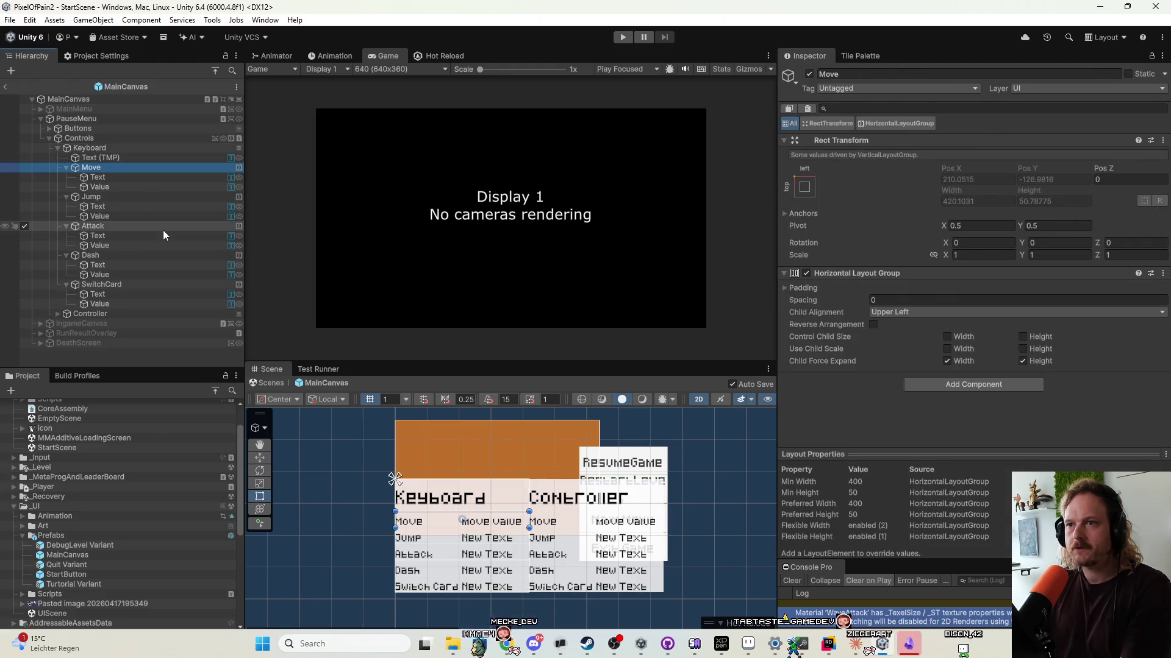
{"action": "left_click", "coordinate": [115, 312]}
{"action": "key", "text": "Right"}
{"action": "key", "text": "Down"}
{"action": "key", "text": "Down"}
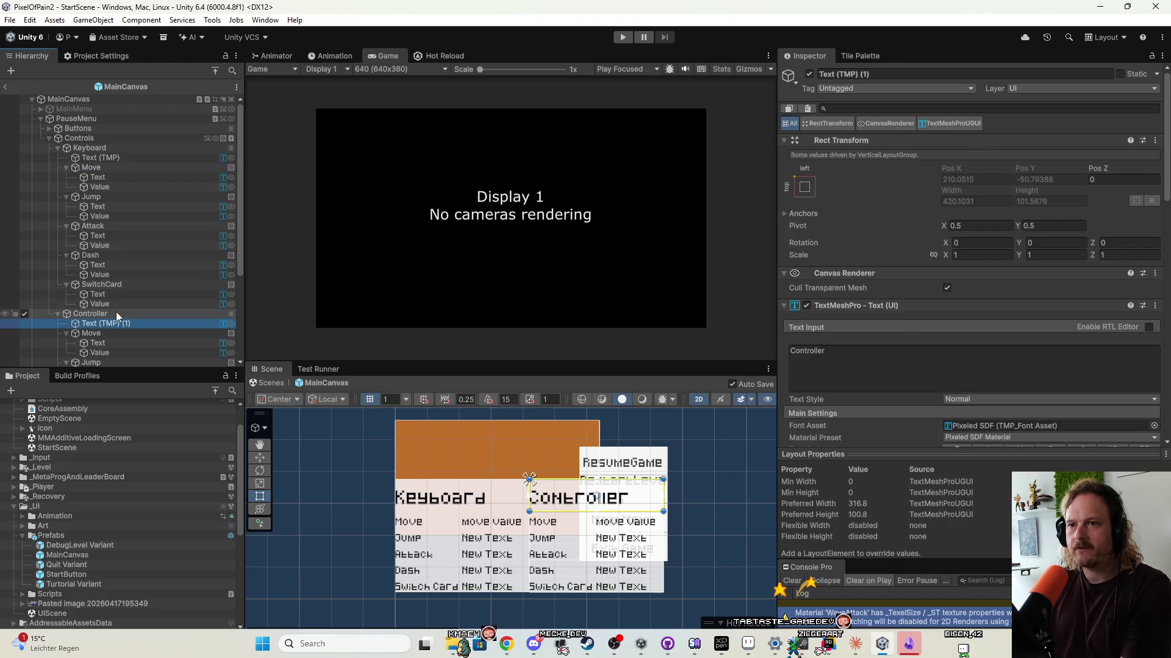
{"action": "scroll", "coordinate": [122, 311], "scroll_direction": "down", "scroll_amount": 5}
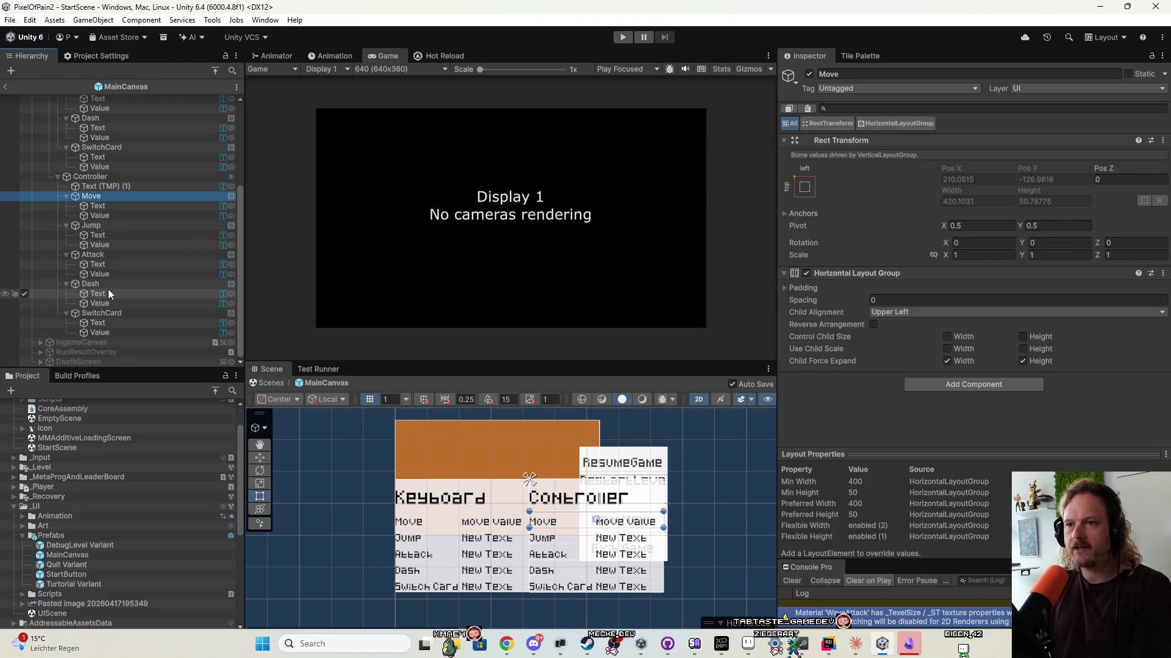
{"action": "scroll", "coordinate": [108, 289], "scroll_direction": "up", "scroll_amount": 4}
{"action": "left_click_drag", "start_coordinate": [108, 289], "coordinate": [111, 131]}
Set the Keyboard and Controller heading texts to font size 20.
{"action": "left_click", "coordinate": [111, 131]}
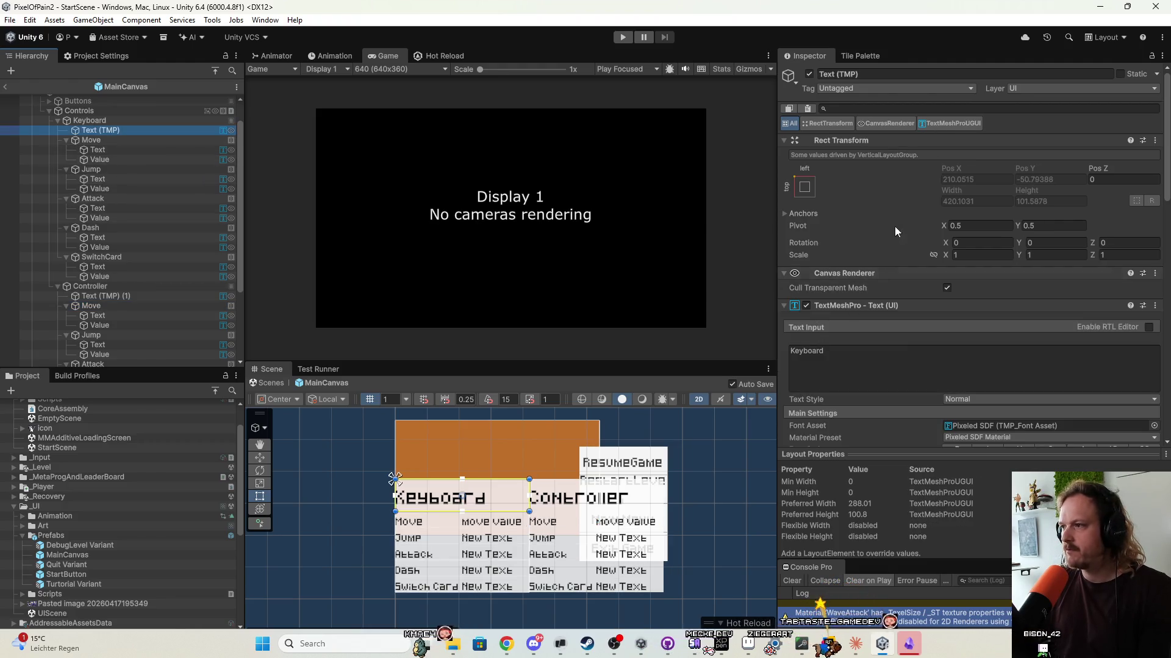
{"action": "scroll", "coordinate": [899, 280], "scroll_direction": "down", "scroll_amount": 3}
{"action": "left_click", "coordinate": [962, 265]}
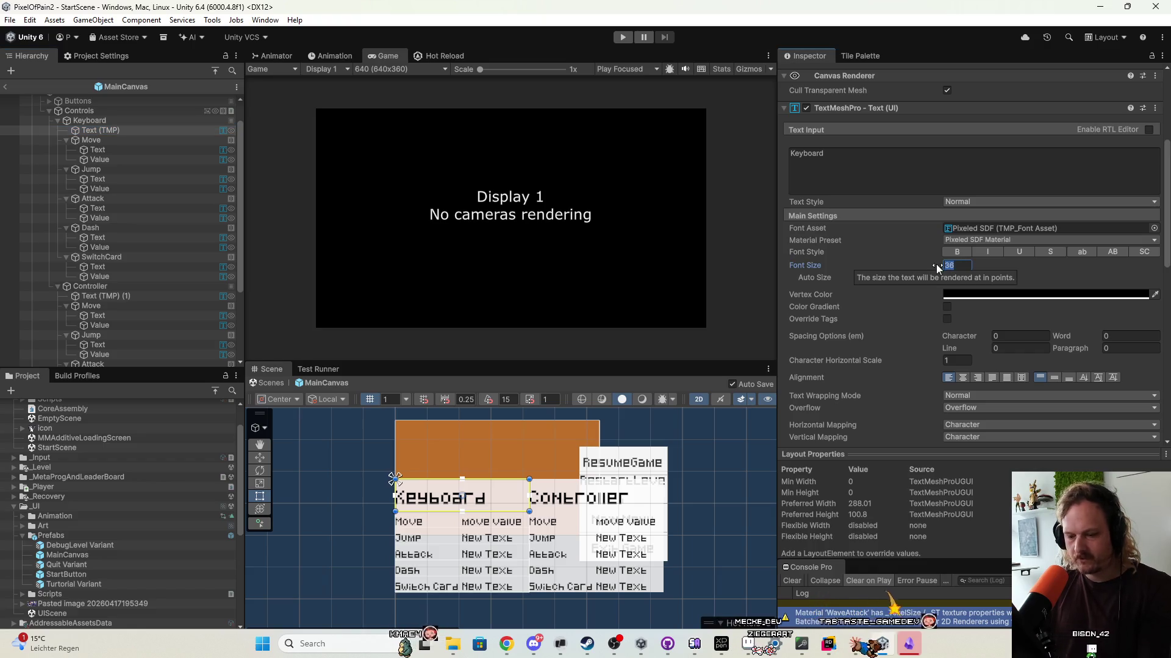
{"action": "type", "text": "24"}
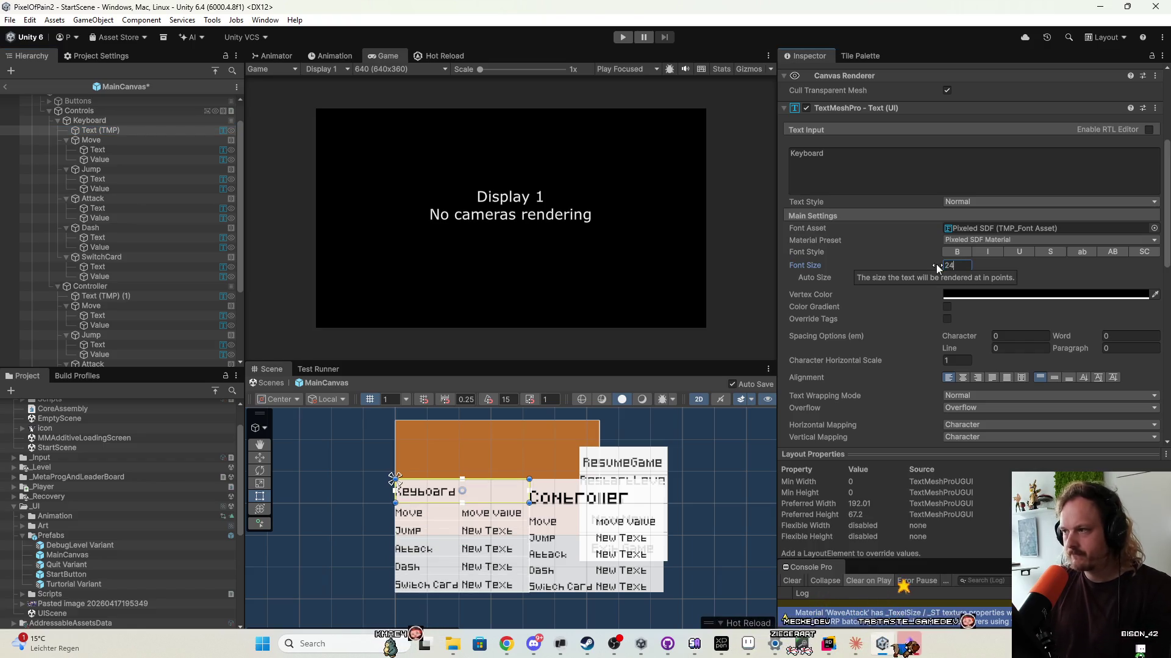
{"action": "key", "text": "BackSpace"}
{"action": "type", "text": "0"}
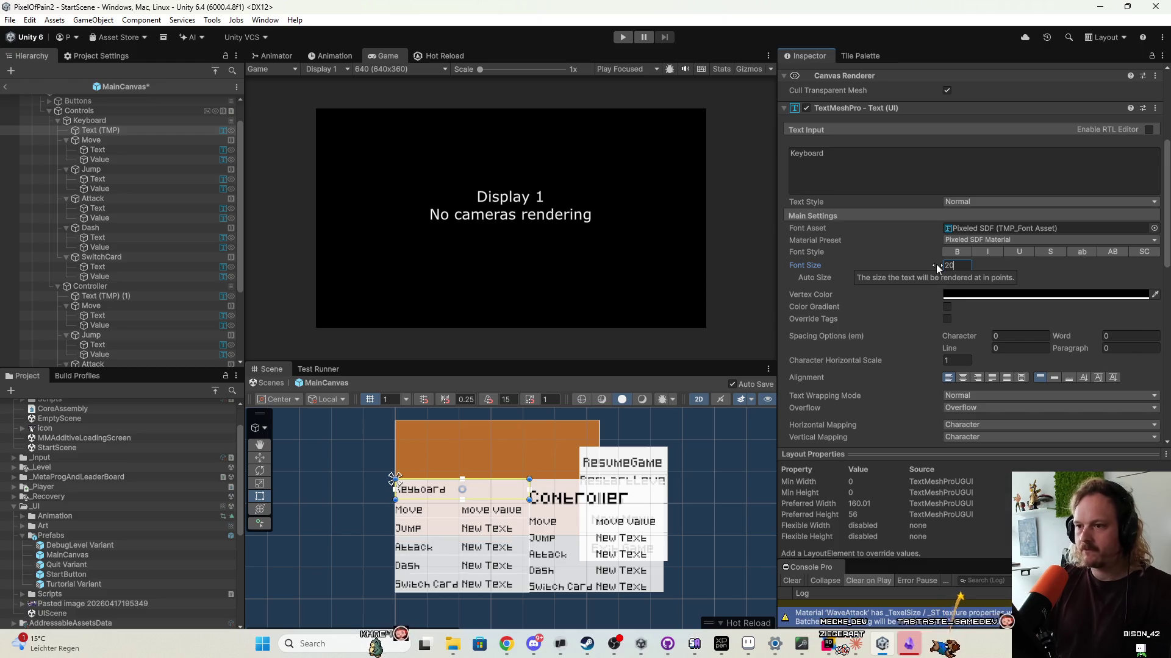
{"action": "left_click", "coordinate": [140, 296]}
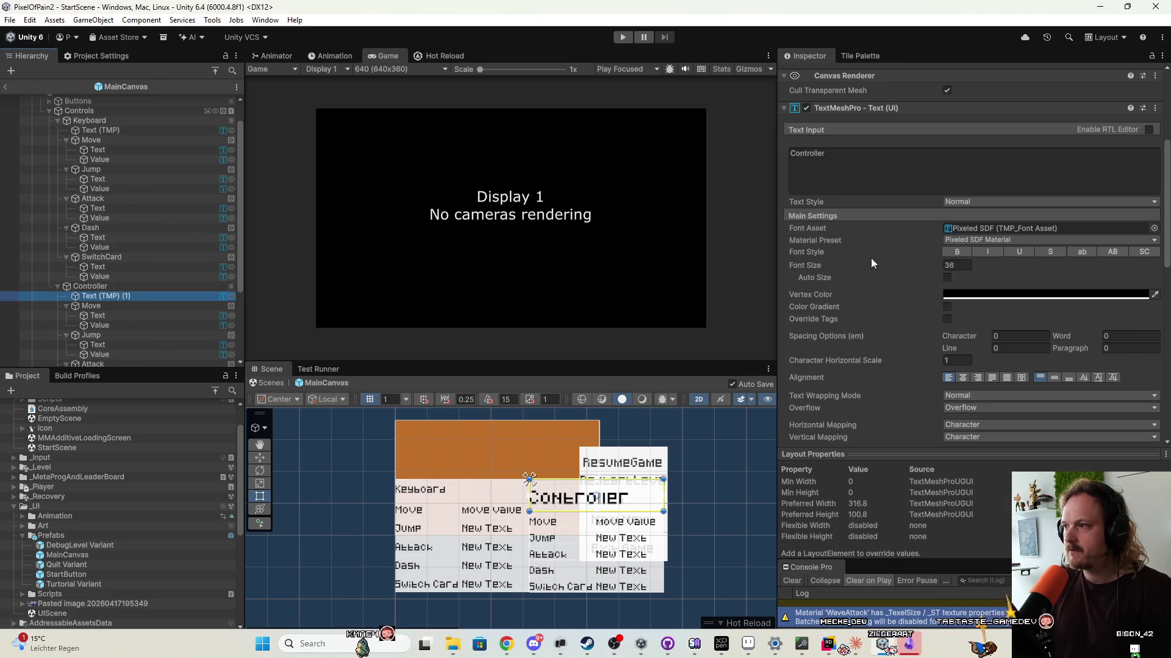
{"action": "type", "text": "20"}
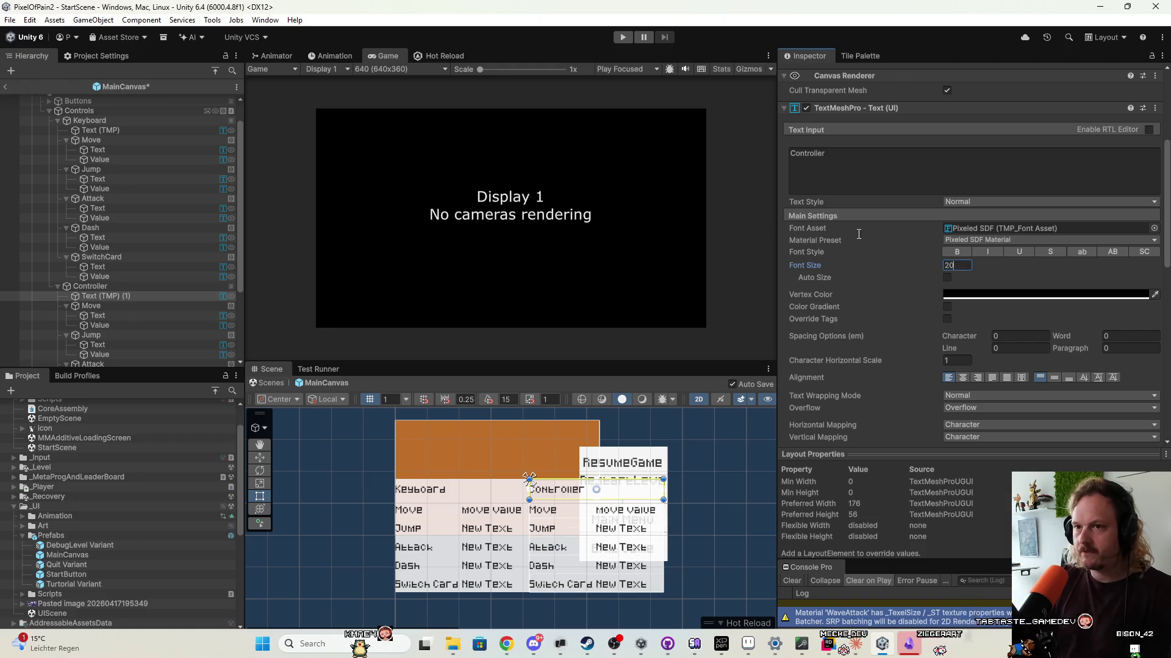
Start multi-selecting the Controller rows' Text and Value objects, from Move to SwitchCard.
{"action": "left_click", "coordinate": [141, 316]}
{"action": "scroll", "coordinate": [142, 317], "scroll_direction": "down", "scroll_amount": 4}
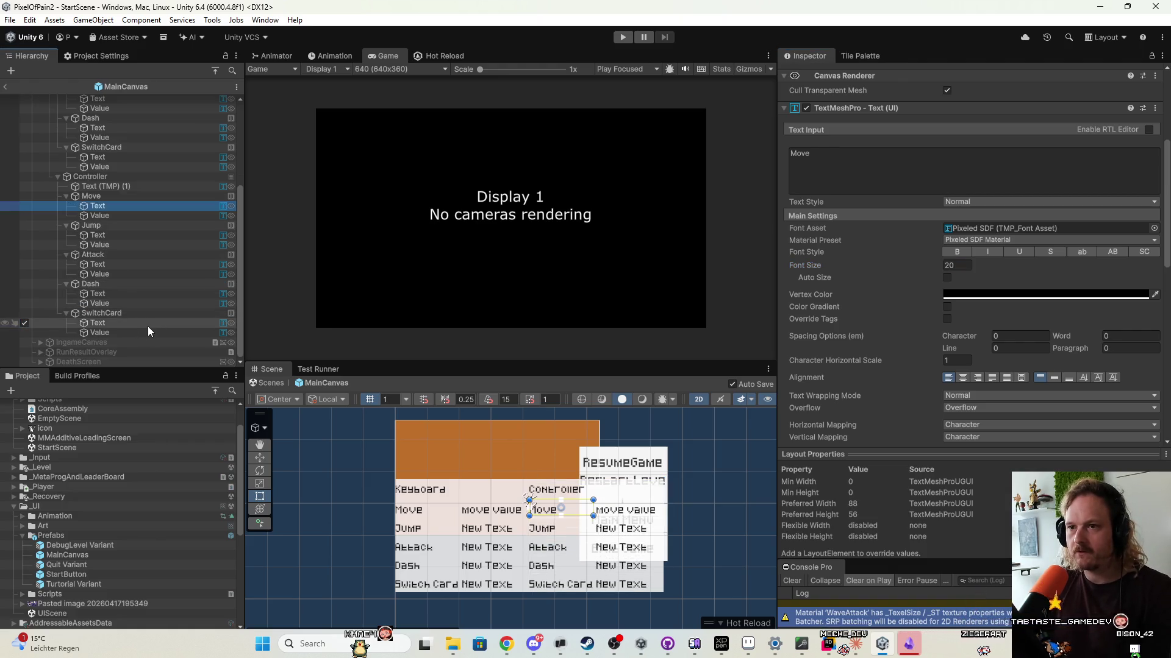
{"action": "left_click", "coordinate": [148, 325], "text": "ctrl"}
{"action": "left_click", "coordinate": [148, 332], "text": "ctrl"}
{"action": "left_click", "coordinate": [144, 303], "text": "ctrl"}
{"action": "left_click", "coordinate": [147, 293], "text": "ctrl"}
{"action": "left_click", "coordinate": [147, 273], "text": "ctrl"}
Add the remaining Controller and all Keyboard row Text and Value objects to the selection.
{"action": "left_click", "coordinate": [149, 264], "text": "ctrl"}
{"action": "left_click", "coordinate": [151, 238], "text": "ctrl"}
{"action": "left_click", "coordinate": [155, 245], "text": "ctrl"}
{"action": "left_click", "coordinate": [155, 217], "text": "ctrl"}
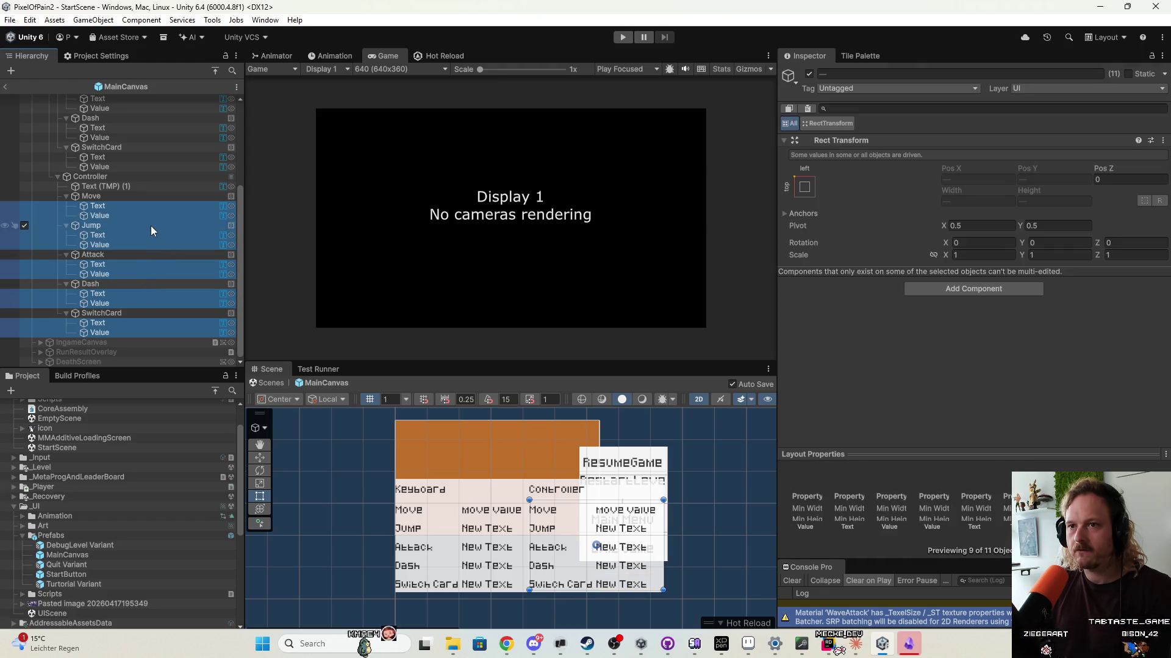
{"action": "scroll", "coordinate": [150, 230], "scroll_direction": "up", "scroll_amount": 5}
{"action": "left_click", "coordinate": [140, 294], "text": "ctrl"}
{"action": "left_click", "coordinate": [137, 304], "text": "ctrl"}
{"action": "left_click", "coordinate": [138, 274], "text": "ctrl"}
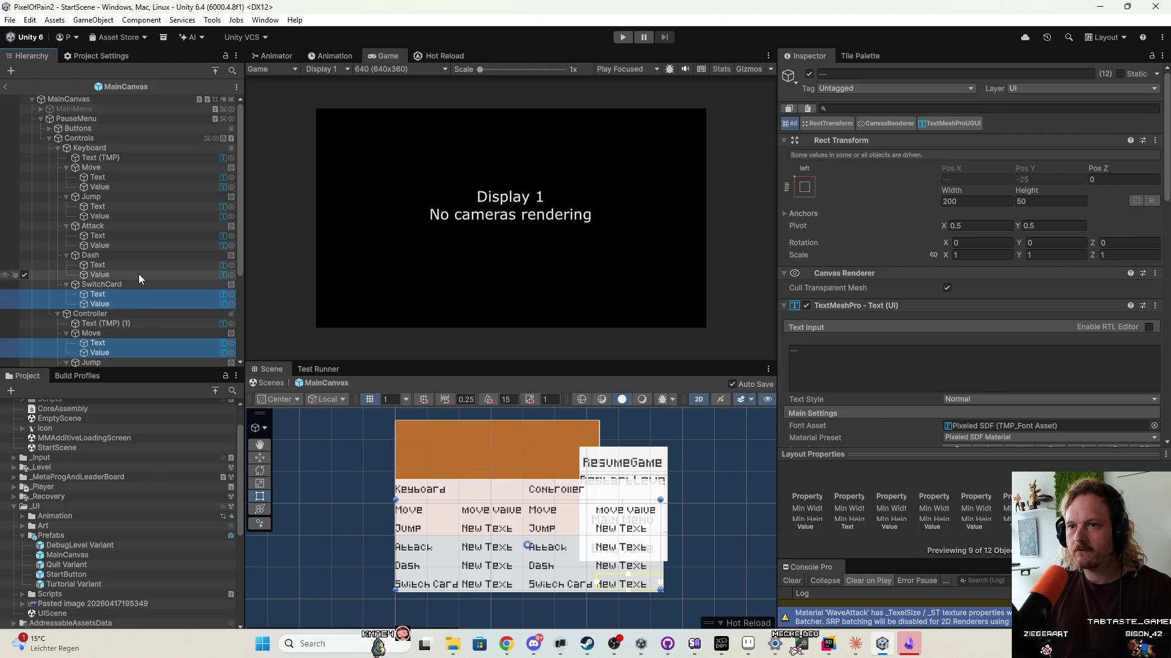
{"action": "left_click", "coordinate": [139, 264], "text": "ctrl"}
{"action": "left_click", "coordinate": [139, 245], "text": "ctrl"}
{"action": "left_click", "coordinate": [142, 237], "text": "ctrl"}
{"action": "left_click", "coordinate": [140, 215], "text": "ctrl"}
{"action": "left_click", "coordinate": [141, 206], "text": "ctrl"}
{"action": "left_click", "coordinate": [142, 187], "text": "ctrl"}
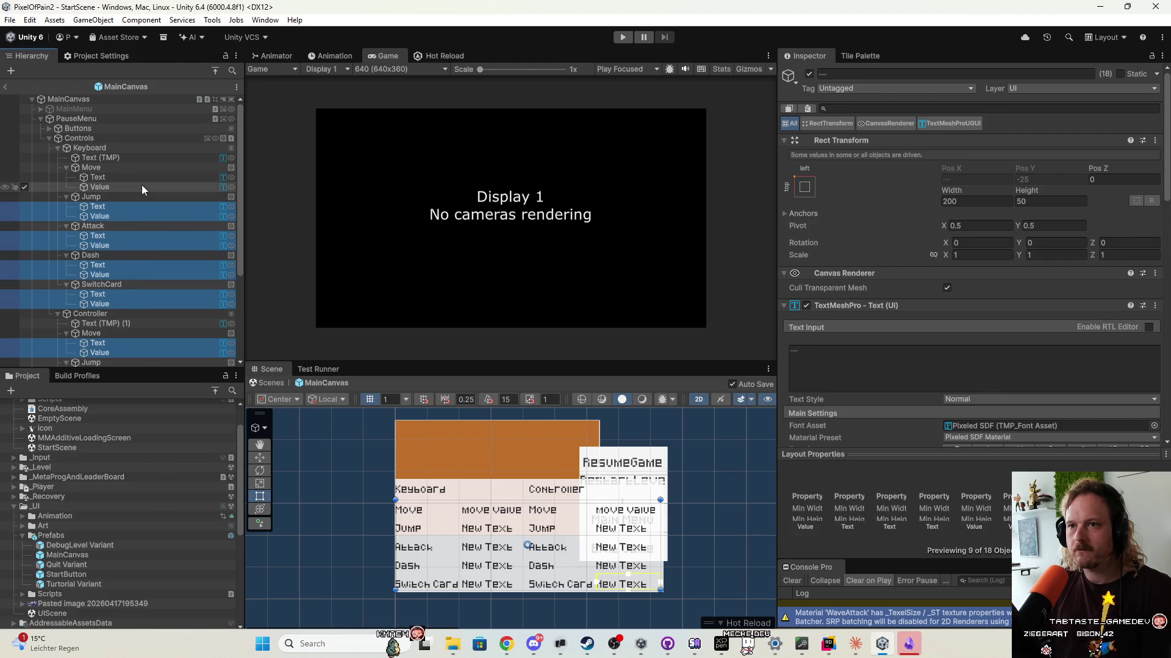
{"action": "left_click", "coordinate": [141, 177], "text": "ctrl"}
Set the font size of all selected row labels and values to 4.
{"action": "scroll", "coordinate": [872, 373], "scroll_direction": "down", "scroll_amount": 5}
{"action": "left_click", "coordinate": [955, 332]}
{"action": "type", "text": "4"}
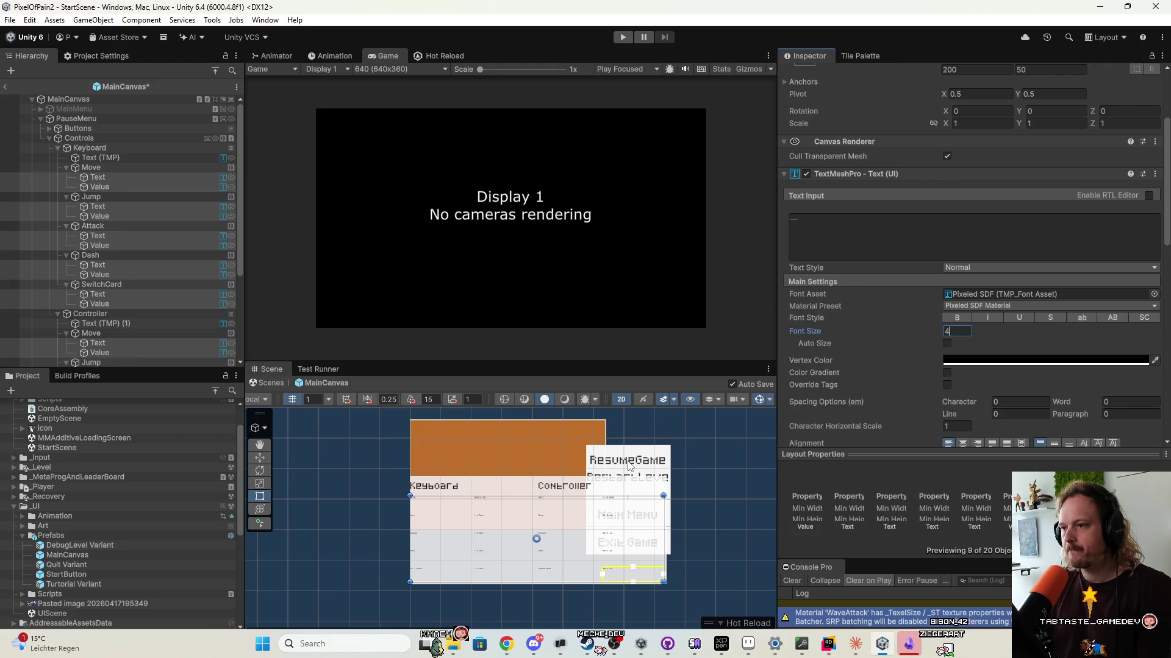
{"action": "scroll", "coordinate": [535, 491], "scroll_direction": "up", "scroll_amount": 5}
{"action": "scroll", "coordinate": [427, 529], "scroll_direction": "up", "scroll_amount": 2}
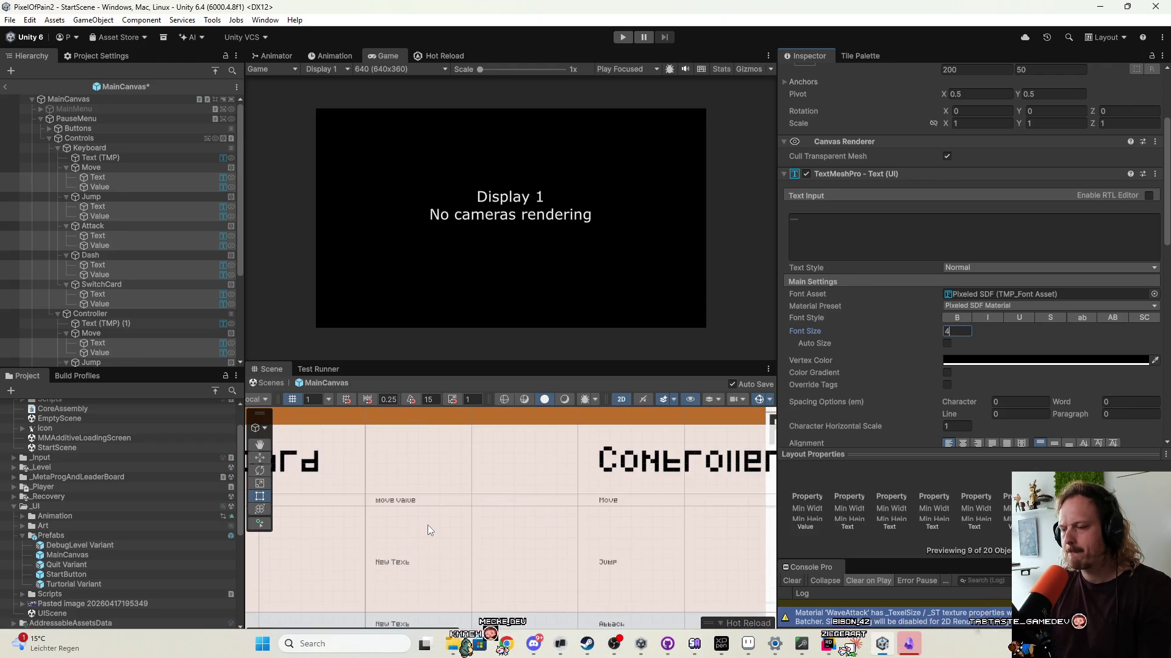
{"action": "scroll", "coordinate": [430, 516], "scroll_direction": "down", "scroll_amount": 5}
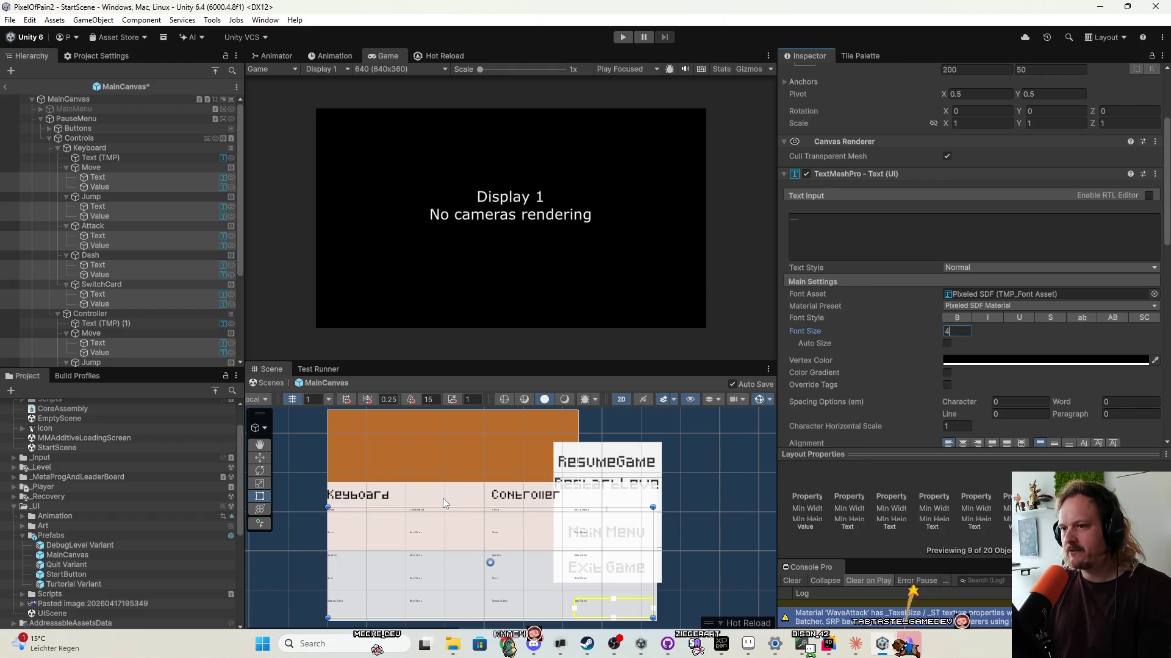
Make the Controls panel shorter and narrower by dragging its Rect Transform handles.
{"action": "mouse_move", "coordinate": [447, 515]}
{"action": "left_mouse_down"}
{"action": "mouse_move", "coordinate": [564, 433]}
{"action": "mouse_move", "coordinate": [493, 491]}
{"action": "left_mouse_up"}
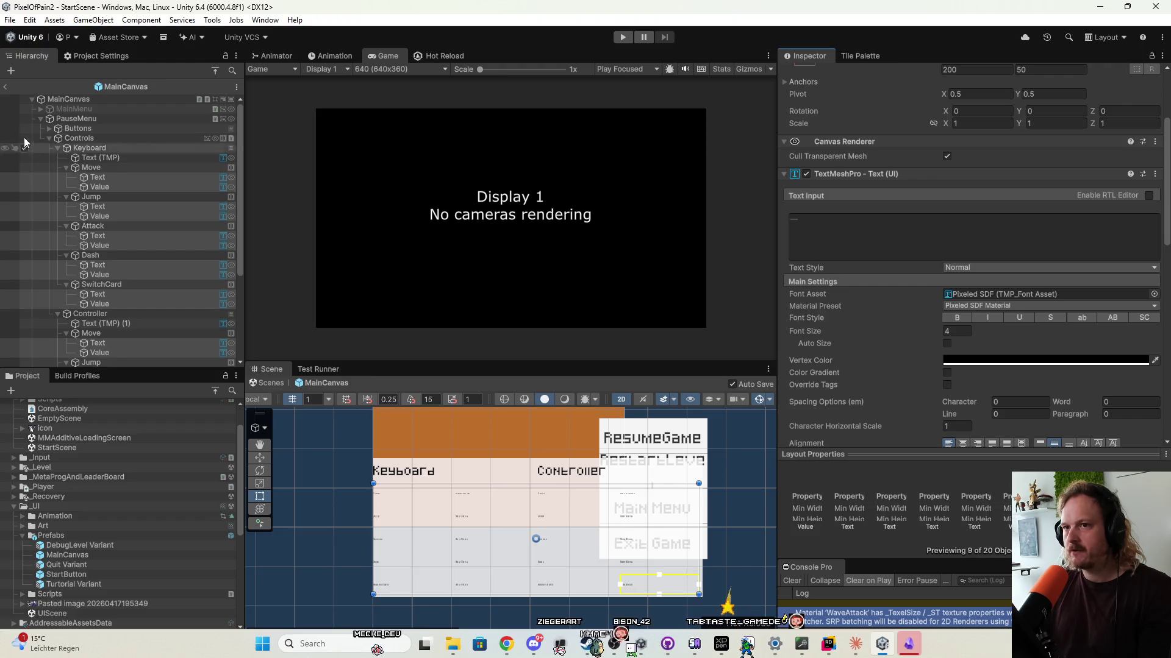
{"action": "left_click", "coordinate": [87, 120]}
{"action": "left_click", "coordinate": [93, 136]}
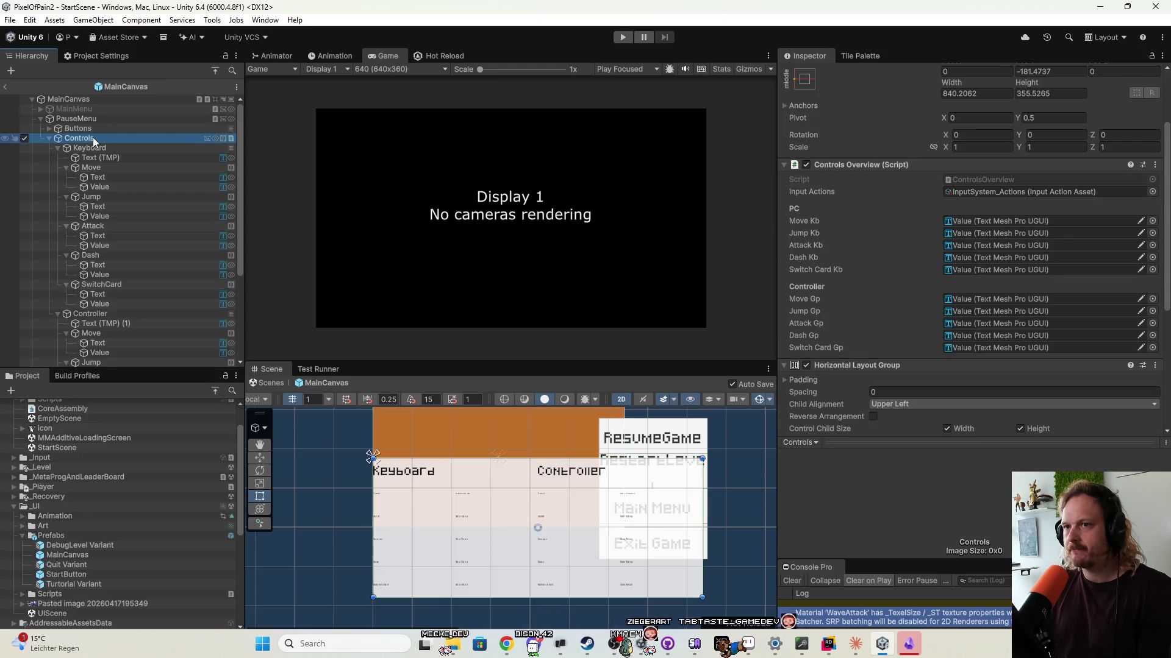
{"action": "mouse_move", "coordinate": [669, 599]}
{"action": "left_mouse_down"}
{"action": "mouse_move", "coordinate": [672, 478]}
{"action": "mouse_move", "coordinate": [673, 589]}
{"action": "mouse_move", "coordinate": [673, 564]}
{"action": "mouse_move", "coordinate": [673, 578]}
{"action": "left_mouse_up"}
{"action": "mouse_move", "coordinate": [699, 532]}
{"action": "left_mouse_down"}
{"action": "mouse_move", "coordinate": [561, 529]}
{"action": "mouse_move", "coordinate": [699, 527]}
{"action": "mouse_move", "coordinate": [658, 527]}
{"action": "left_mouse_up"}
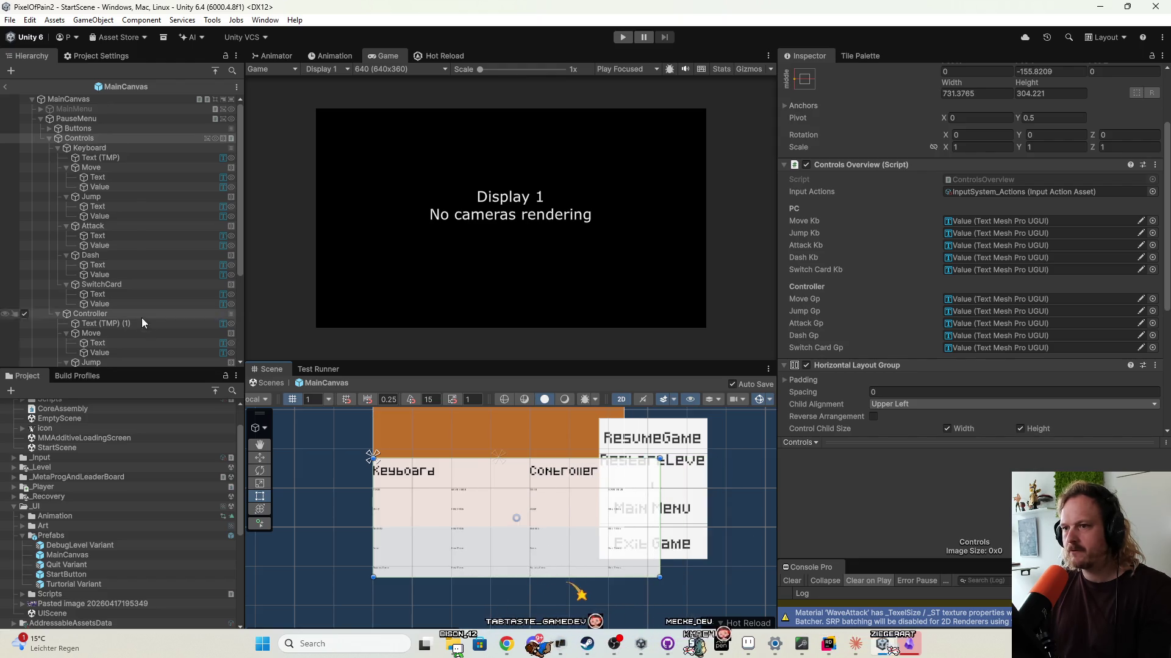
Resize Controls from its corner to about 916×345 and tick Use Child Scale Width.
{"action": "left_click", "coordinate": [114, 147]}
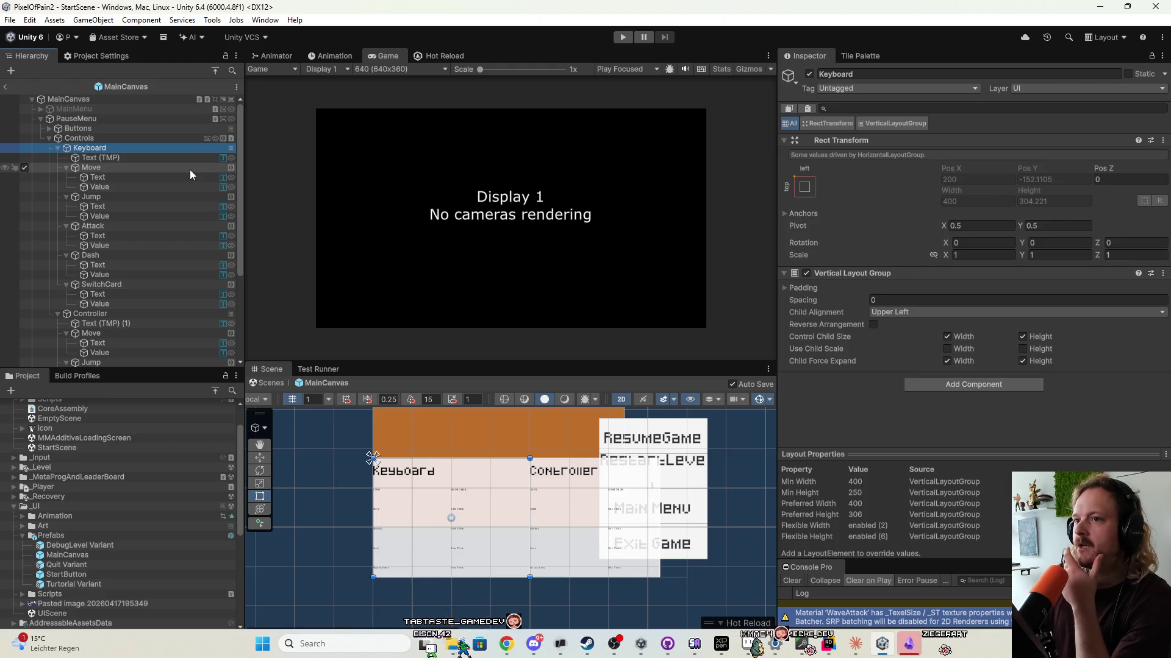
{"action": "left_click", "coordinate": [161, 137]}
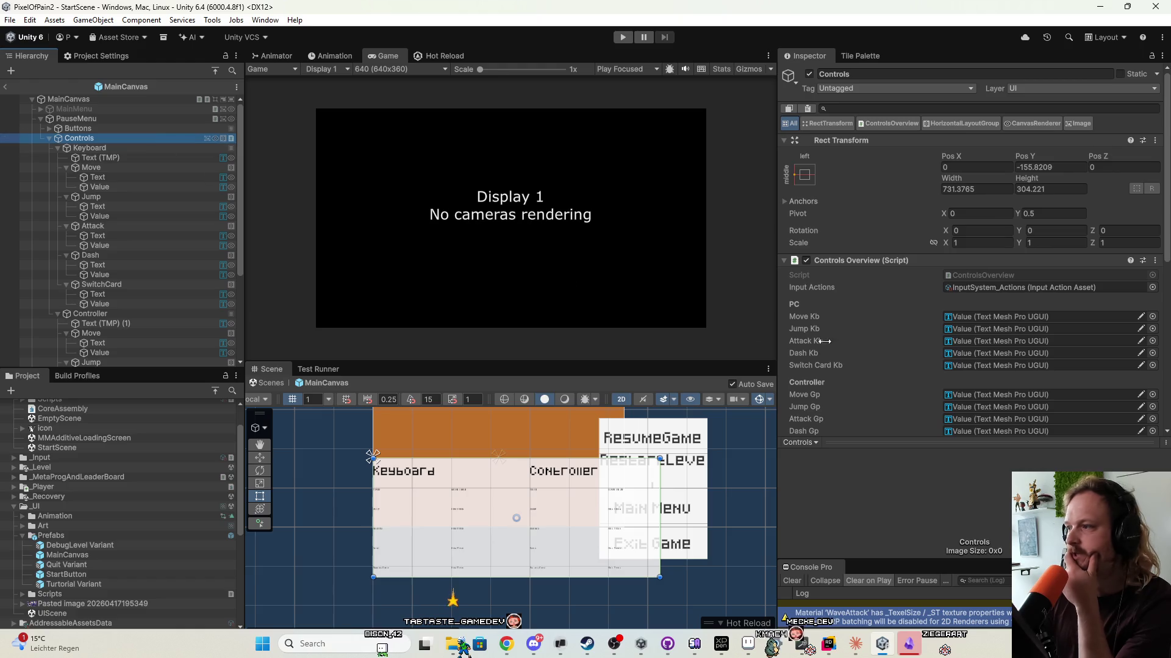
{"action": "scroll", "coordinate": [961, 275], "scroll_direction": "down", "scroll_amount": 10}
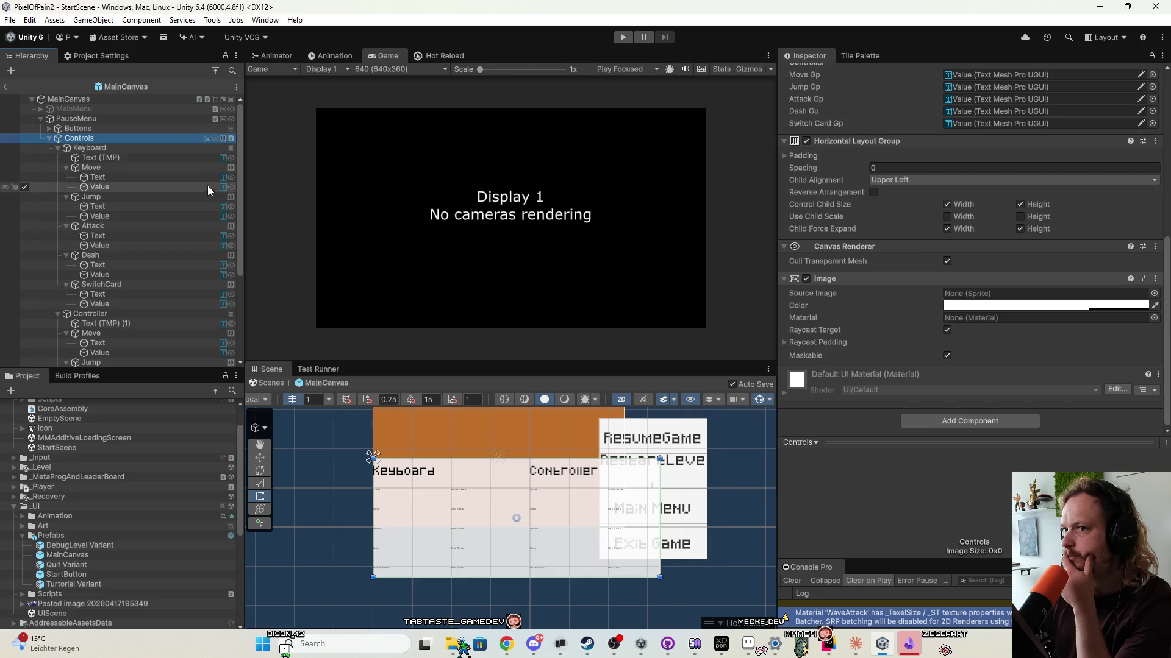
{"action": "left_click", "coordinate": [178, 149]}
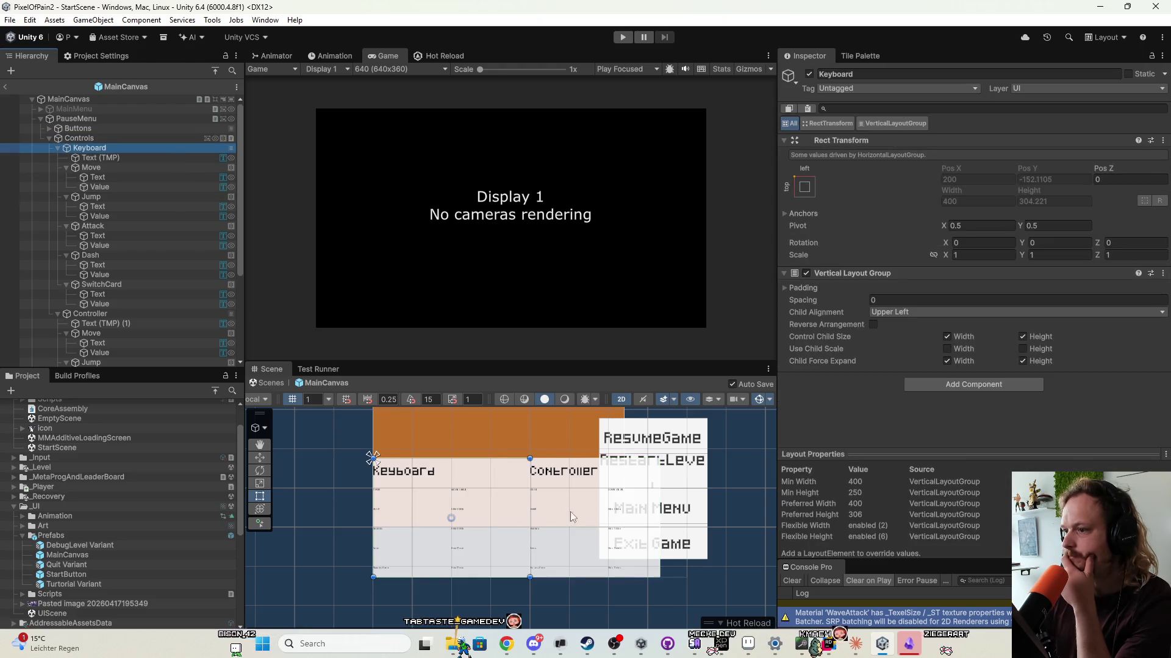
{"action": "left_click_drag", "start_coordinate": [530, 577], "coordinate": [504, 552]}
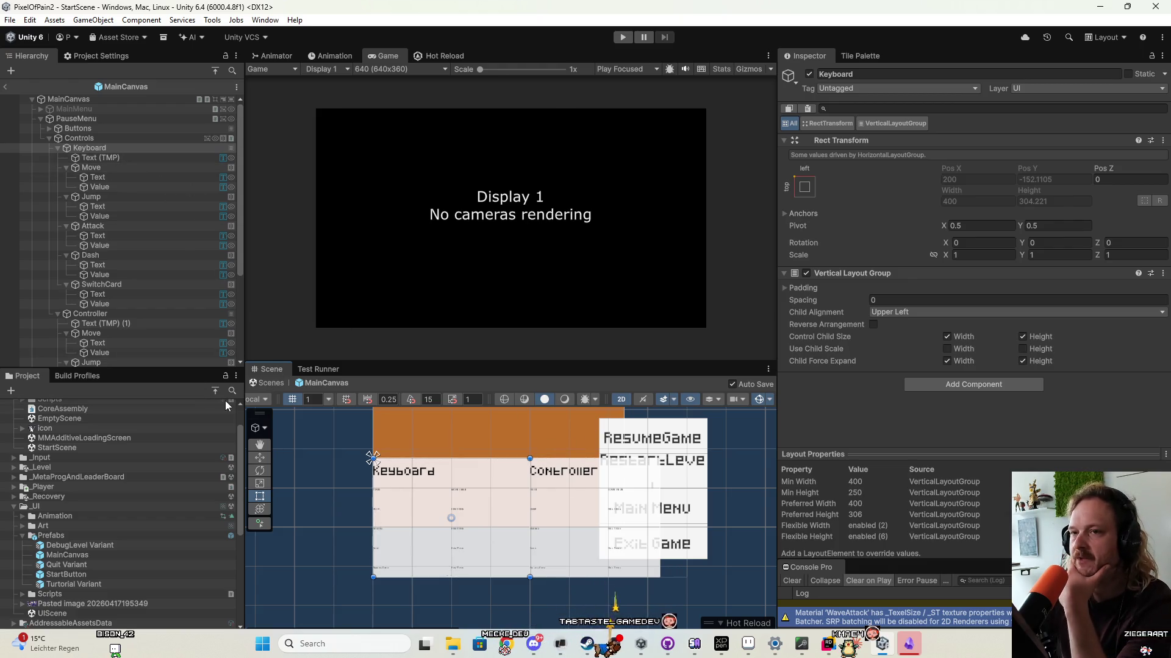
{"action": "left_click", "coordinate": [122, 138]}
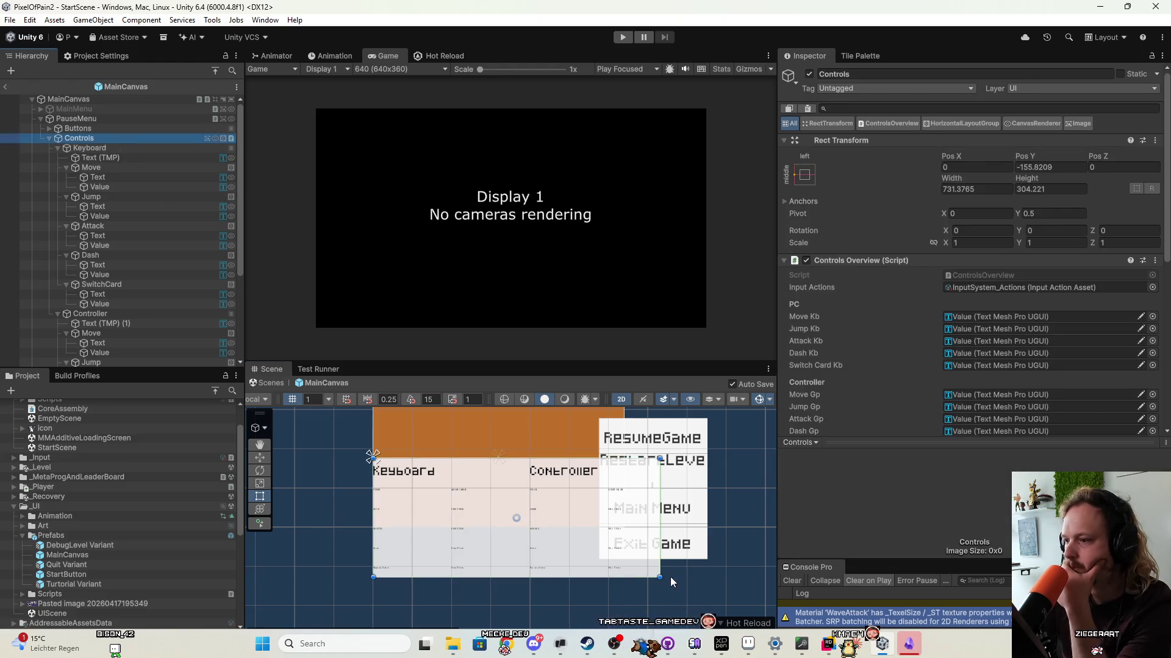
{"action": "mouse_move", "coordinate": [659, 575]}
{"action": "left_mouse_down"}
{"action": "mouse_move", "coordinate": [528, 548]}
{"action": "mouse_move", "coordinate": [596, 580]}
{"action": "mouse_move", "coordinate": [692, 533]}
{"action": "mouse_move", "coordinate": [535, 483]}
{"action": "mouse_move", "coordinate": [437, 501]}
{"action": "mouse_move", "coordinate": [686, 588]}
{"action": "mouse_move", "coordinate": [637, 548]}
{"action": "mouse_move", "coordinate": [699, 607]}
{"action": "mouse_move", "coordinate": [700, 566]}
{"action": "mouse_move", "coordinate": [621, 558]}
{"action": "mouse_move", "coordinate": [701, 570]}
{"action": "mouse_move", "coordinate": [732, 592]}
{"action": "left_mouse_up"}
{"action": "scroll", "coordinate": [824, 342], "scroll_direction": "down", "scroll_amount": 5}
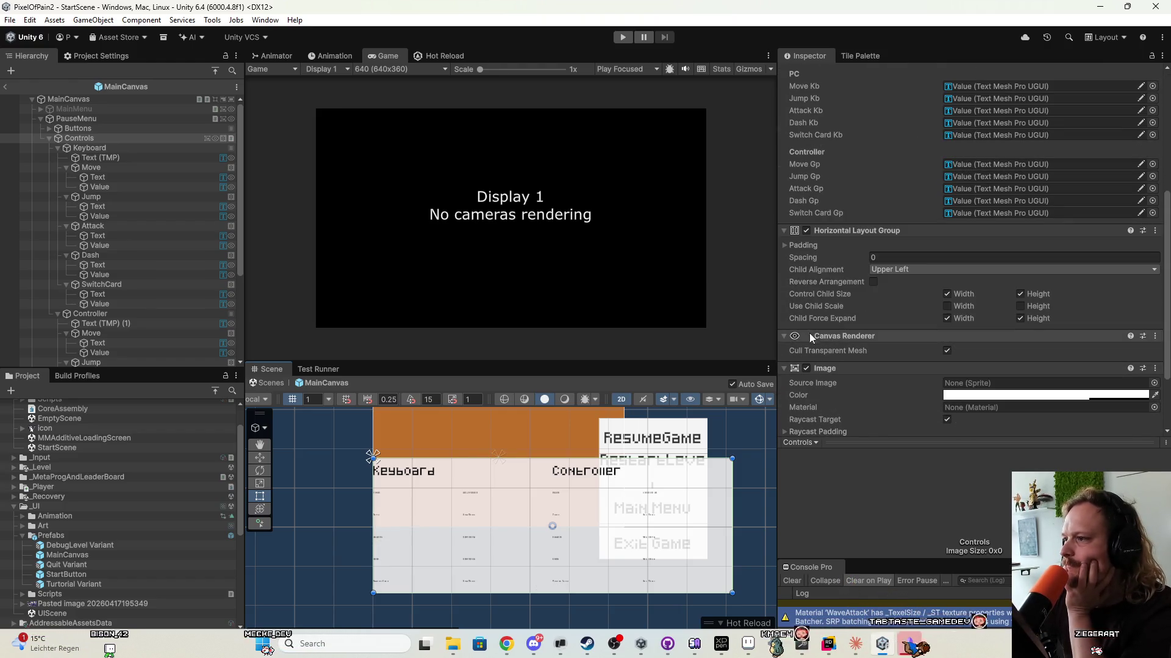
{"action": "left_click", "coordinate": [947, 306]}
Enable child scale height on Controls, width on Keyboard, and width and height on Controller.
{"action": "left_click", "coordinate": [1020, 307]}
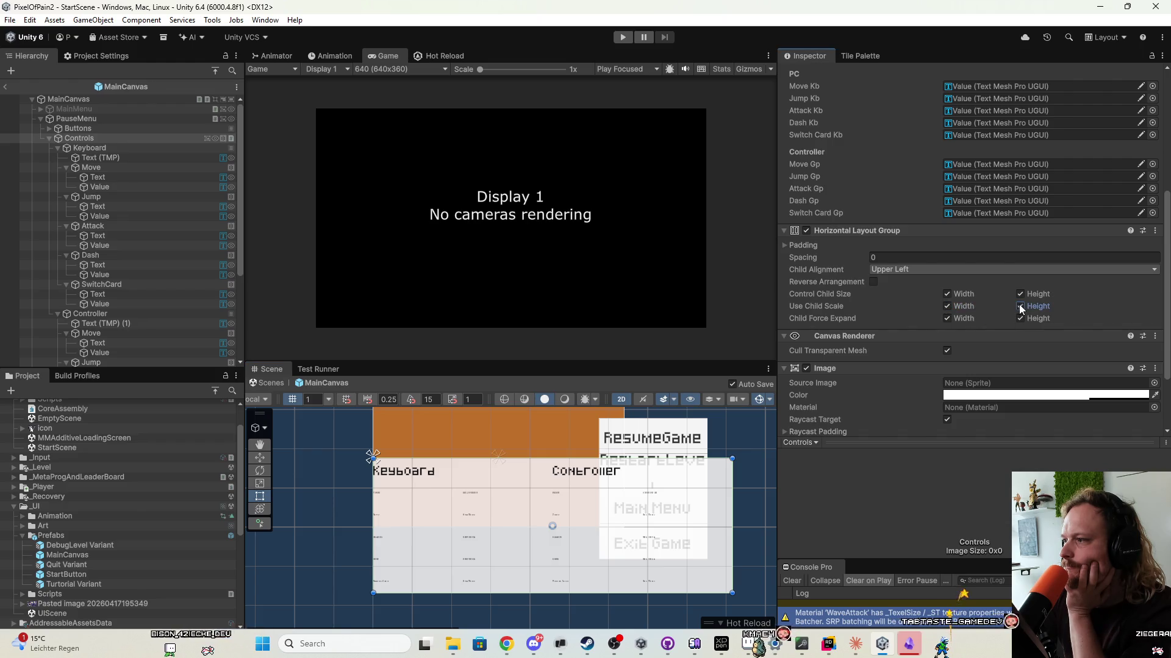
{"action": "left_click", "coordinate": [120, 151]}
{"action": "left_click", "coordinate": [958, 349]}
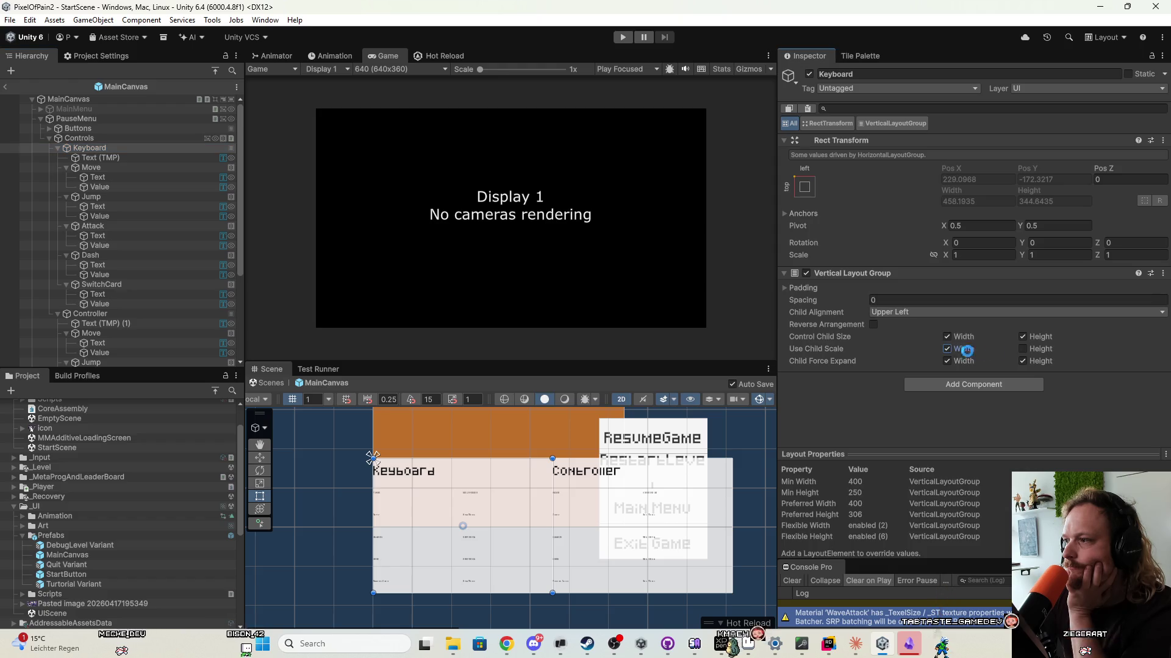
{"action": "scroll", "coordinate": [167, 228], "scroll_direction": "down", "scroll_amount": 5}
{"action": "left_click", "coordinate": [111, 168]}
{"action": "left_click", "coordinate": [113, 177]}
{"action": "left_click", "coordinate": [960, 349]}
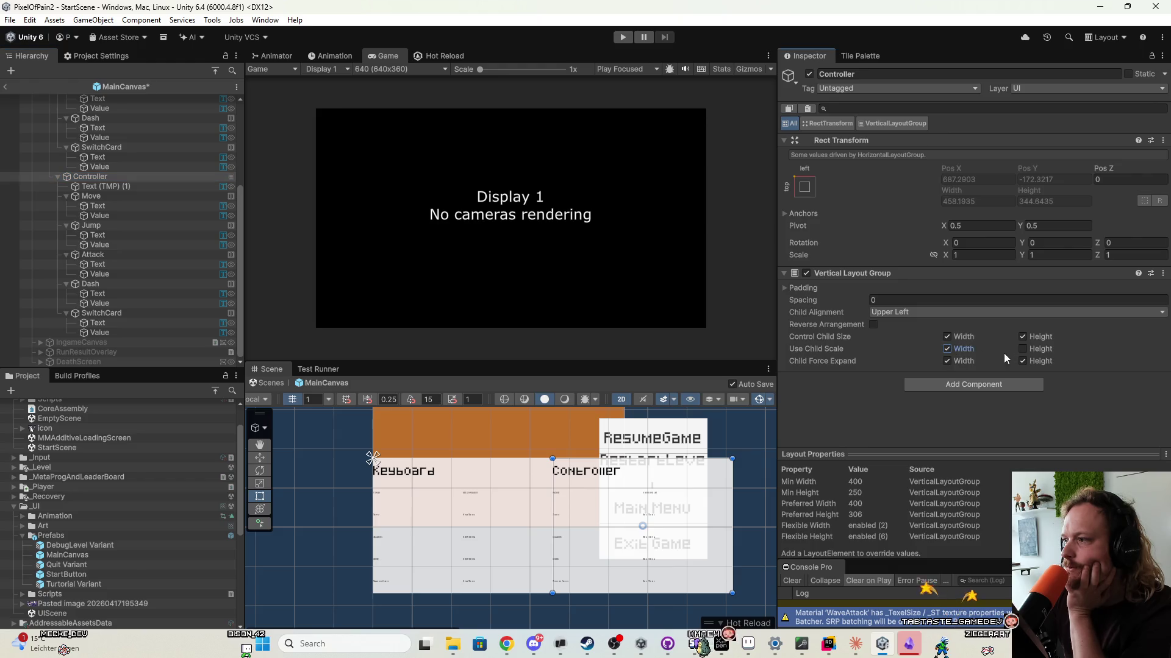
{"action": "left_click", "coordinate": [1023, 349]}
Resize the Controls panel to about 747×362.
{"action": "scroll", "coordinate": [129, 228], "scroll_direction": "up", "scroll_amount": 5}
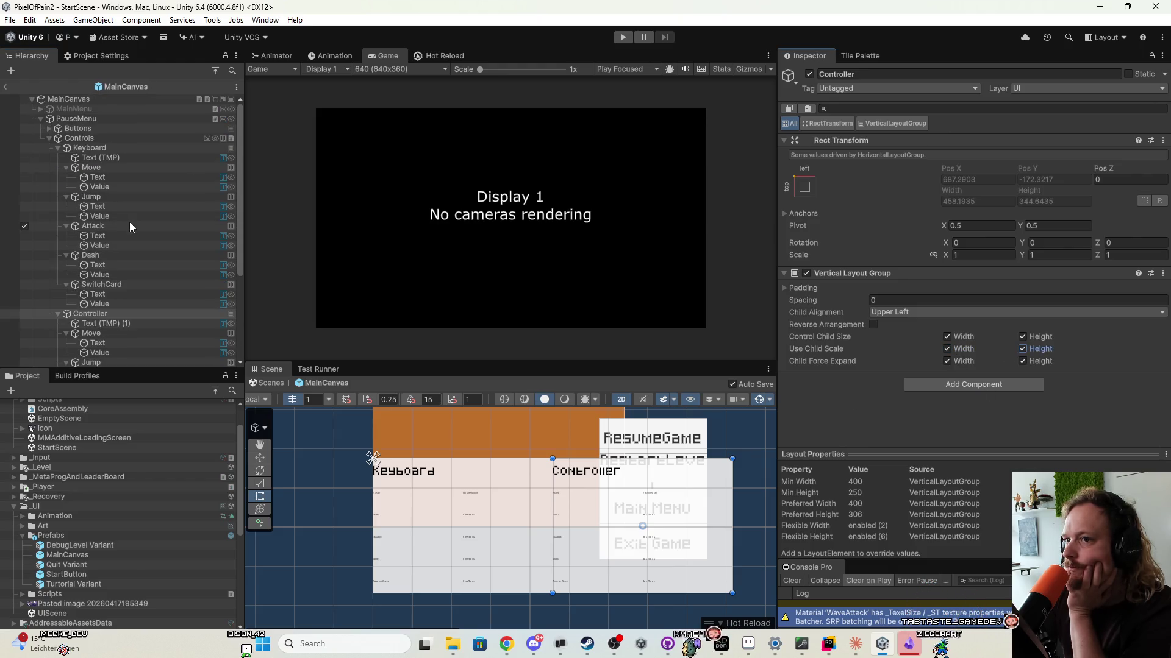
{"action": "left_click", "coordinate": [106, 139]}
{"action": "mouse_move", "coordinate": [735, 590]}
{"action": "left_mouse_down"}
{"action": "mouse_move", "coordinate": [518, 515]}
{"action": "mouse_move", "coordinate": [677, 572]}
{"action": "mouse_move", "coordinate": [689, 592]}
{"action": "mouse_move", "coordinate": [572, 530]}
{"action": "mouse_move", "coordinate": [671, 567]}
{"action": "mouse_move", "coordinate": [692, 607]}
{"action": "mouse_move", "coordinate": [664, 599]}
{"action": "left_mouse_up"}
{"action": "scroll", "coordinate": [427, 535], "scroll_direction": "up", "scroll_amount": 3}
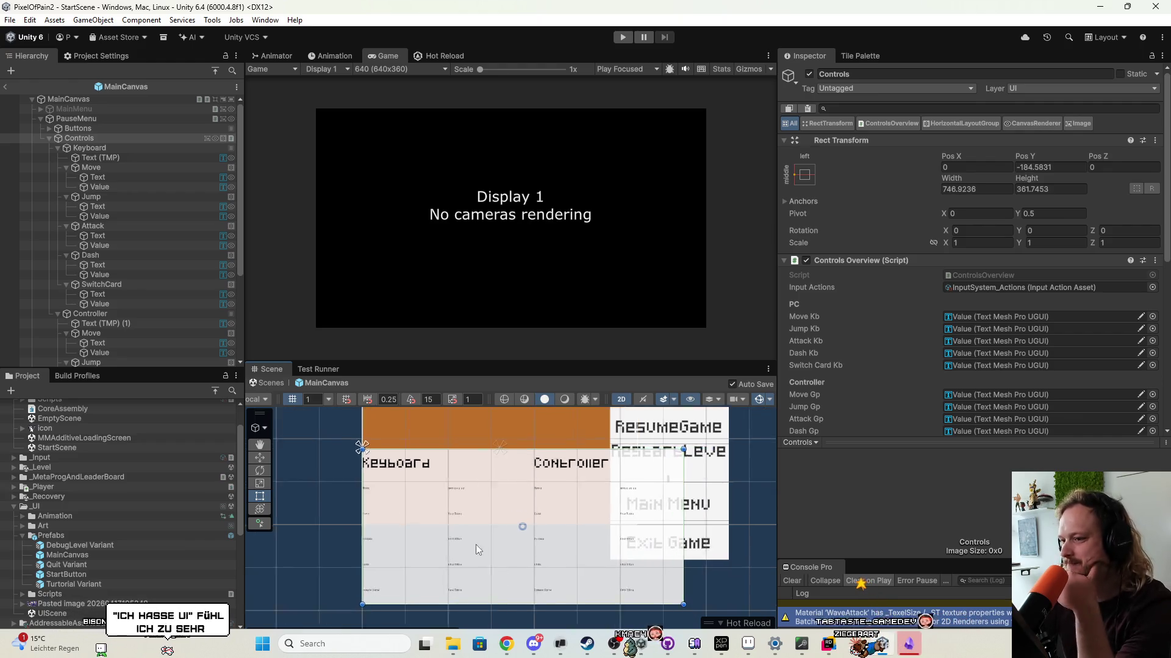
{"action": "scroll", "coordinate": [427, 536], "scroll_direction": "down", "scroll_amount": 2}
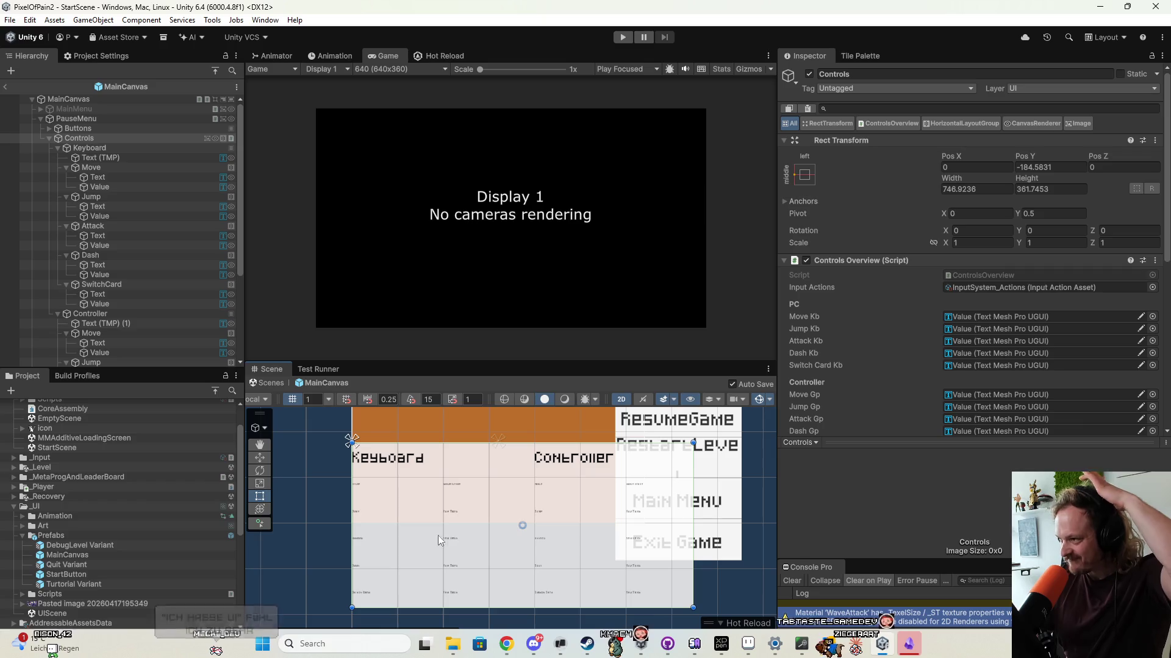
{"action": "scroll", "coordinate": [924, 353], "scroll_direction": "down", "scroll_amount": 5}
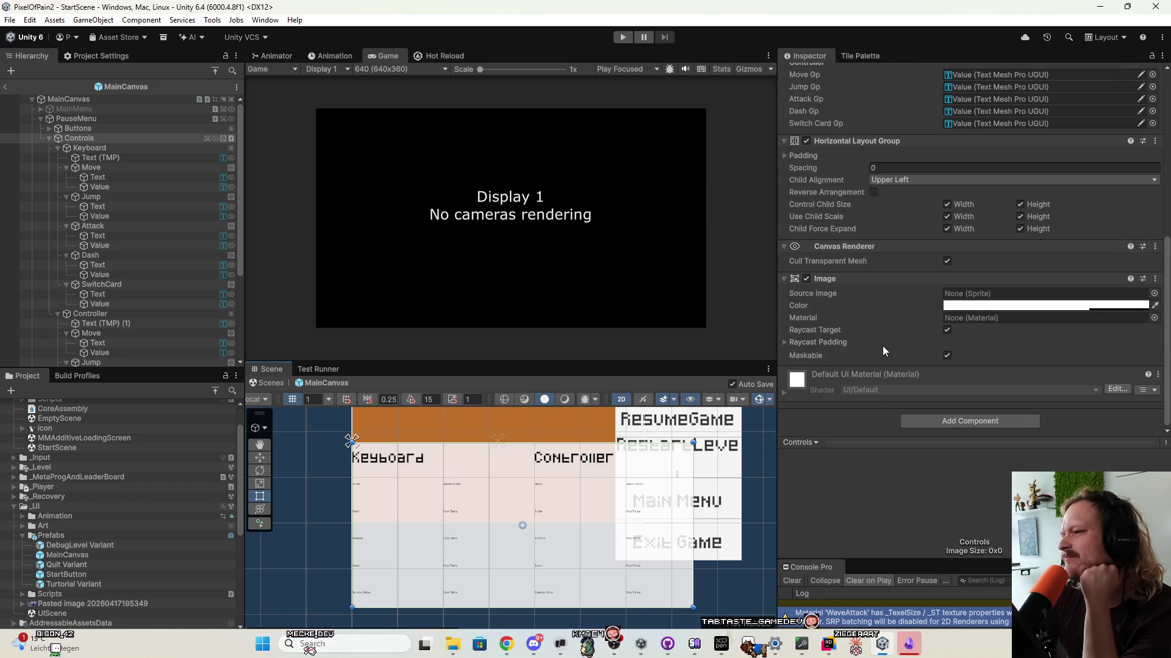
Check the layout settings of the Keyboard column, the Controls panel and the Keyboard Move row.
{"action": "left_click", "coordinate": [124, 148]}
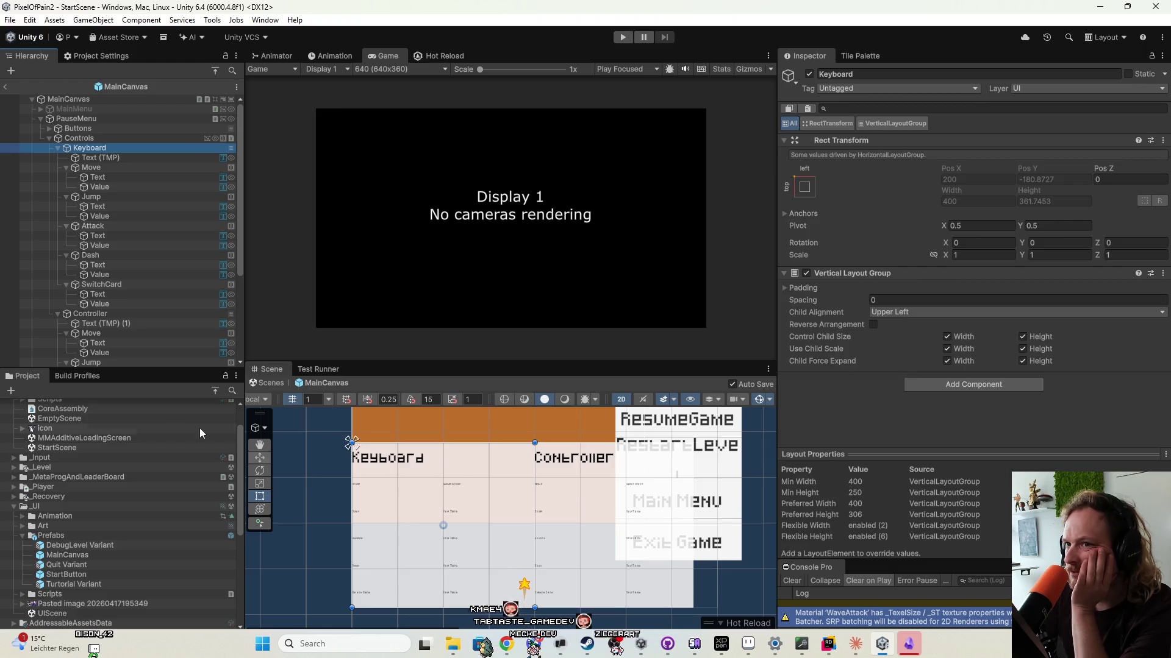
{"action": "left_click", "coordinate": [107, 138]}
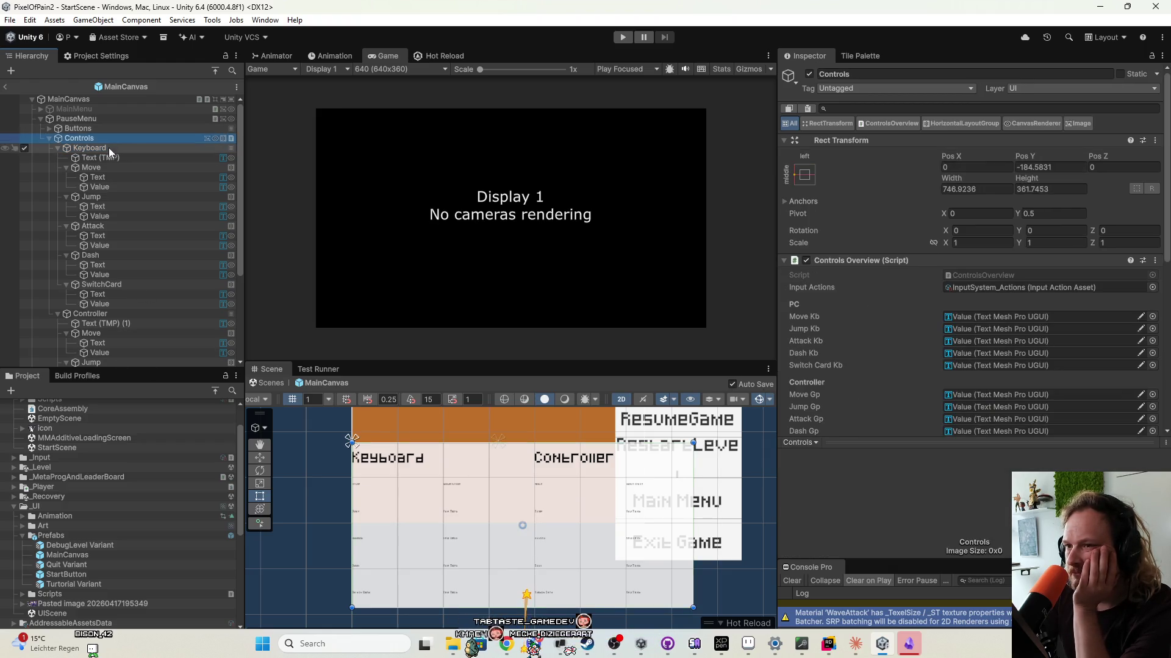
{"action": "left_click", "coordinate": [109, 171]}
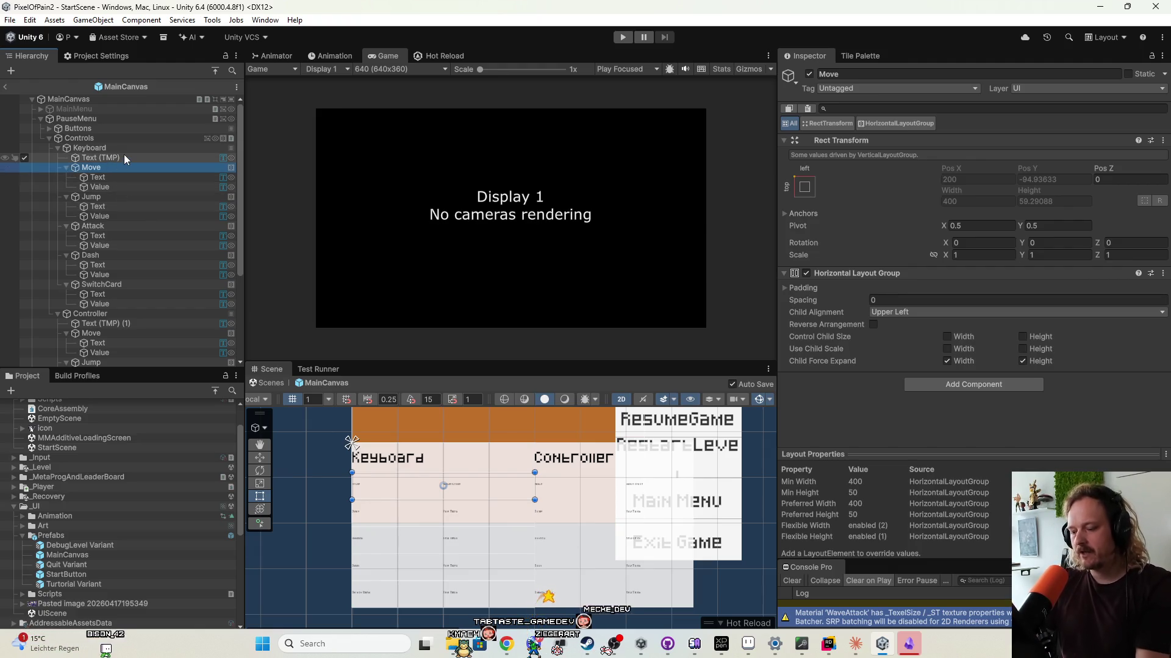
Collapse all Keyboard and Controller control rows in the Hierarchy.
{"action": "key", "text": "Left"}
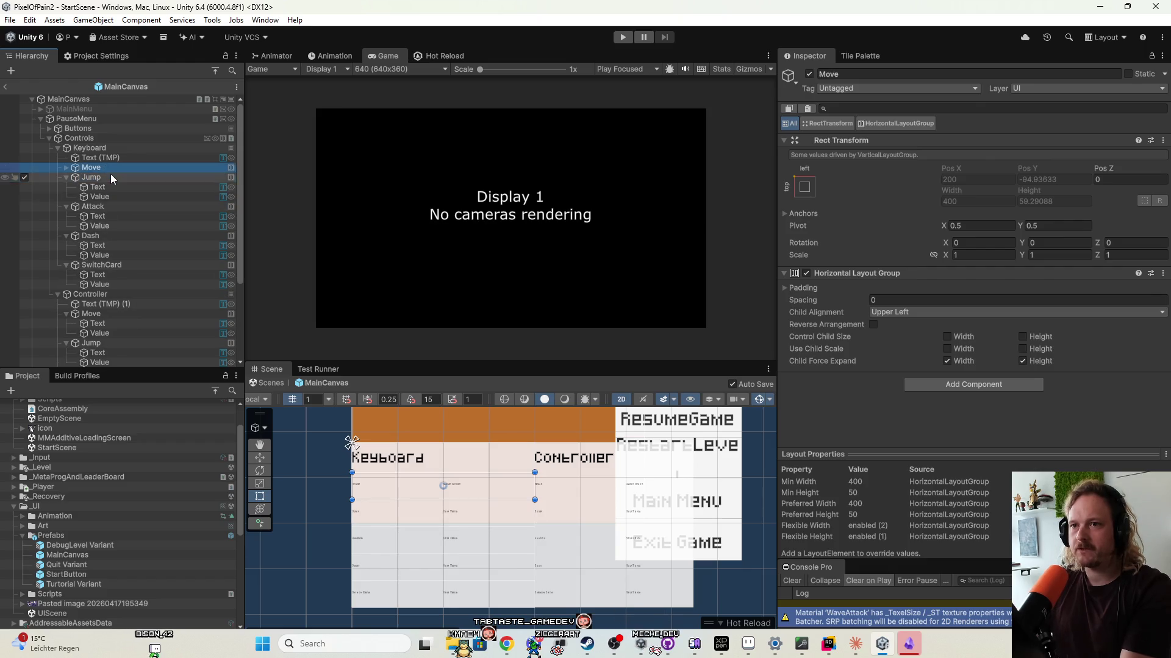
{"action": "key", "text": "Down"}
{"action": "key", "text": "Left"}
{"action": "key", "text": "Down"}
{"action": "key", "text": "Left"}
{"action": "key", "text": "Down"}
{"action": "key", "text": "Left"}
{"action": "key", "text": "Down"}
{"action": "key", "text": "Left"}
{"action": "key", "text": "Down"}
{"action": "key", "text": "Left"}
{"action": "key", "text": "Right"}
{"action": "key", "text": "Down"}
{"action": "key", "text": "Down"}
{"action": "key", "text": "Down"}
{"action": "key", "text": "Down"}
{"action": "key", "text": "Left"}
{"action": "key", "text": "Down"}
{"action": "key", "text": "Left"}
{"action": "key", "text": "Down"}
{"action": "key", "text": "Left"}
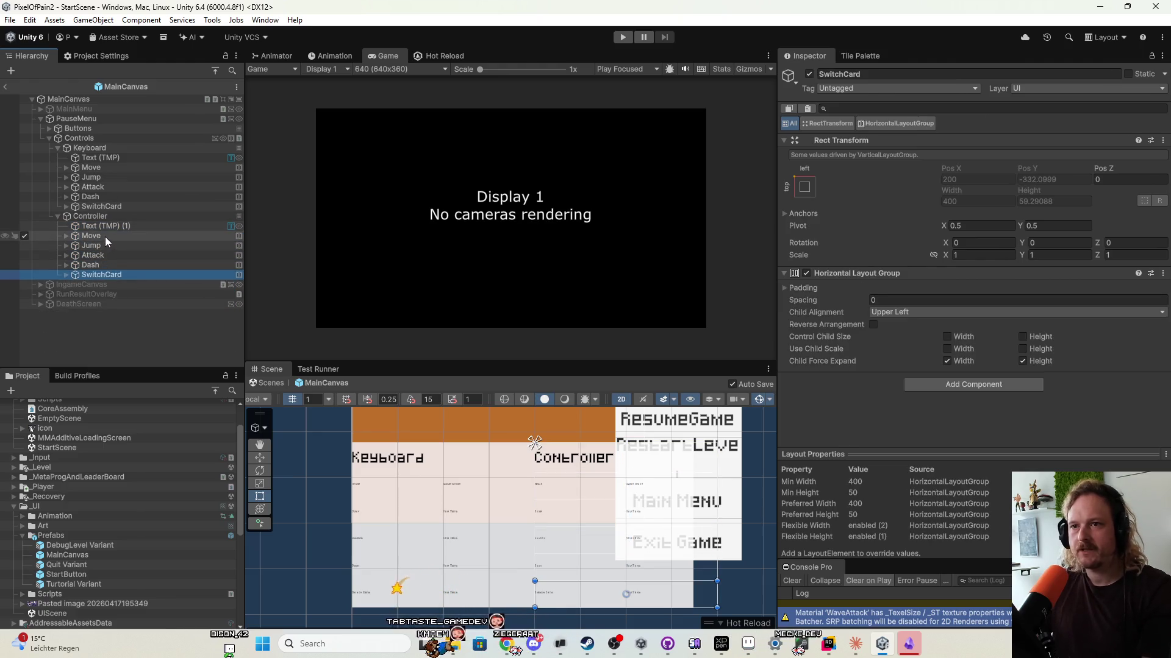
Turn on Control Child Size Width and Height for Controller's Move–SwitchCard rows.
{"action": "left_click", "coordinate": [105, 236], "text": "shift"}
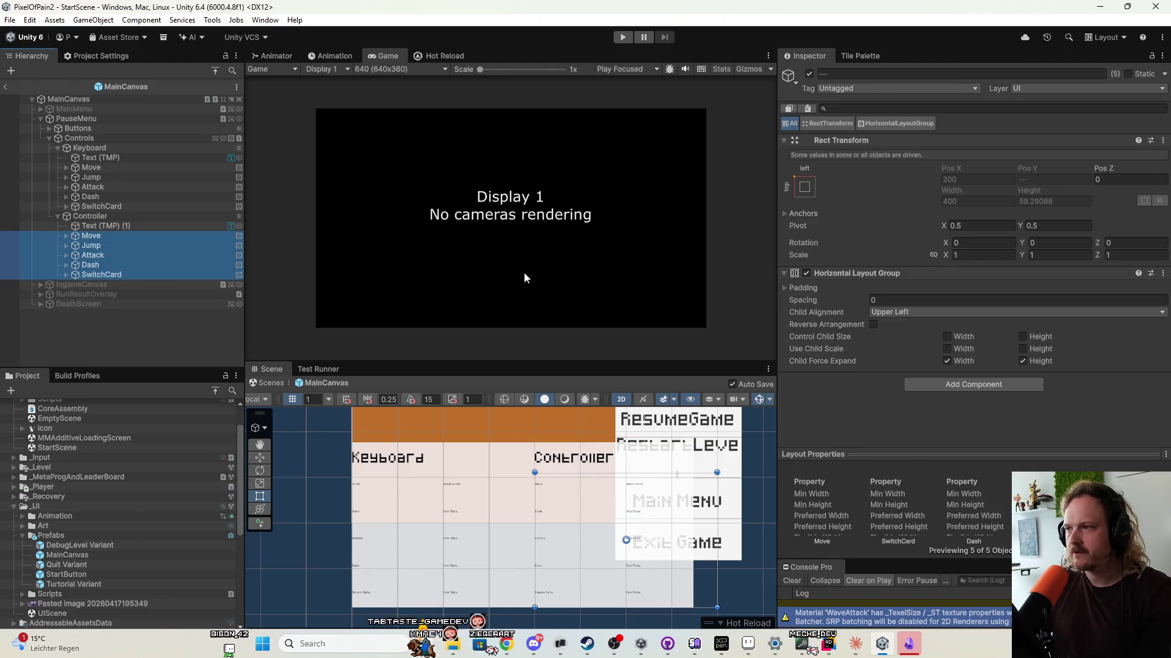
{"action": "left_click", "coordinate": [946, 337]}
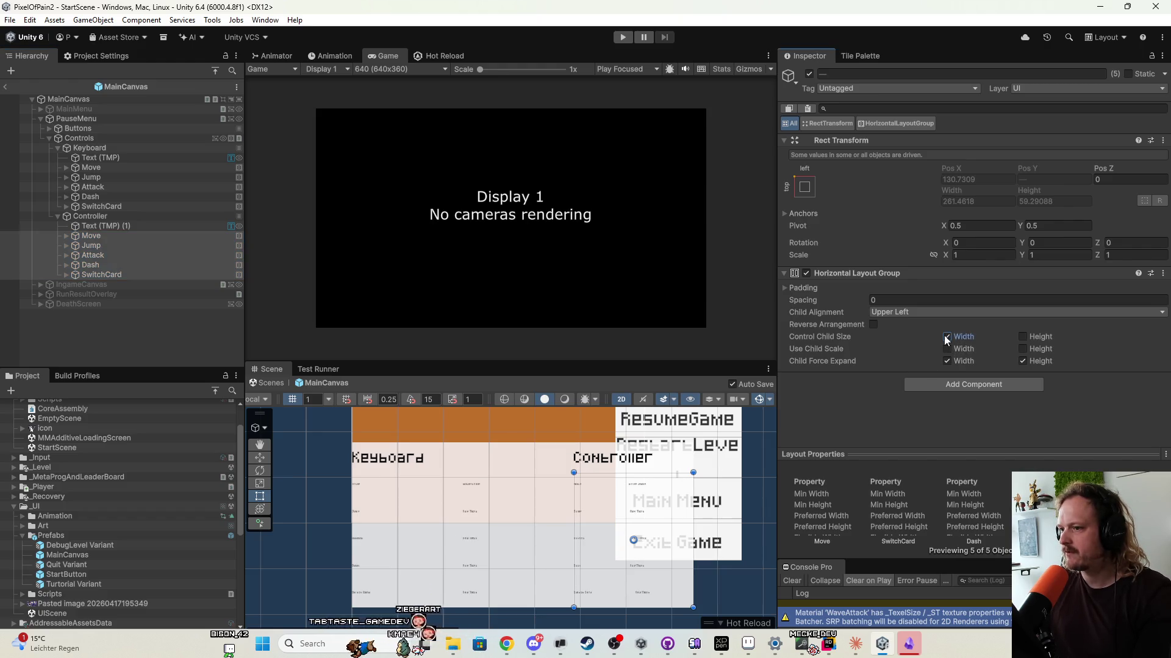
{"action": "left_click", "coordinate": [1023, 336]}
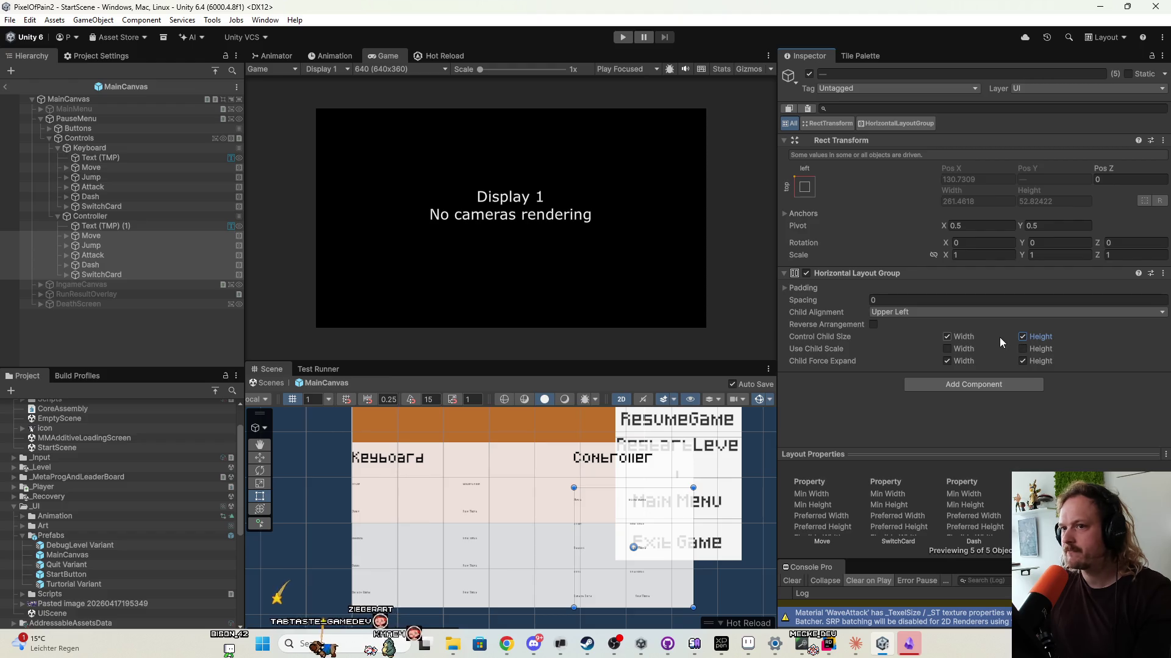
Give Keyboard's Move–SwitchCard rows Control Child Size Width/Height and Use Child Scale Width.
{"action": "left_click", "coordinate": [947, 337]}
{"action": "left_click", "coordinate": [101, 207]}
{"action": "left_click", "coordinate": [122, 171], "text": "shift"}
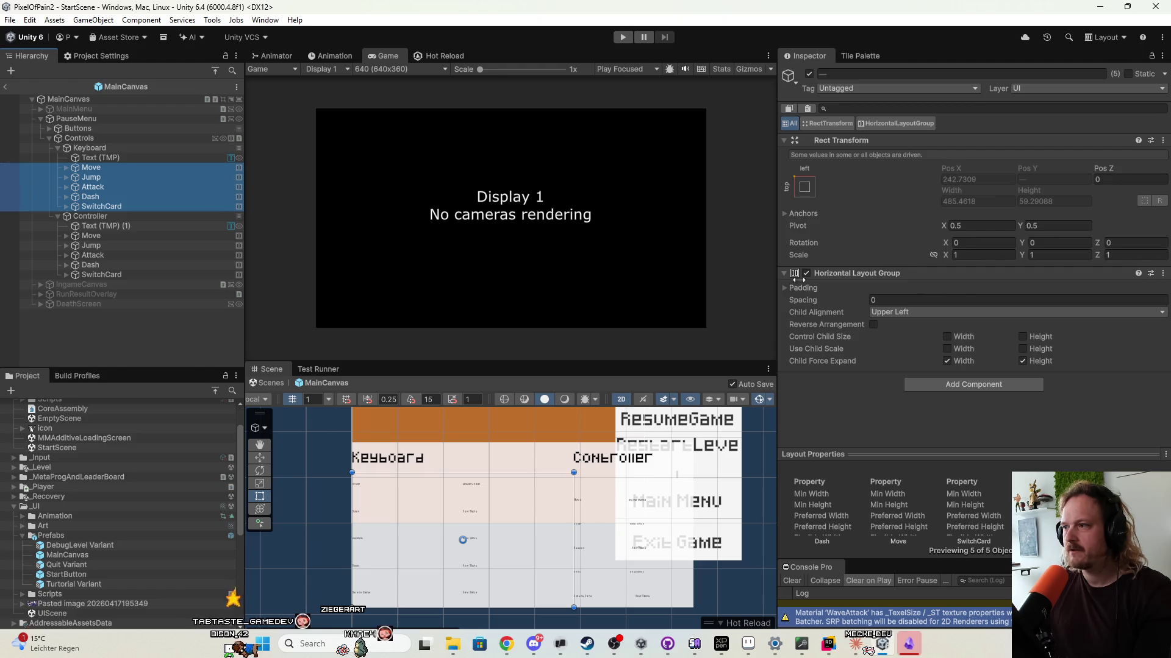
{"action": "left_click", "coordinate": [957, 337]}
{"action": "left_click", "coordinate": [1023, 337]}
{"action": "left_click", "coordinate": [947, 349]}
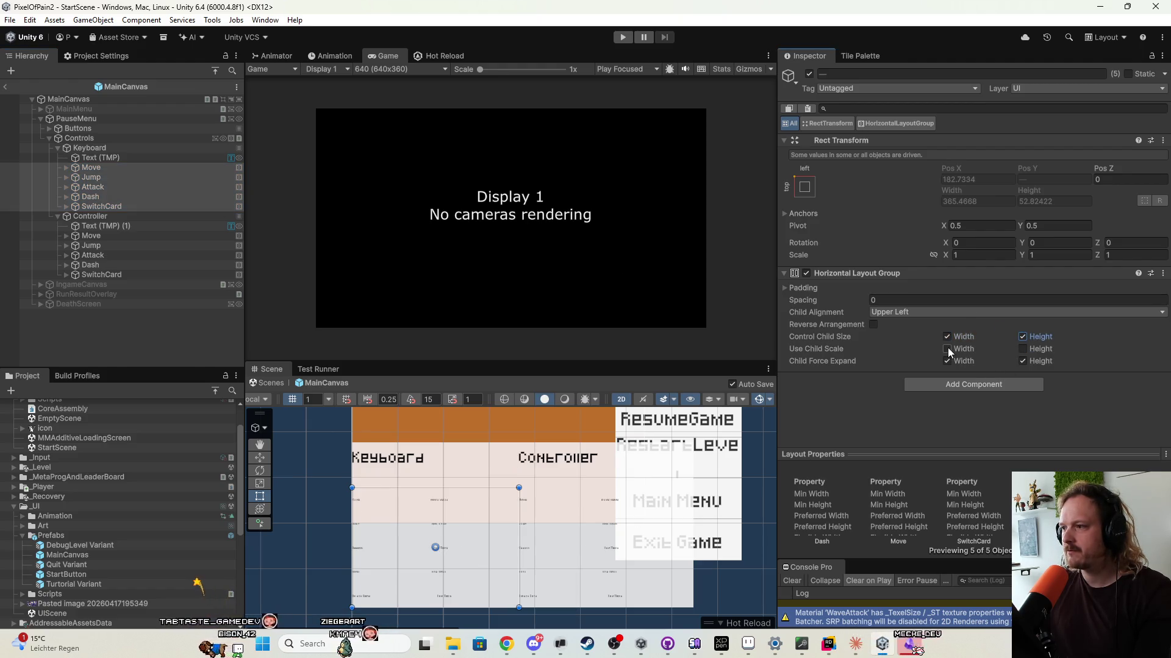
Turn on Use Child Scale Width for Controller's Move–SwitchCard rows.
{"action": "left_click", "coordinate": [142, 238]}
{"action": "left_click", "coordinate": [142, 276], "text": "shift"}
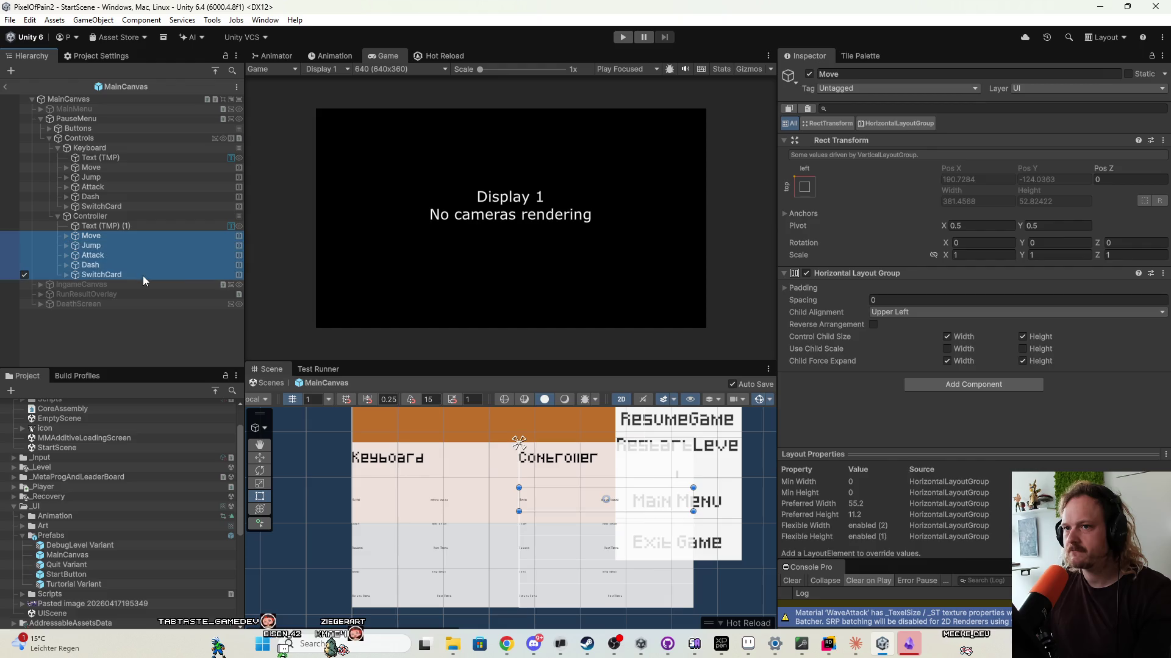
{"action": "left_click", "coordinate": [953, 351]}
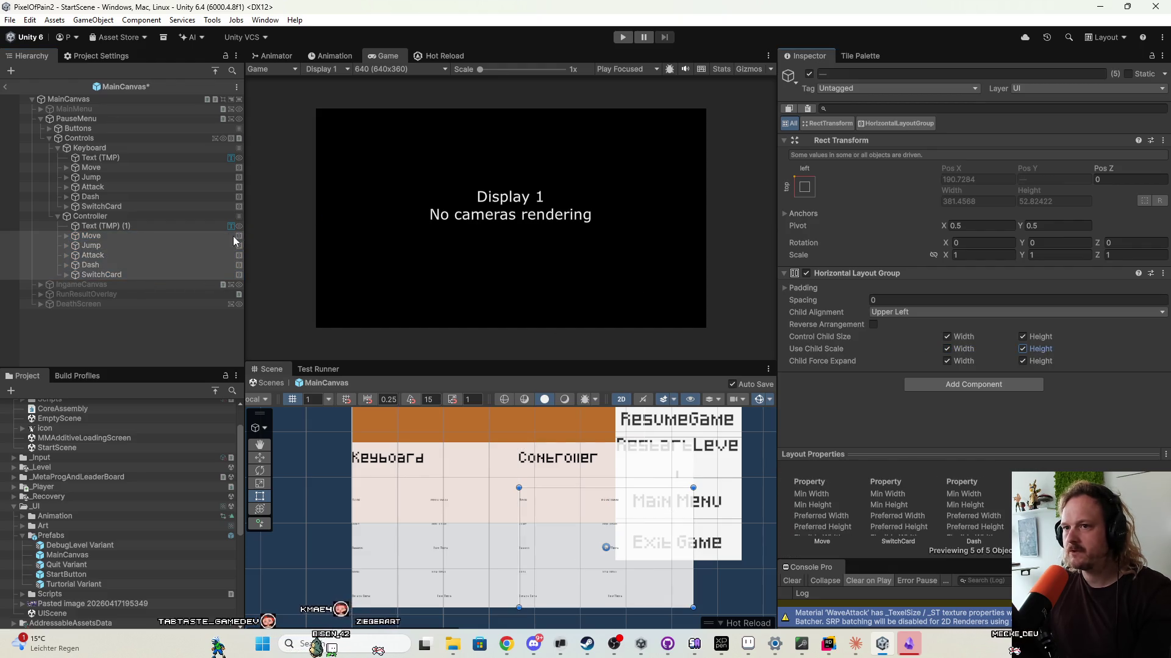
Shrink the Controls panel to a compact size of about 494×163.
{"action": "left_click", "coordinate": [79, 138]}
{"action": "left_click_drag", "start_coordinate": [692, 603], "coordinate": [544, 570]}
{"action": "mouse_move", "coordinate": [551, 610]}
{"action": "left_mouse_down"}
{"action": "mouse_move", "coordinate": [514, 545]}
{"action": "mouse_move", "coordinate": [454, 485]}
{"action": "mouse_move", "coordinate": [471, 503]}
{"action": "mouse_move", "coordinate": [569, 518]}
{"action": "left_mouse_up"}
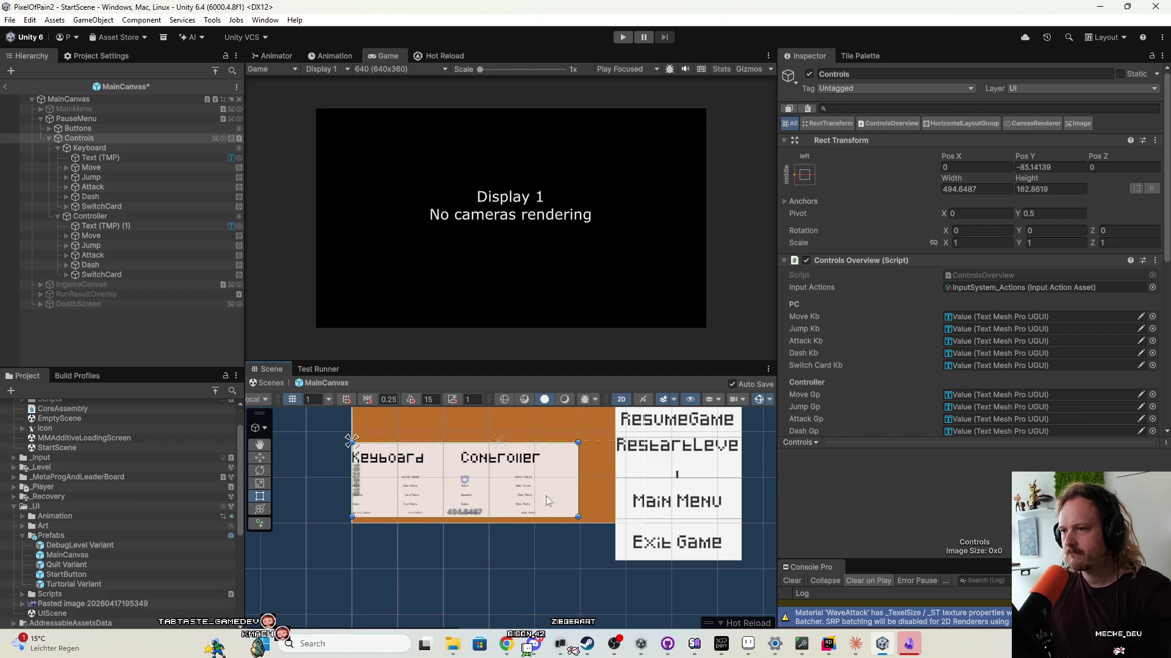
Set the Controls panel's Rect Transform Pos Y to 0, centring it vertically.
{"action": "scroll", "coordinate": [491, 496], "scroll_direction": "up", "scroll_amount": 3}
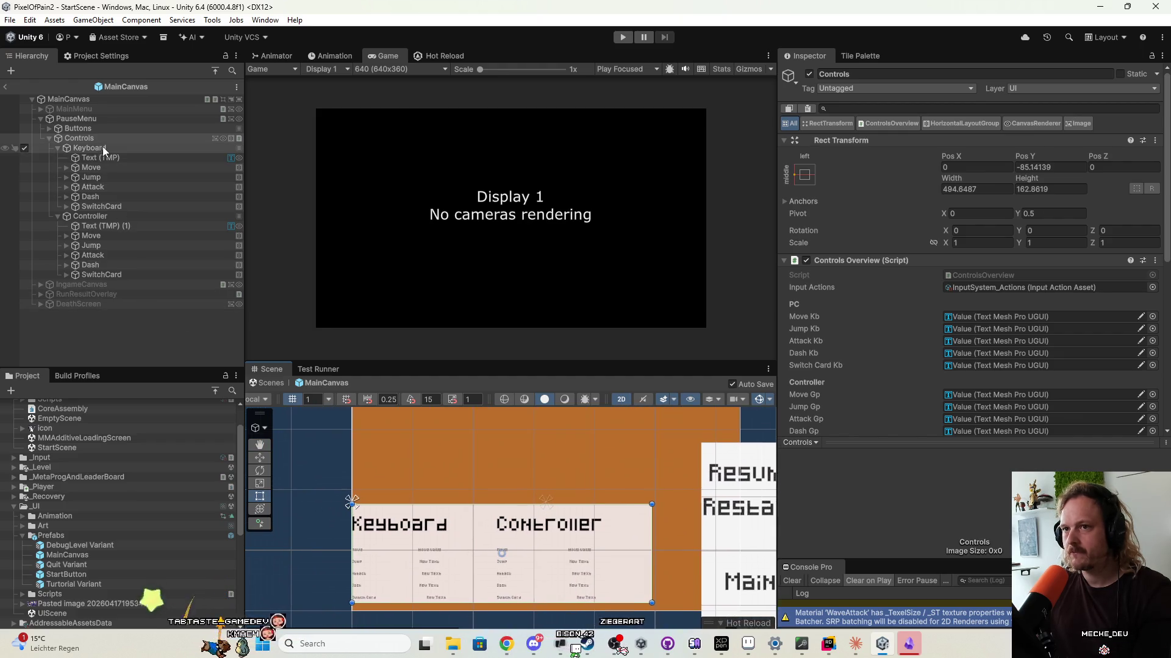
{"action": "left_click", "coordinate": [1037, 167]}
{"action": "type", "text": "0"}
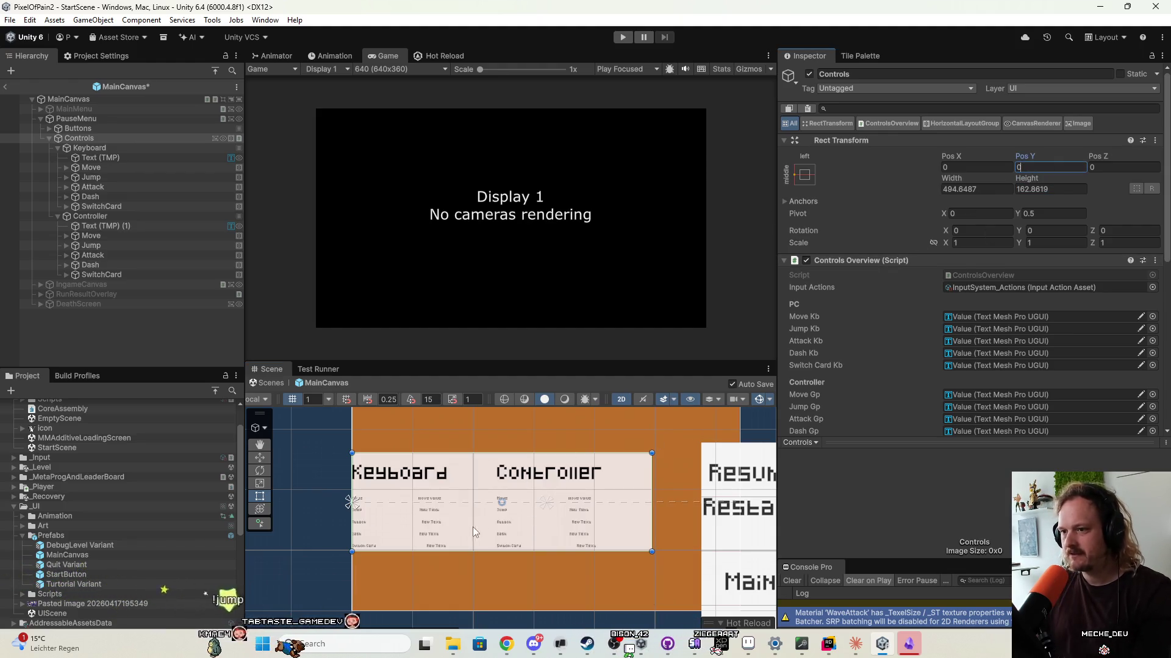
{"action": "scroll", "coordinate": [478, 515], "scroll_direction": "up", "scroll_amount": 5}
{"action": "scroll", "coordinate": [444, 510], "scroll_direction": "down", "scroll_amount": 3}
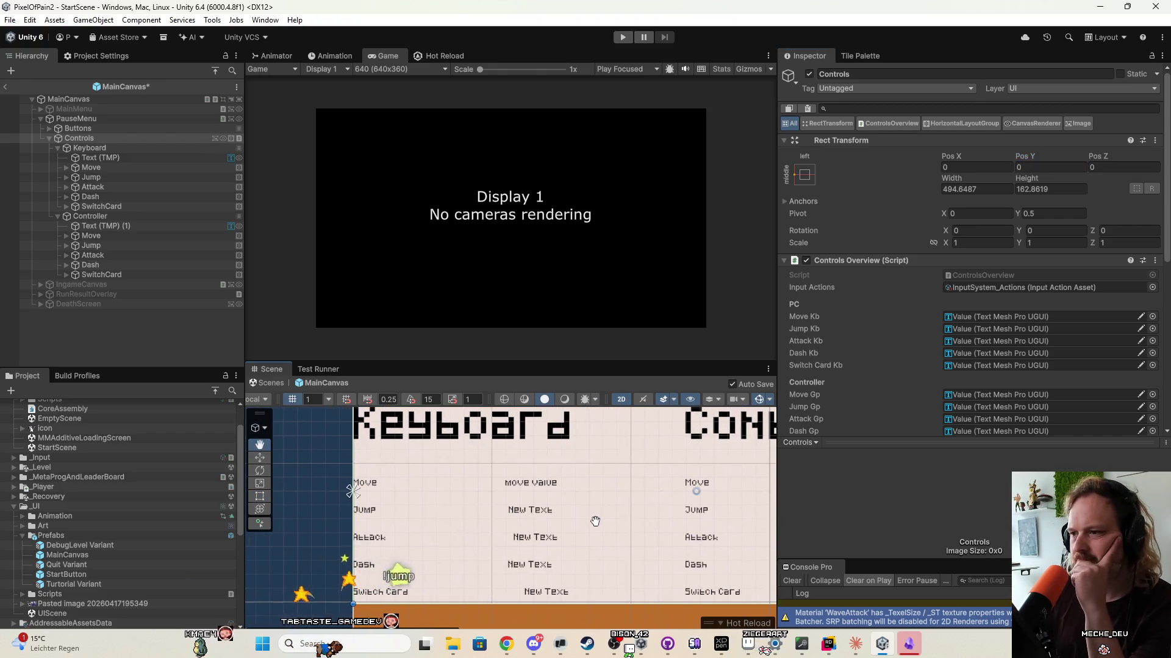
{"action": "scroll", "coordinate": [584, 503], "scroll_direction": "up", "scroll_amount": 3}
{"action": "scroll", "coordinate": [582, 507], "scroll_direction": "up", "scroll_amount": 1}
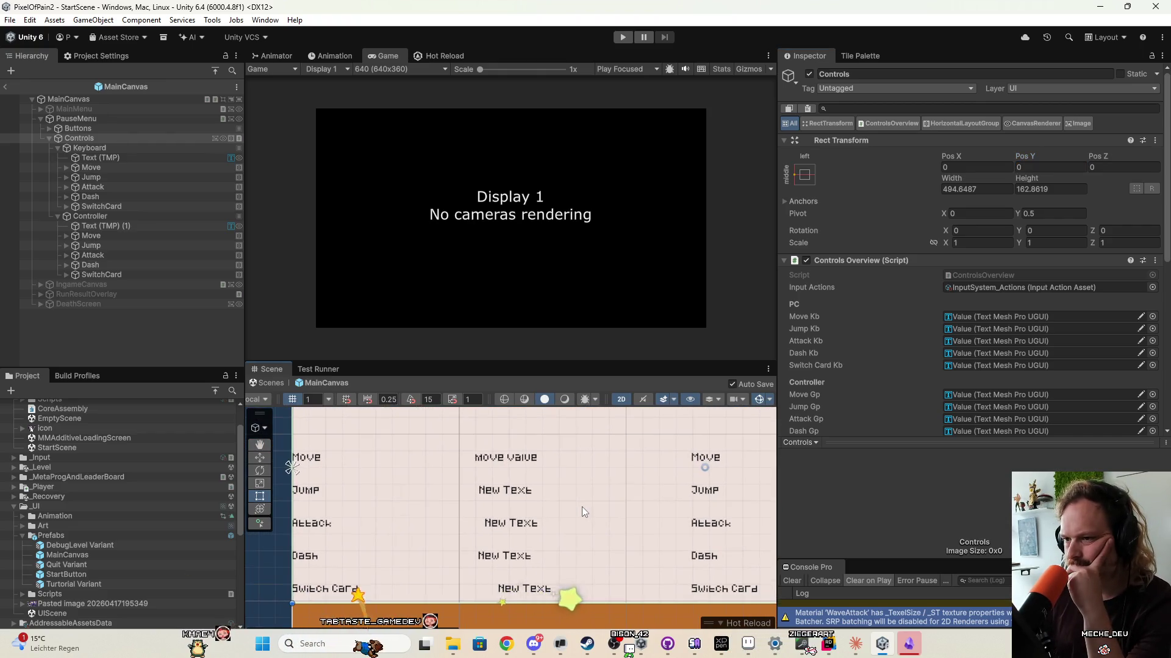
{"action": "scroll", "coordinate": [581, 507], "scroll_direction": "down", "scroll_amount": 1}
{"action": "scroll", "coordinate": [576, 506], "scroll_direction": "down", "scroll_amount": 2}
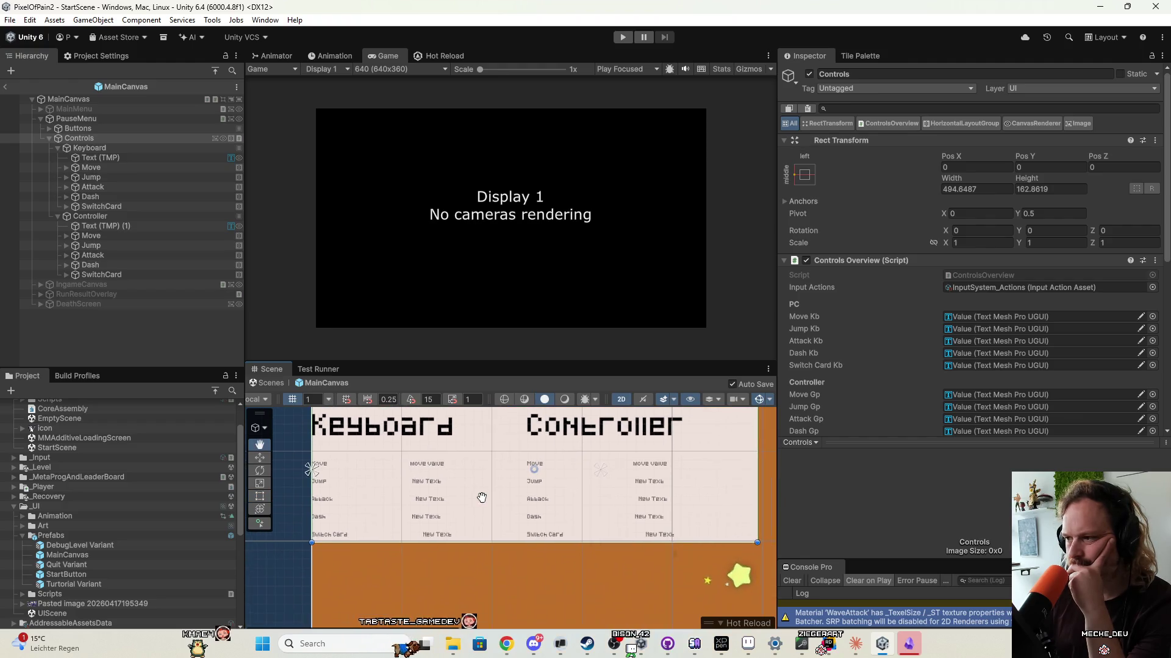
Check the Move, Jump and Attack row labels, the orange background, and Keyboard Move's layout settings.
{"action": "left_click", "coordinate": [419, 465]}
{"action": "left_click", "coordinate": [422, 463]}
{"action": "left_click", "coordinate": [426, 481]}
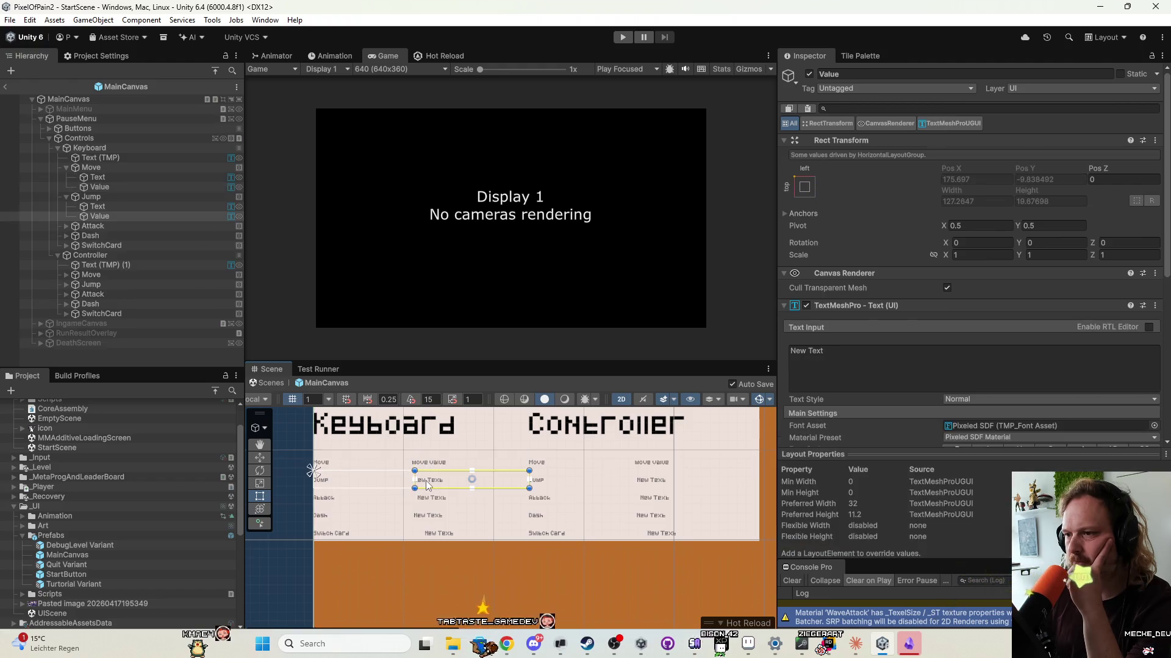
{"action": "left_click", "coordinate": [434, 495]}
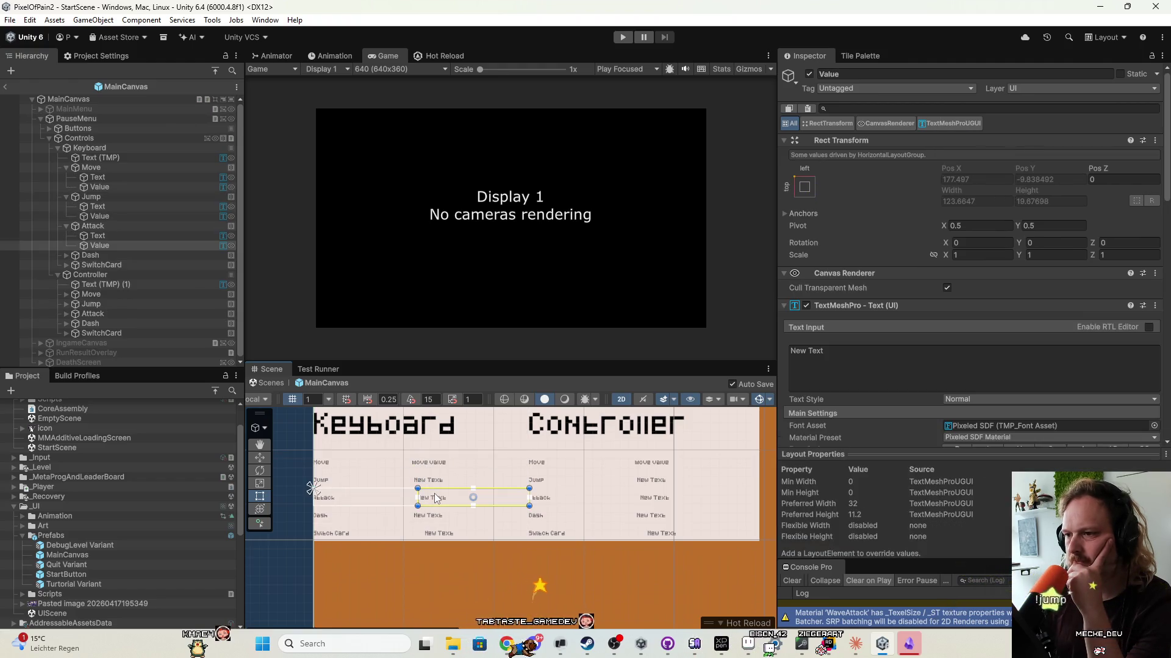
{"action": "left_click", "coordinate": [439, 564]}
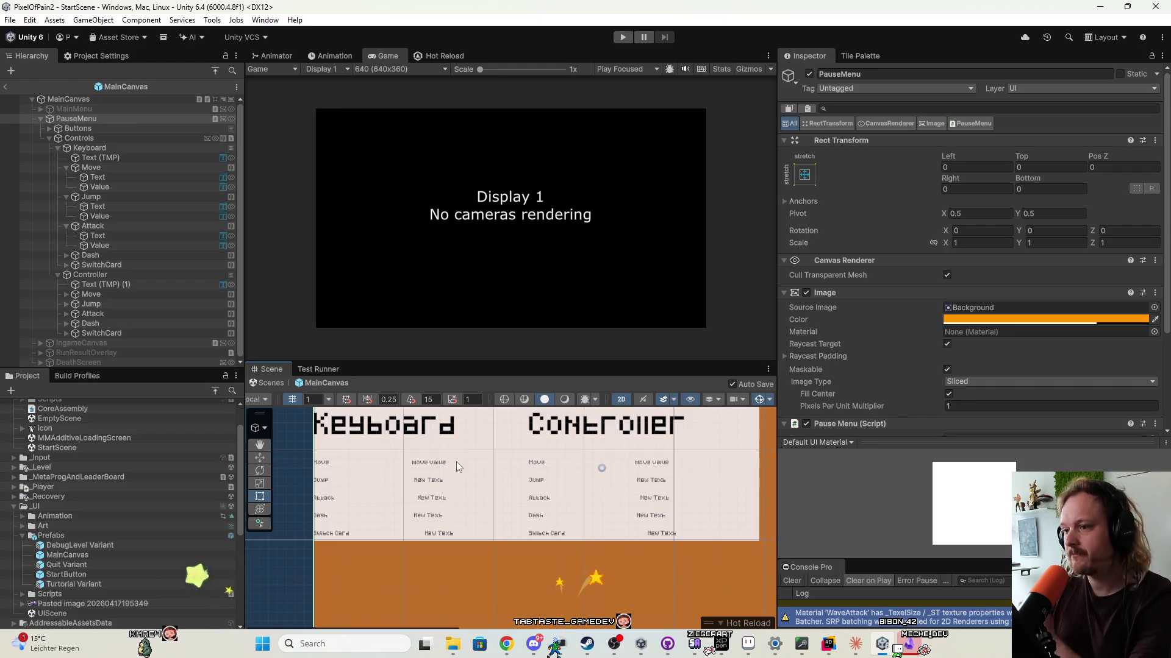
{"action": "left_click", "coordinate": [114, 167]}
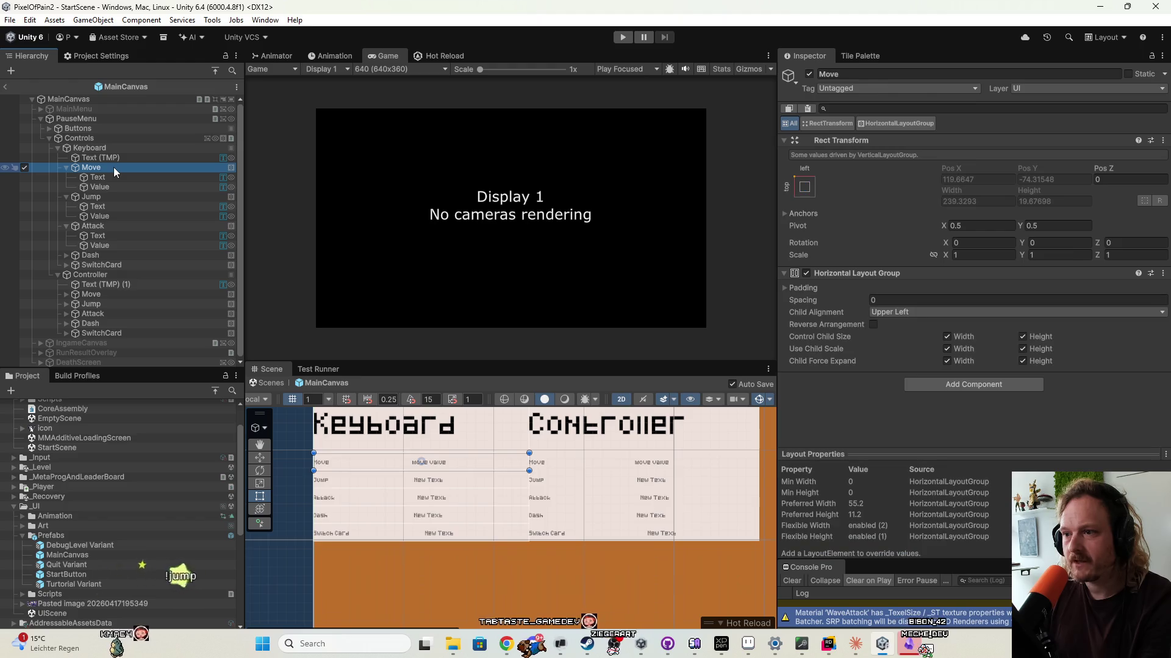
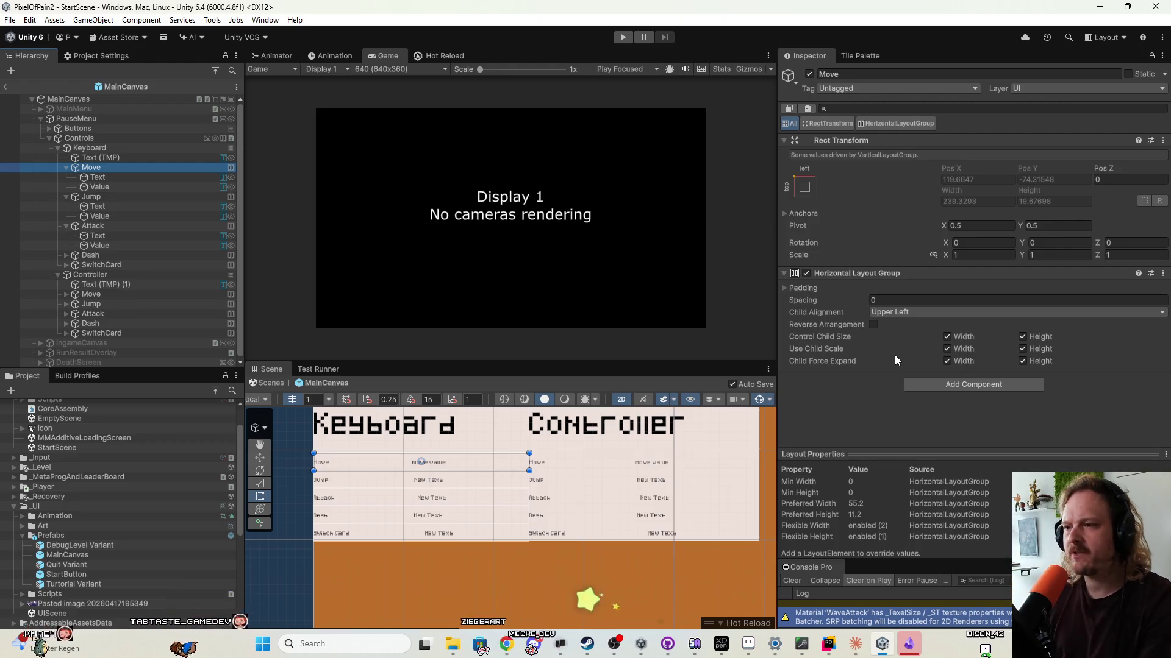
Inspect the Move, Jump and Attack label and value texts in the Keyboard column.
{"action": "left_click", "coordinate": [140, 178]}
{"action": "left_click", "coordinate": [146, 183]}
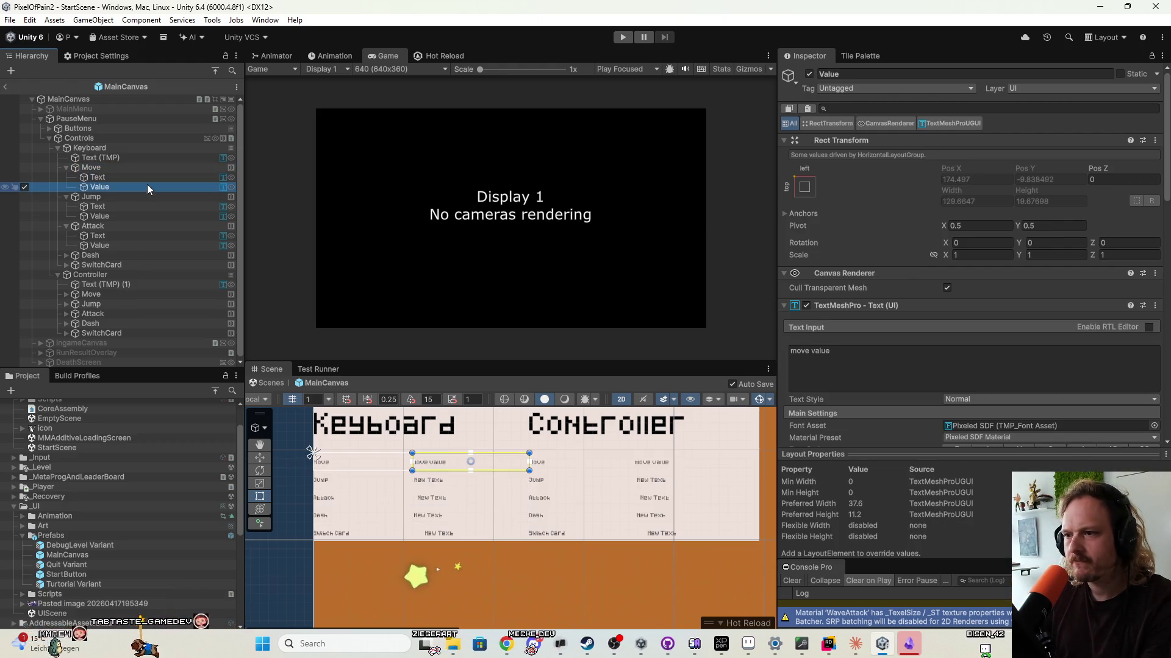
{"action": "left_click", "coordinate": [126, 177]}
{"action": "left_click", "coordinate": [125, 207]}
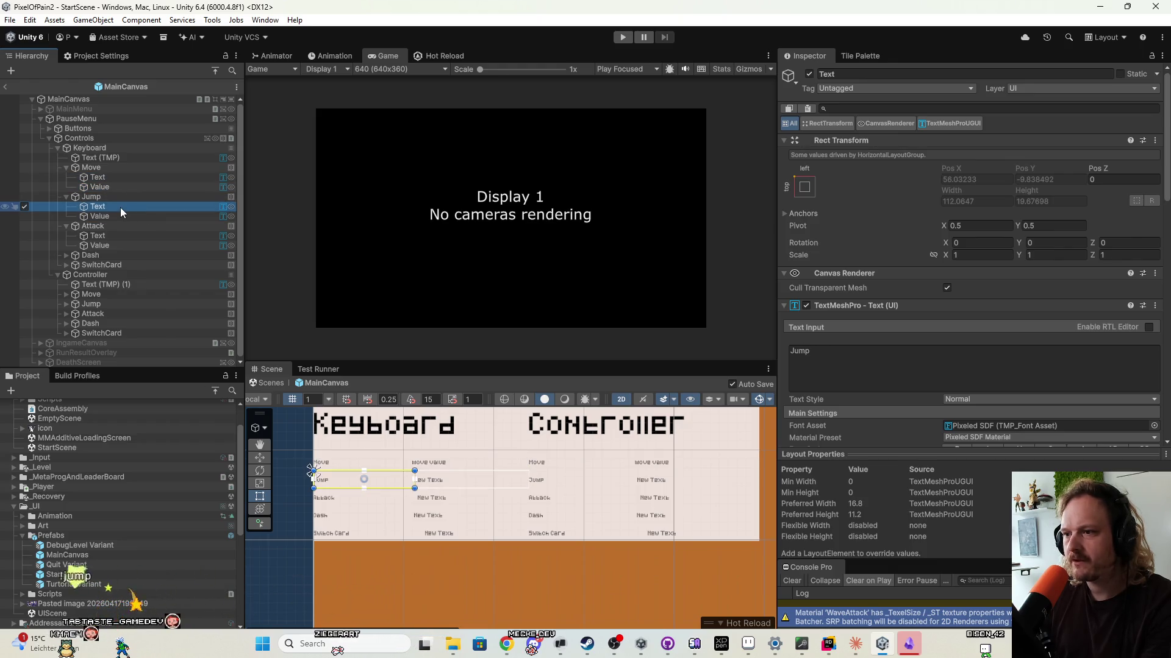
{"action": "left_click", "coordinate": [98, 176]}
{"action": "left_click", "coordinate": [103, 236]}
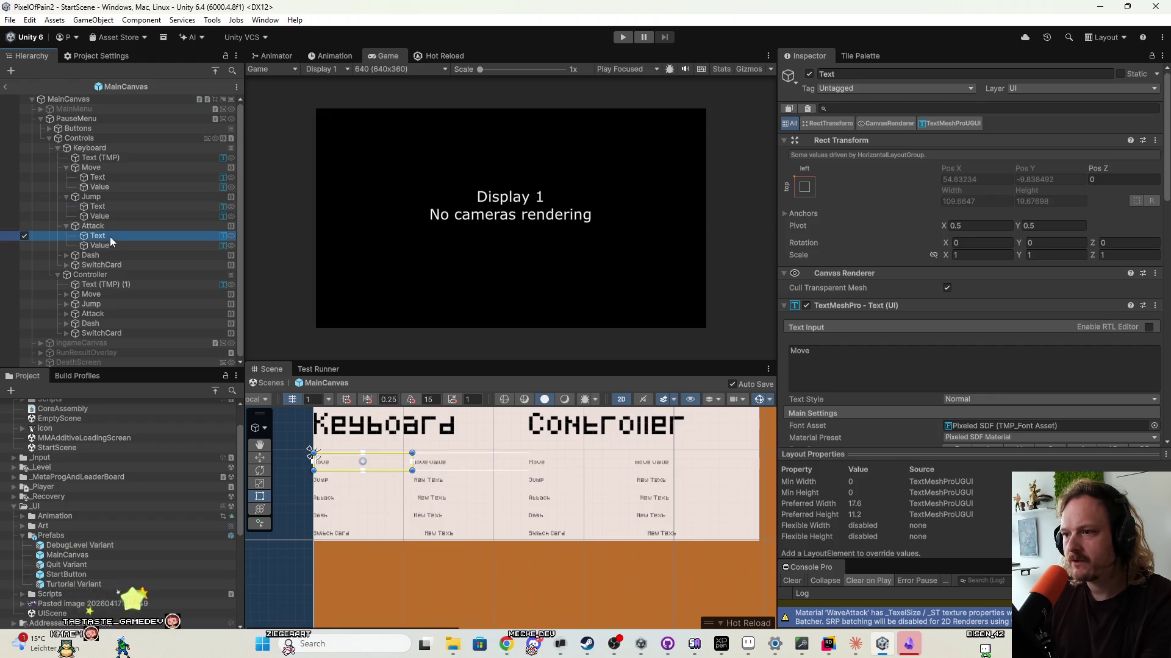
{"action": "scroll", "coordinate": [396, 478], "scroll_direction": "up", "scroll_amount": 5}
{"action": "scroll", "coordinate": [400, 477], "scroll_direction": "down", "scroll_amount": 2}
{"action": "left_click", "coordinate": [115, 207]}
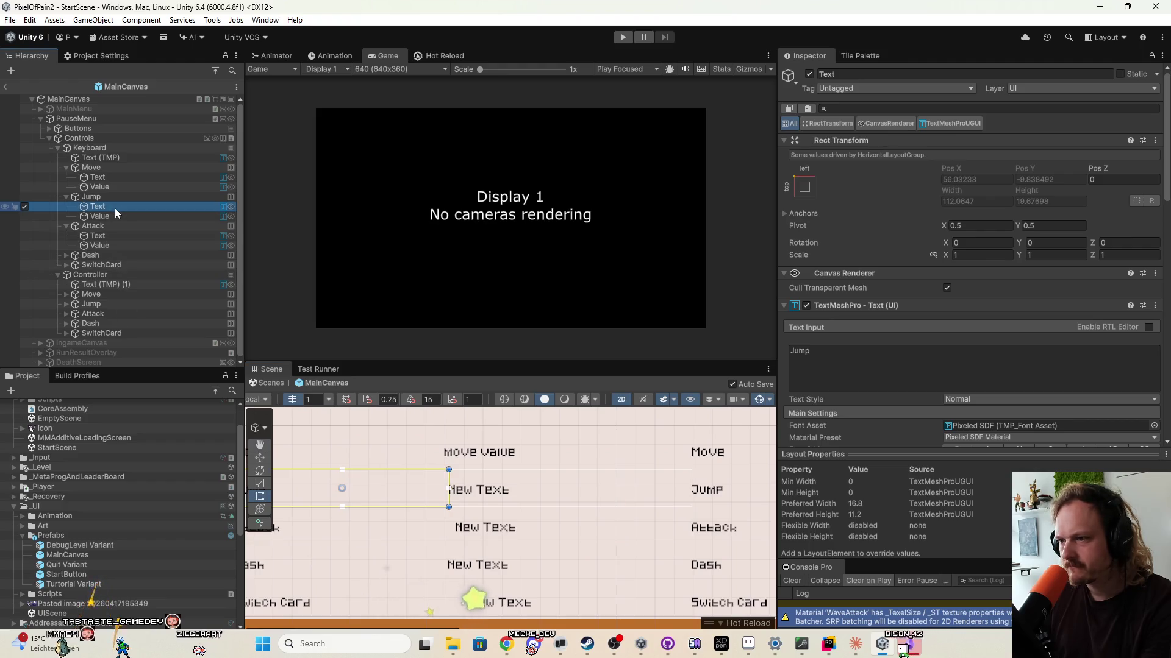
{"action": "left_click", "coordinate": [115, 236]}
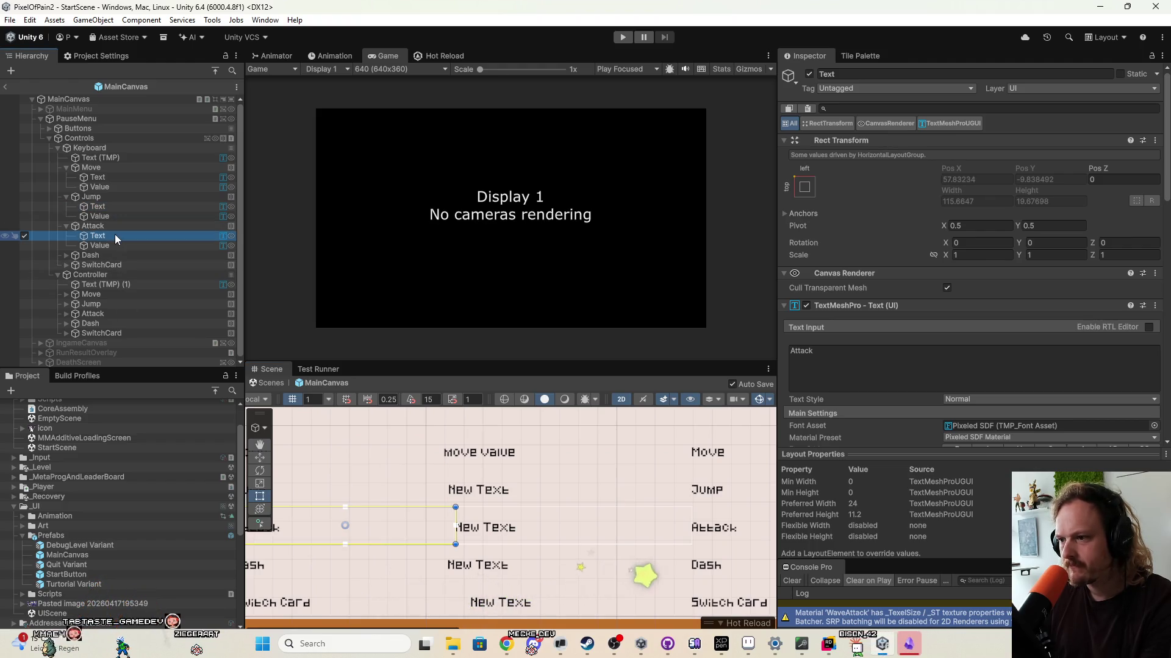
{"action": "scroll", "coordinate": [412, 481], "scroll_direction": "down", "scroll_amount": 3}
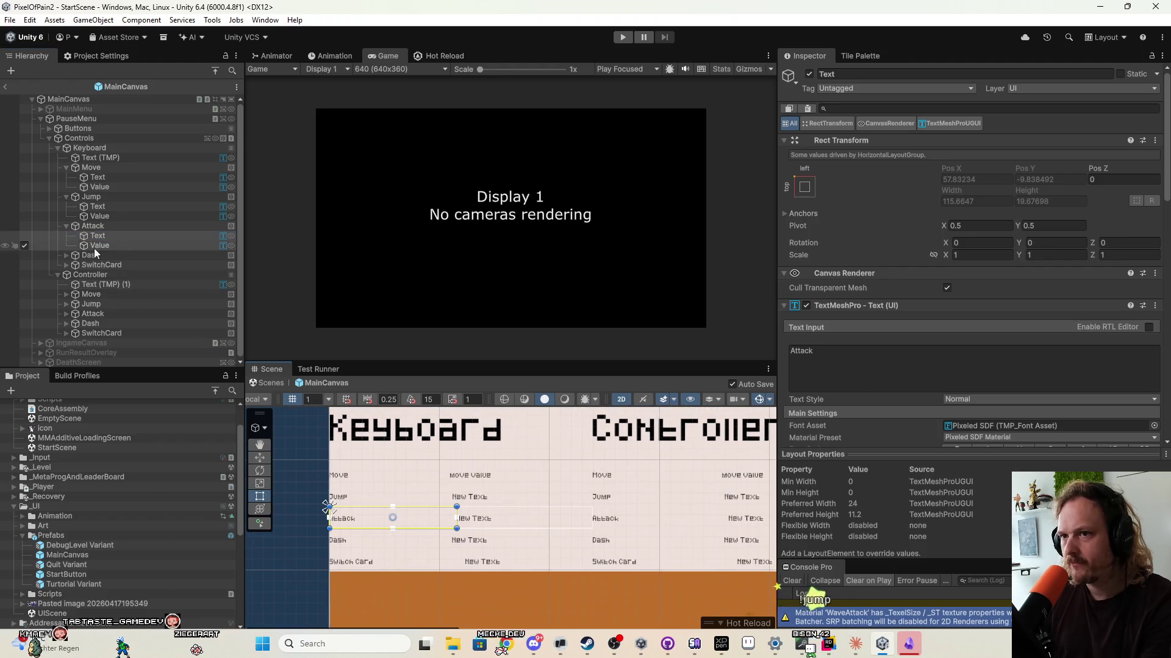
Compare the Move, Jump and Attack rows' layout settings with their label and value texts.
{"action": "left_click", "coordinate": [98, 226]}
{"action": "left_click", "coordinate": [100, 200]}
{"action": "left_click", "coordinate": [103, 167]}
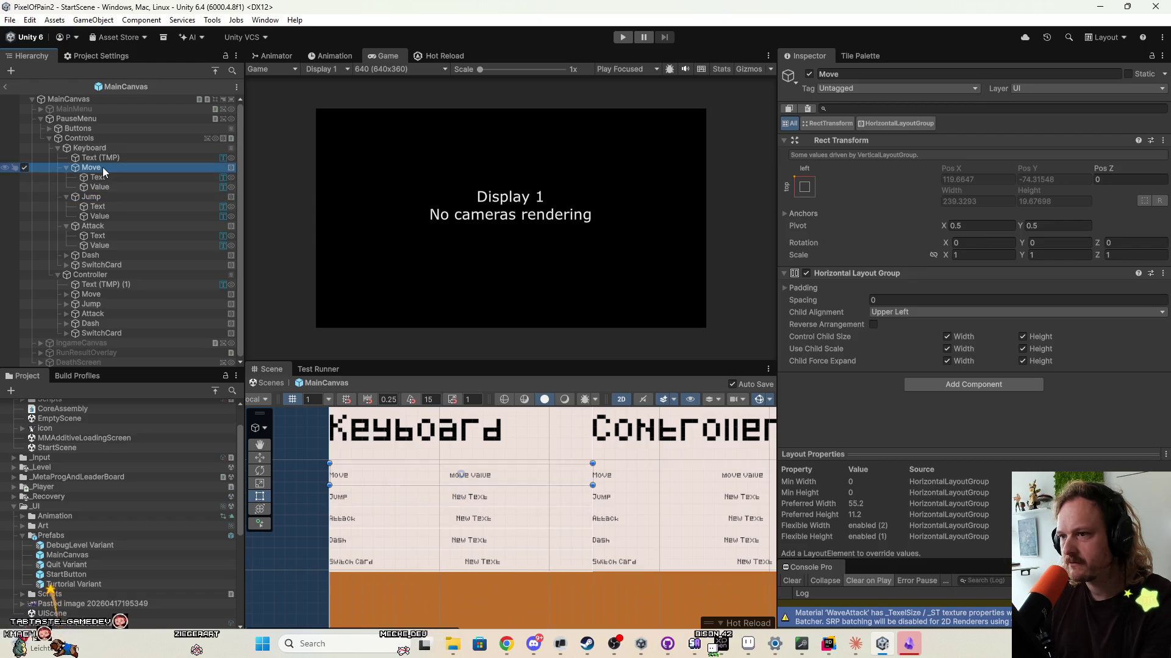
{"action": "left_click", "coordinate": [96, 200]}
{"action": "left_click", "coordinate": [96, 207]}
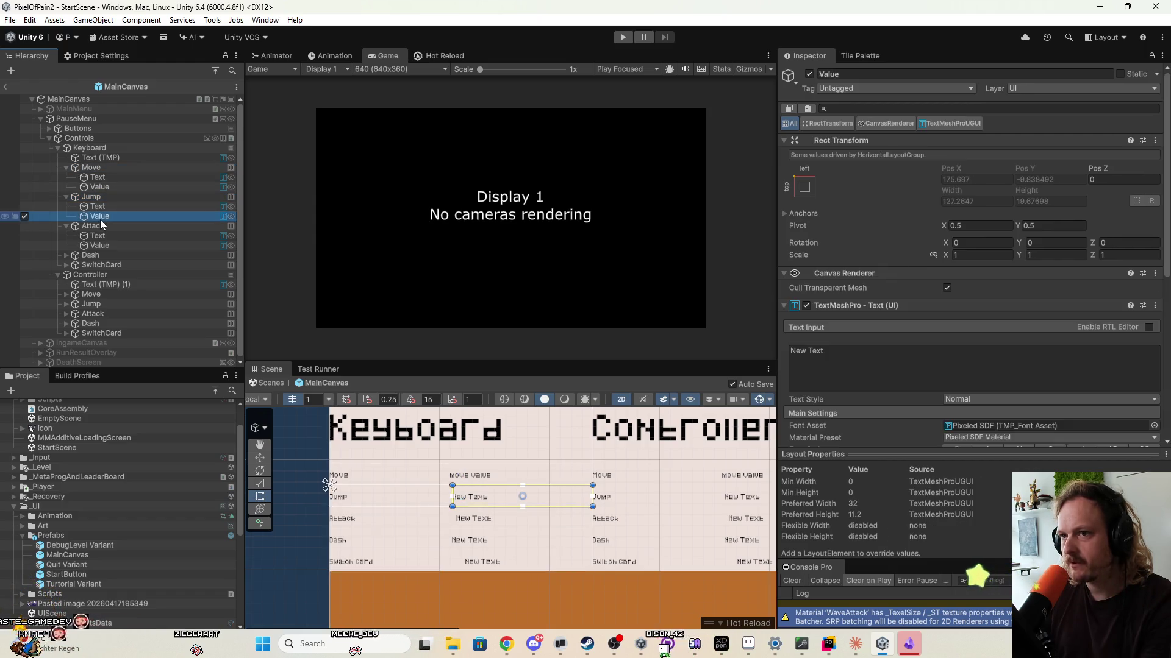
{"action": "left_click", "coordinate": [103, 198]}
{"action": "scroll", "coordinate": [396, 458], "scroll_direction": "up", "scroll_amount": 3}
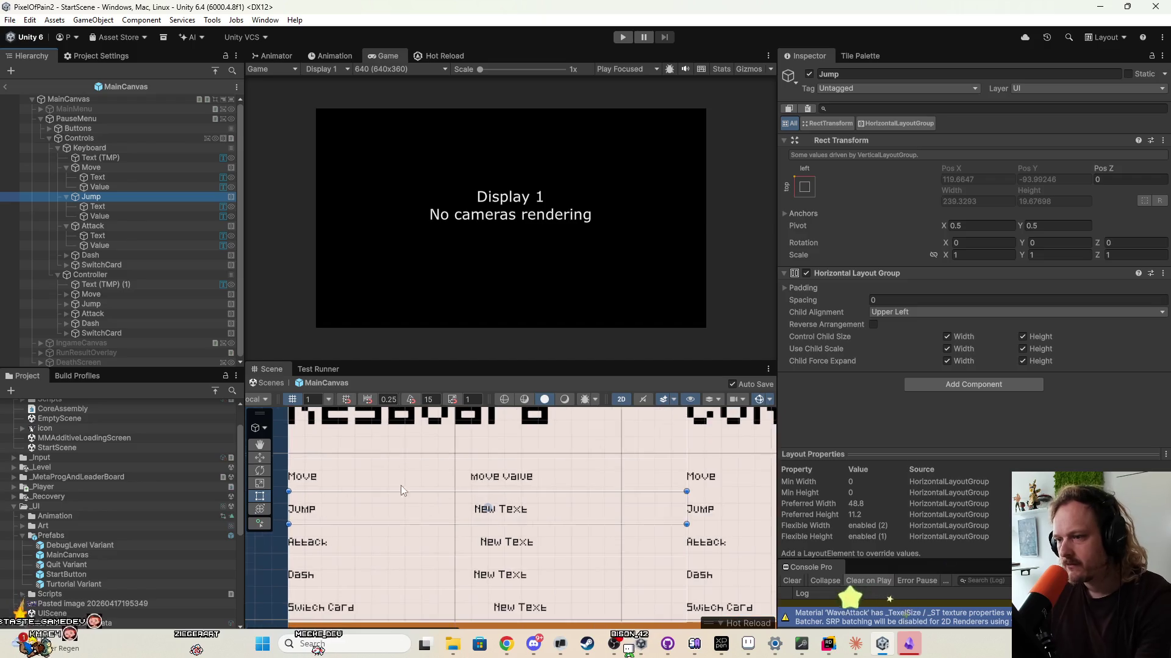
{"action": "left_click", "coordinate": [143, 209]}
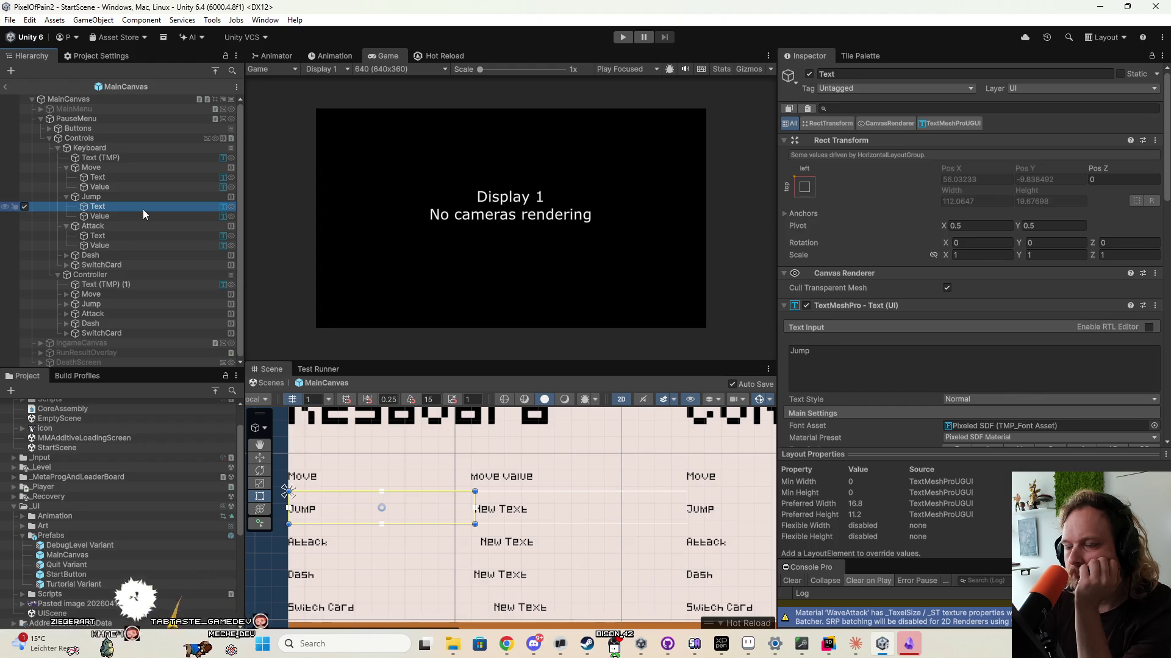
{"action": "left_click", "coordinate": [139, 176]}
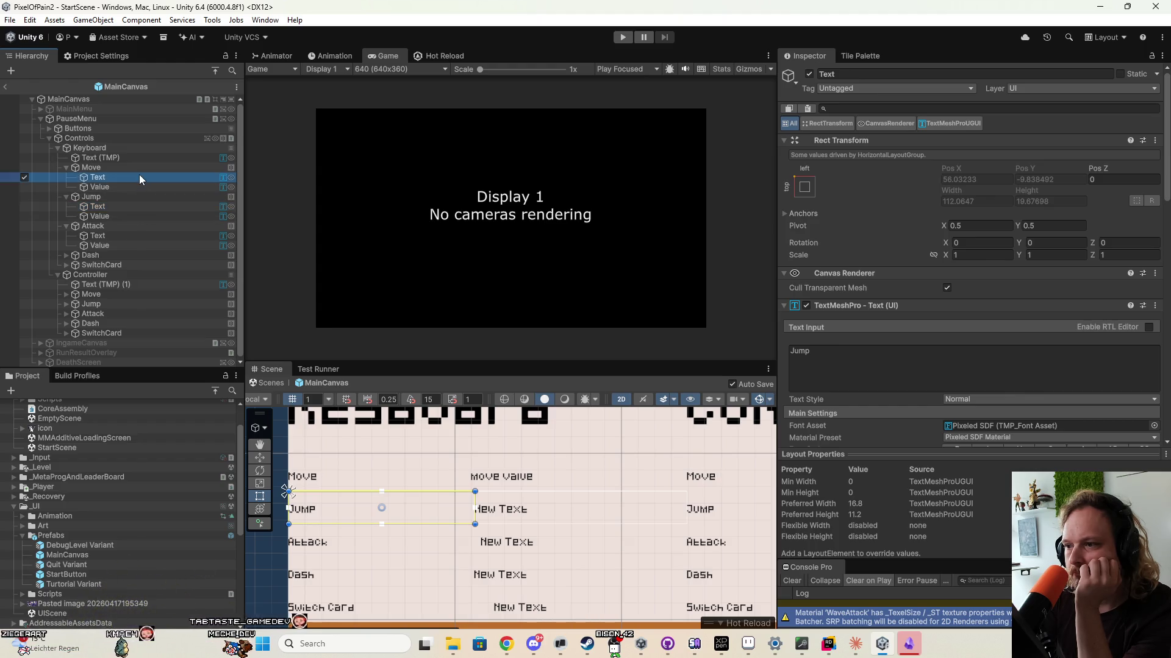
{"action": "left_click", "coordinate": [135, 168]}
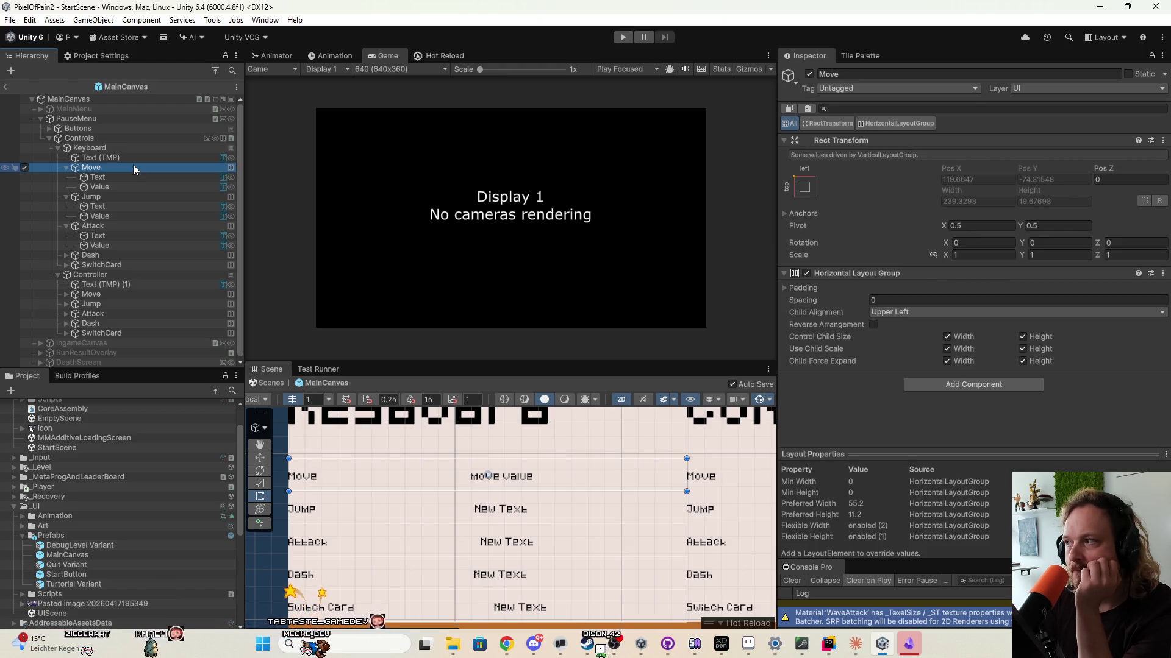
{"action": "left_click", "coordinate": [122, 199]}
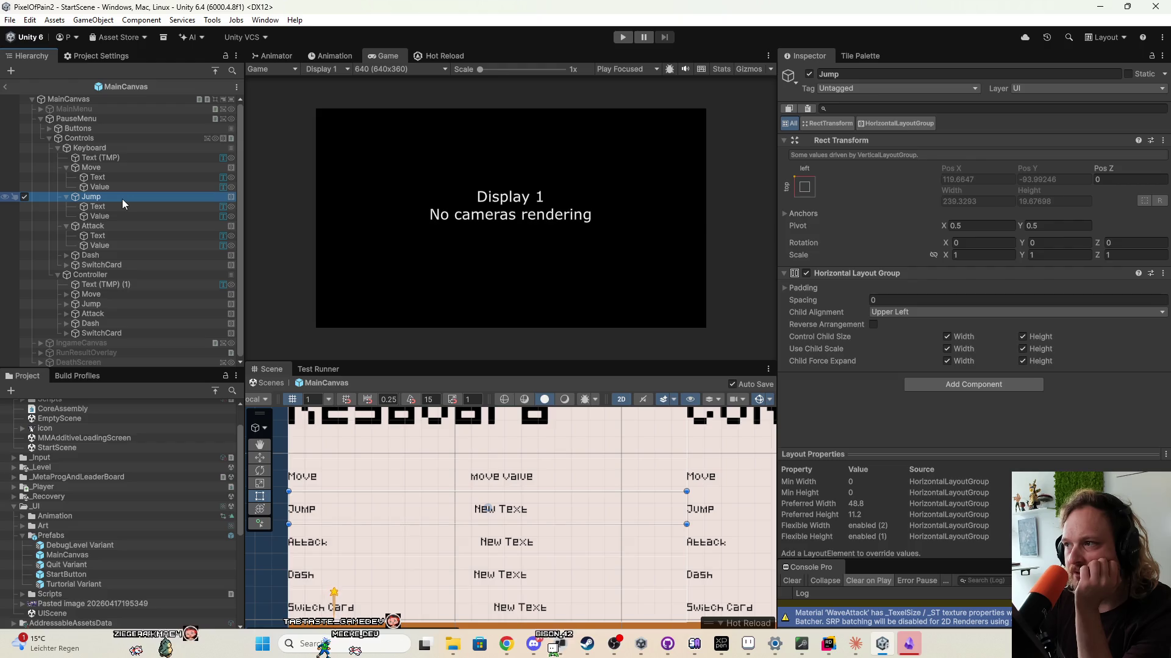
{"action": "left_click", "coordinate": [115, 176]}
{"action": "left_click", "coordinate": [114, 185]}
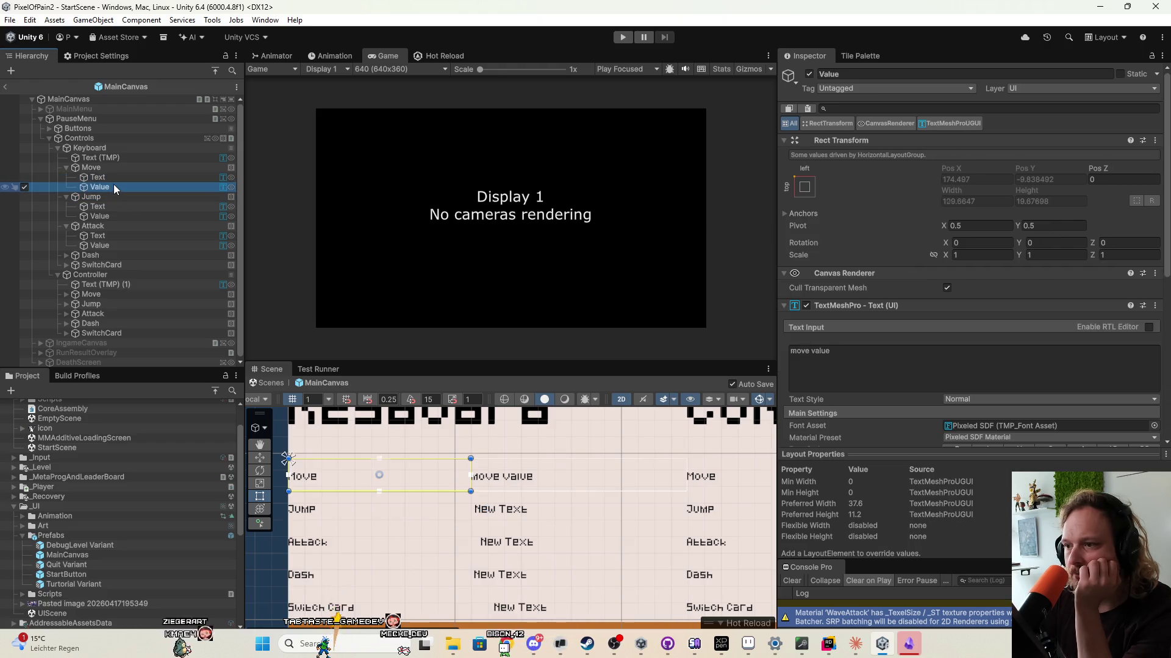
{"action": "left_click", "coordinate": [119, 214]}
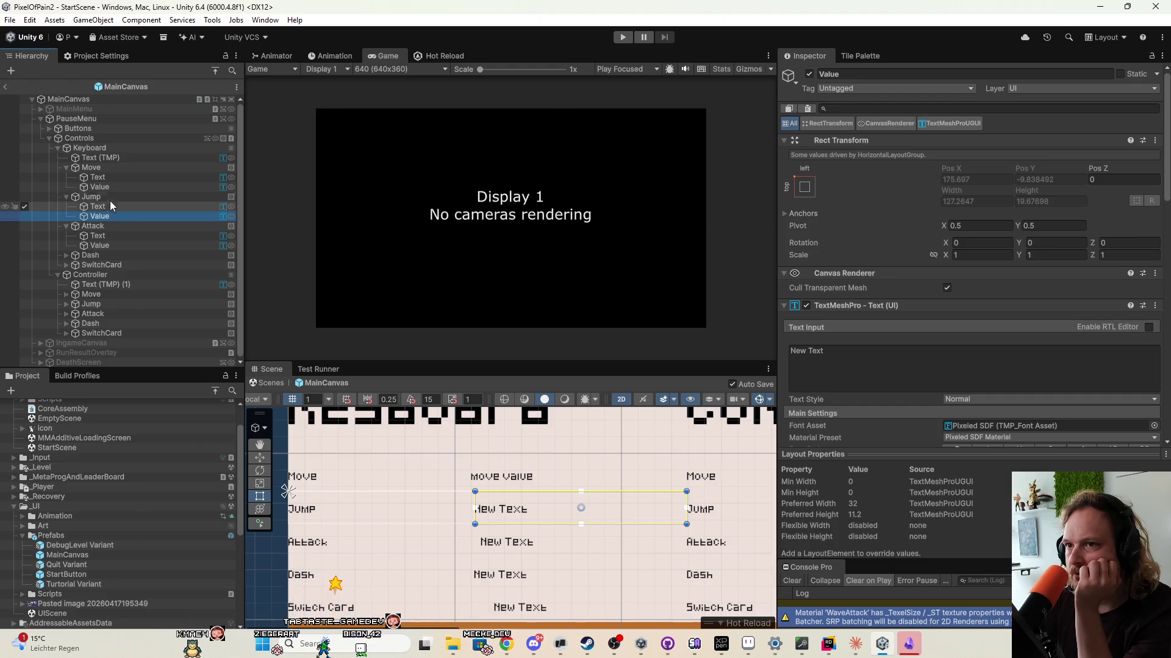
{"action": "left_click", "coordinate": [108, 208]}
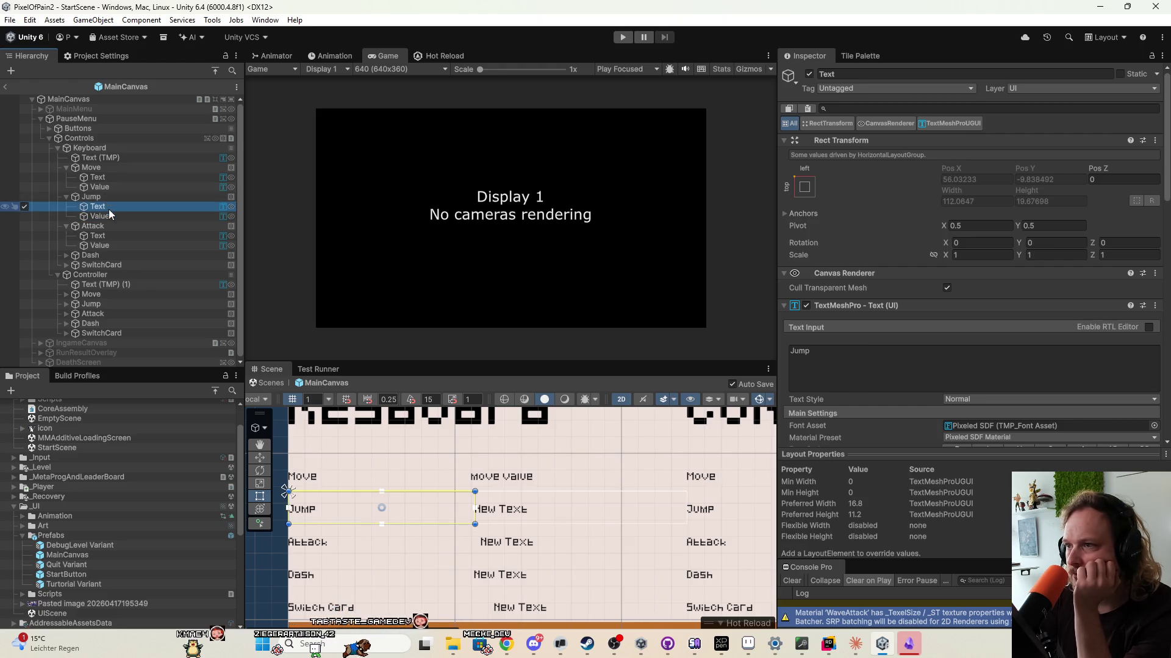
{"action": "left_click", "coordinate": [112, 177]}
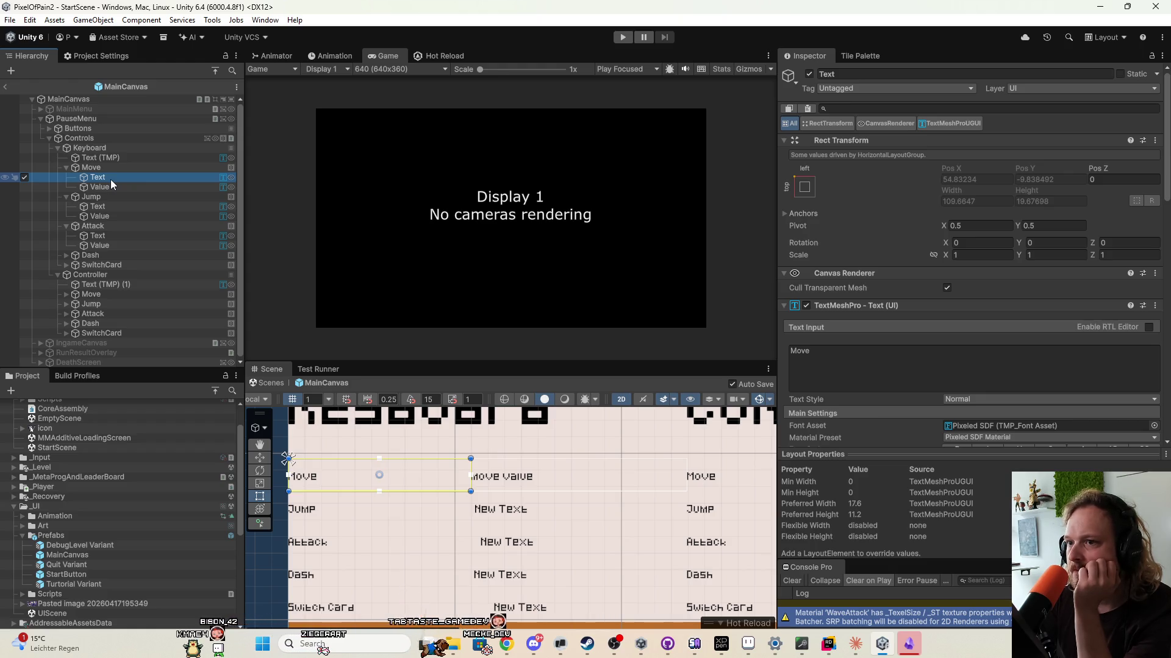
Try the Move row's child scale and expand width/height options, leaving expansion enabled.
{"action": "left_click", "coordinate": [118, 166]}
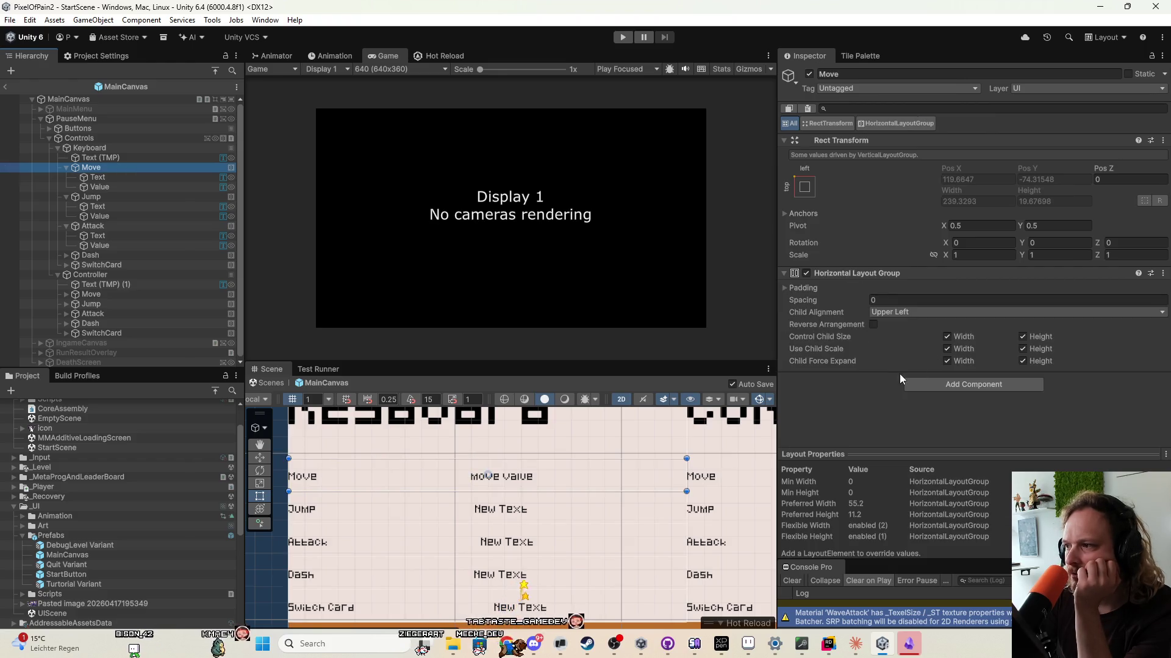
{"action": "left_click", "coordinate": [947, 354]}
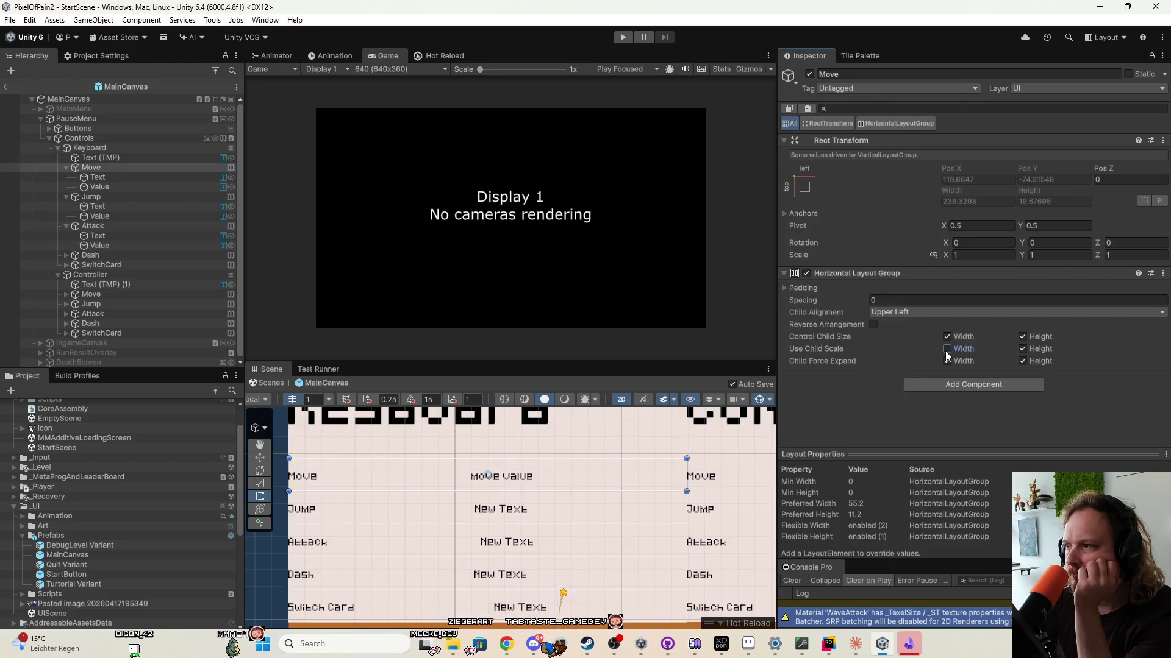
{"action": "left_click", "coordinate": [1022, 349]}
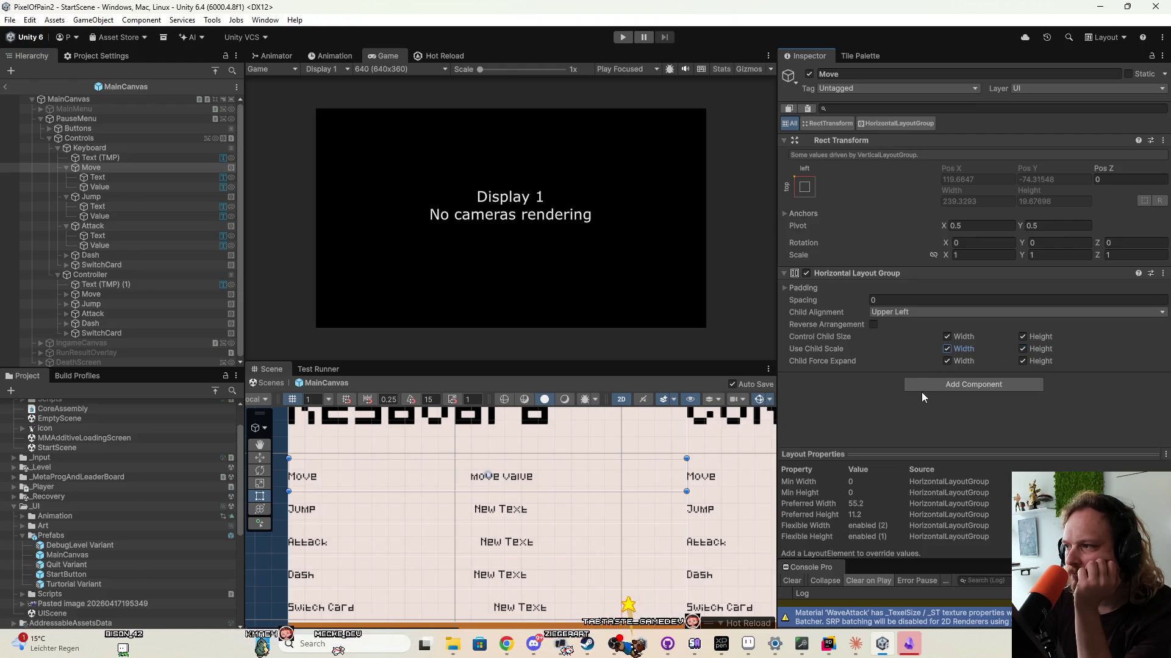
{"action": "left_click", "coordinate": [947, 361]}
{"action": "left_click", "coordinate": [1023, 361]}
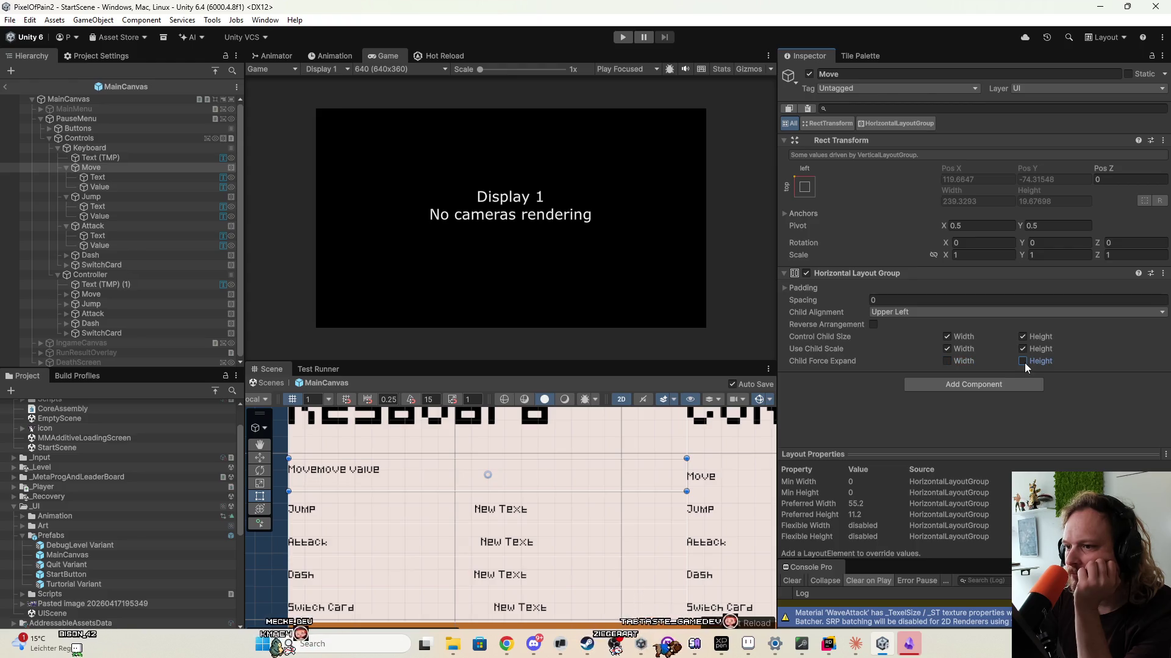
{"action": "left_click", "coordinate": [1024, 361]}
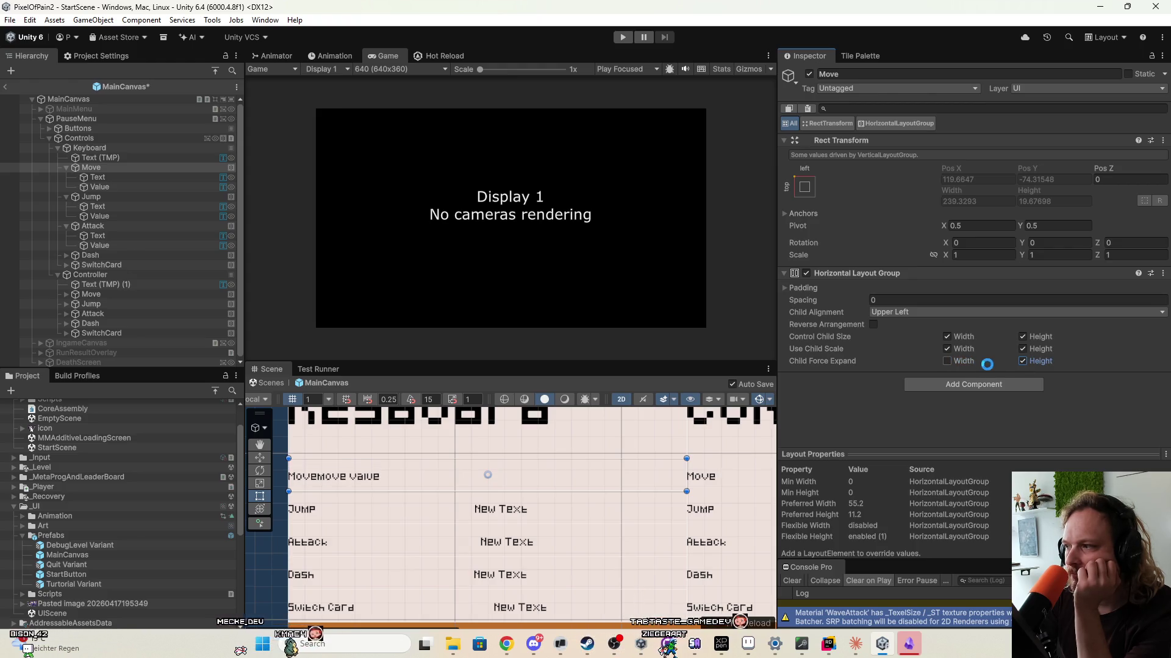
{"action": "left_click", "coordinate": [947, 361]}
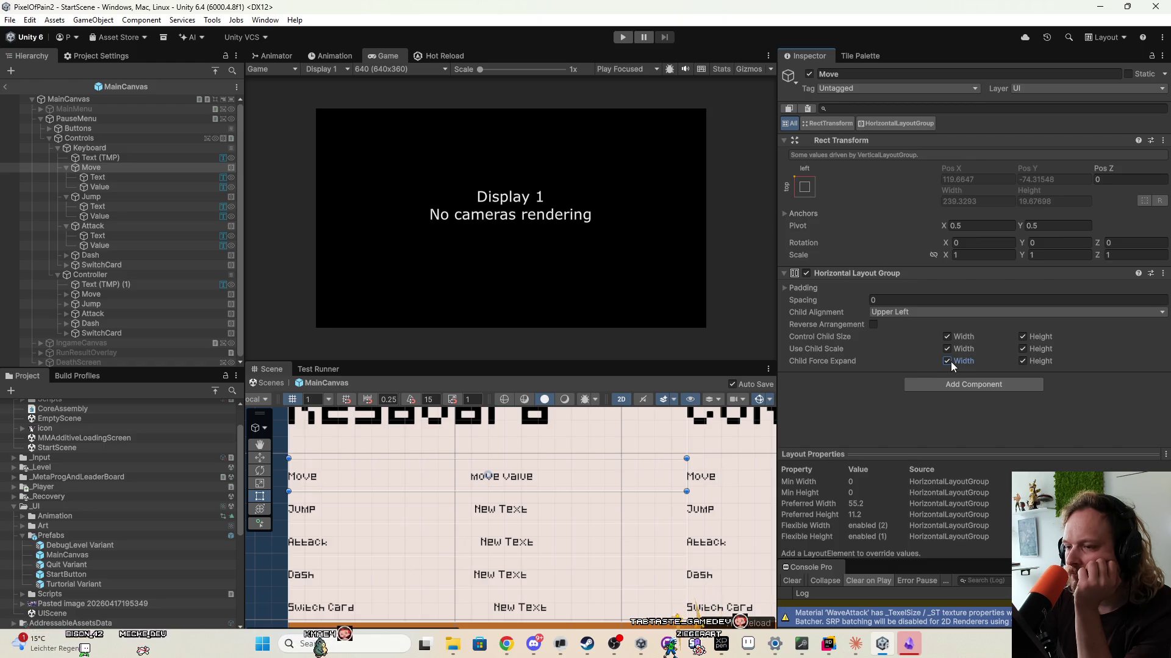
{"action": "left_click", "coordinate": [948, 361]}
{"action": "left_click", "coordinate": [1026, 362]}
{"action": "left_click", "coordinate": [1023, 361]}
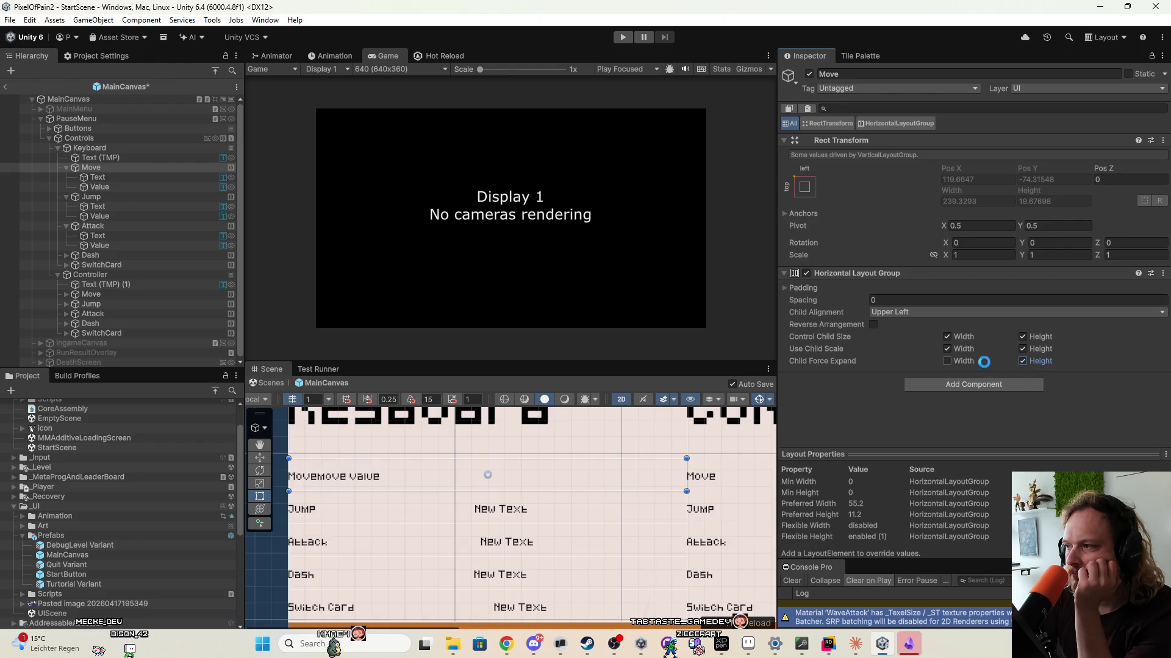
{"action": "left_click", "coordinate": [946, 361]}
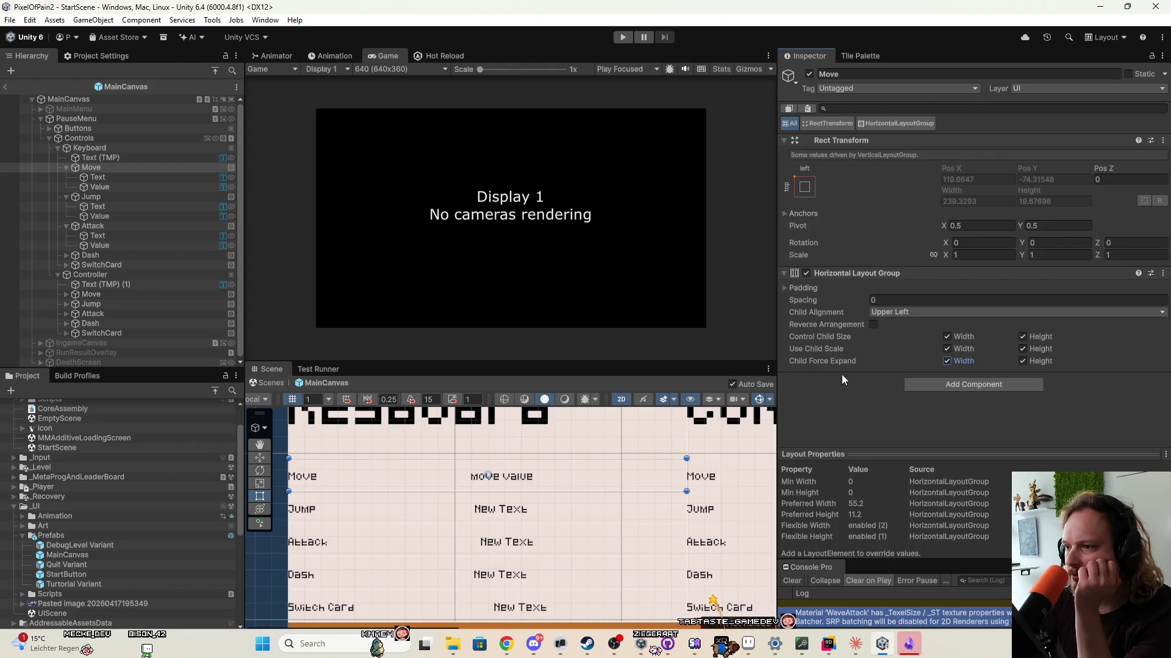
{"action": "scroll", "coordinate": [651, 463], "scroll_direction": "down", "scroll_amount": 1}
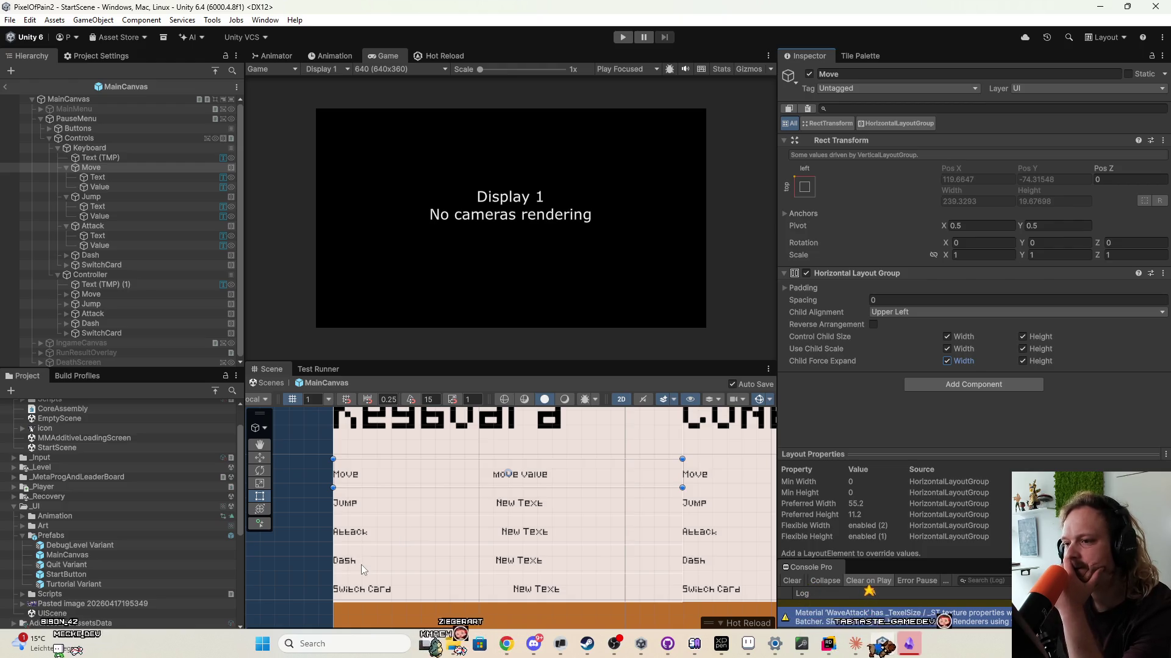
Center-align the Move and Jump label and value texts under Keyboard.
{"action": "left_click", "coordinate": [144, 176]}
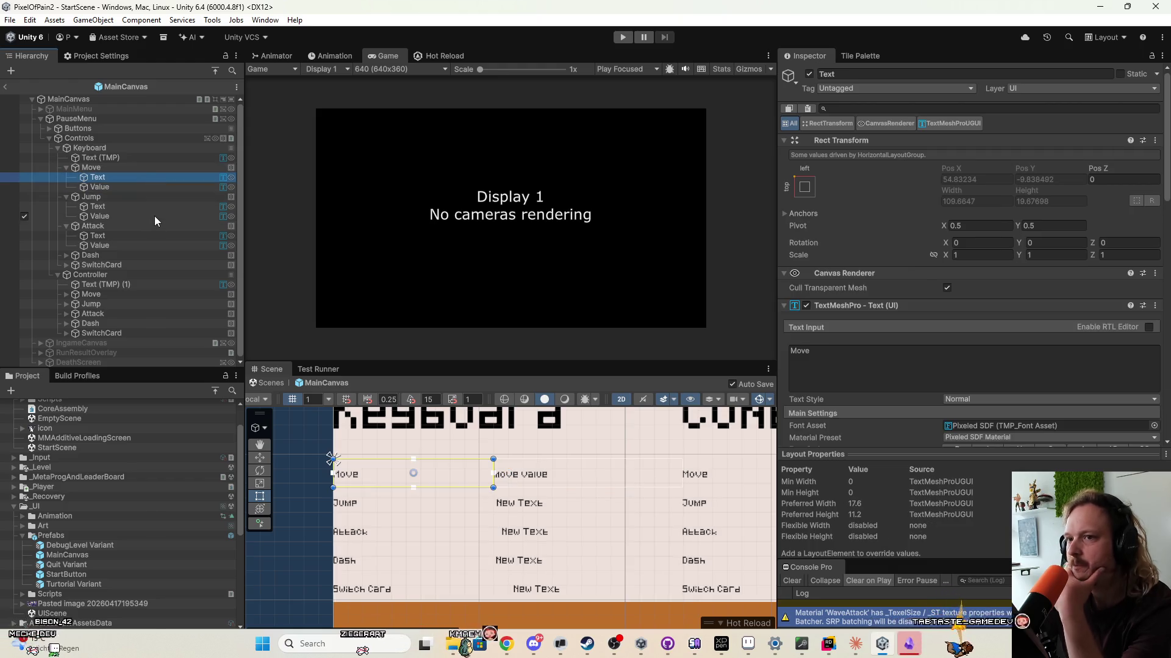
{"action": "left_click", "coordinate": [134, 188], "text": "ctrl"}
{"action": "left_click", "coordinate": [130, 210], "text": "ctrl"}
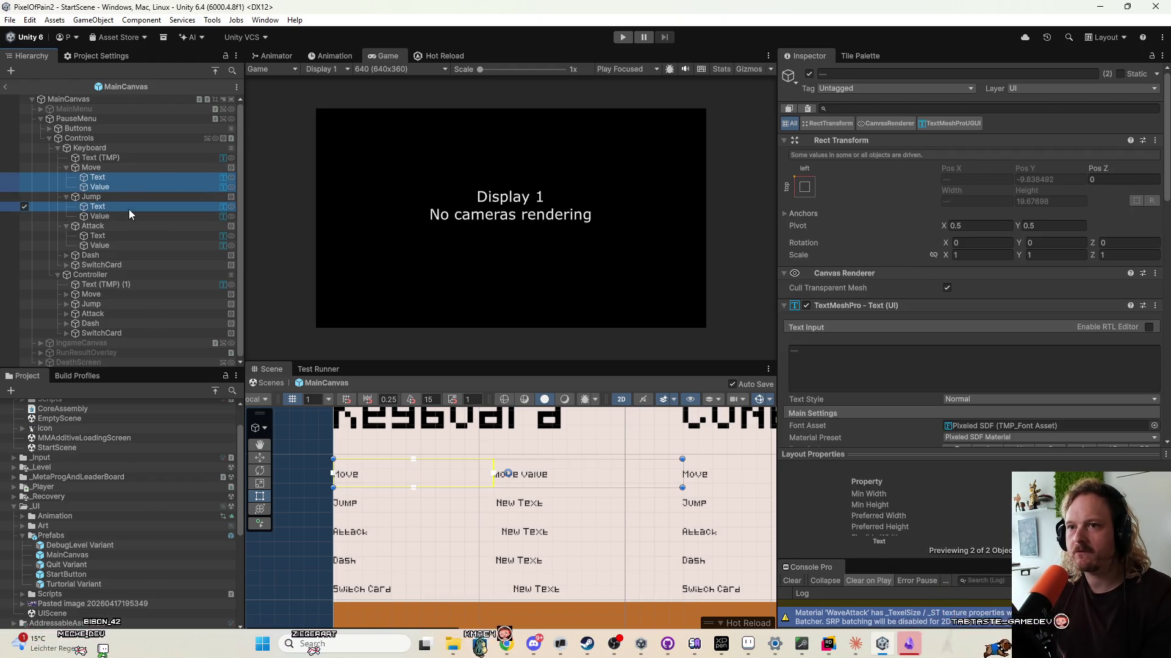
{"action": "left_click", "coordinate": [130, 216], "text": "ctrl"}
{"action": "scroll", "coordinate": [940, 395], "scroll_direction": "down", "scroll_amount": 3}
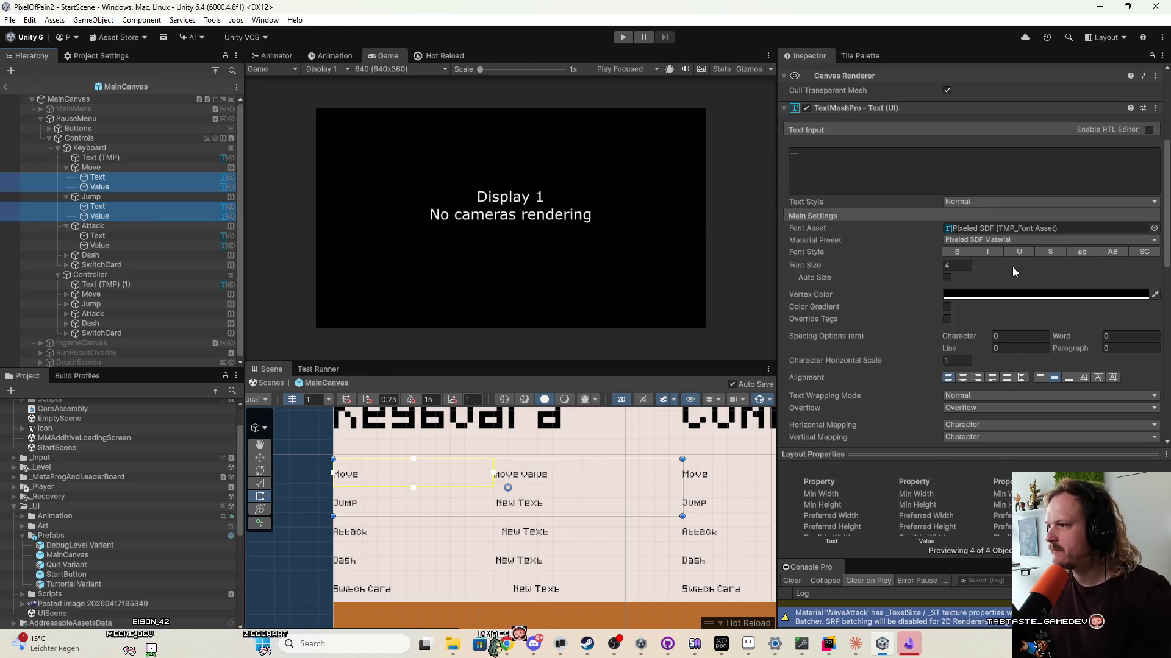
{"action": "scroll", "coordinate": [994, 347], "scroll_direction": "down", "scroll_amount": 3}
{"action": "left_click", "coordinate": [962, 279]}
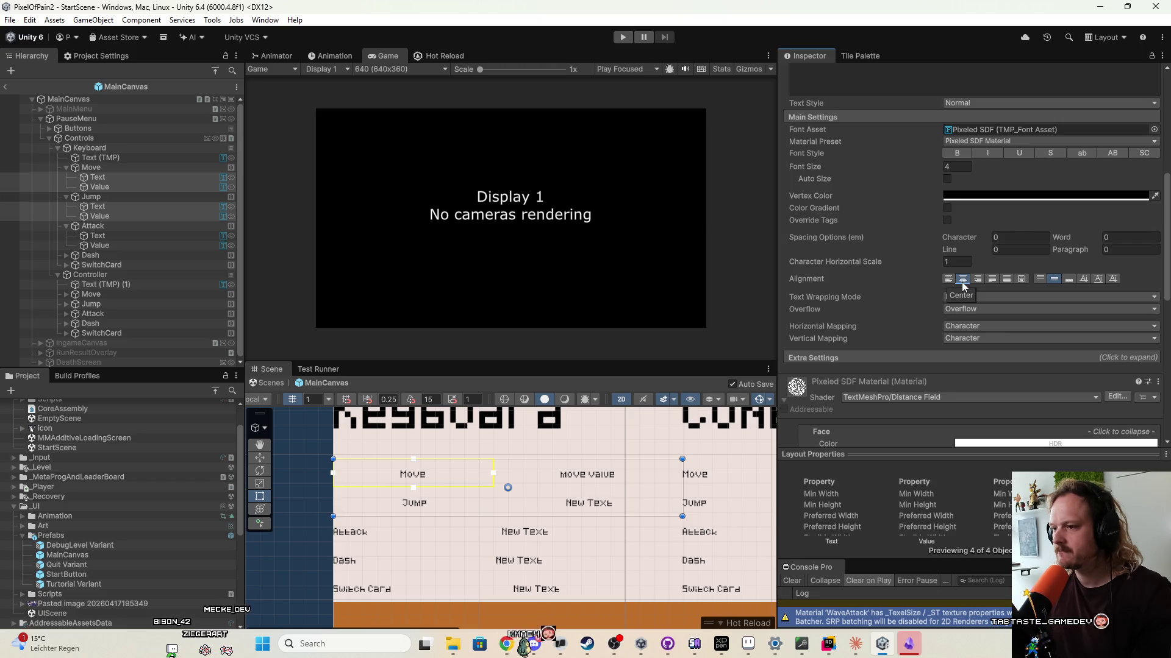
Center-align the Attack, Dash and SwitchCard label and value texts under Keyboard.
{"action": "left_click", "coordinate": [108, 236]}
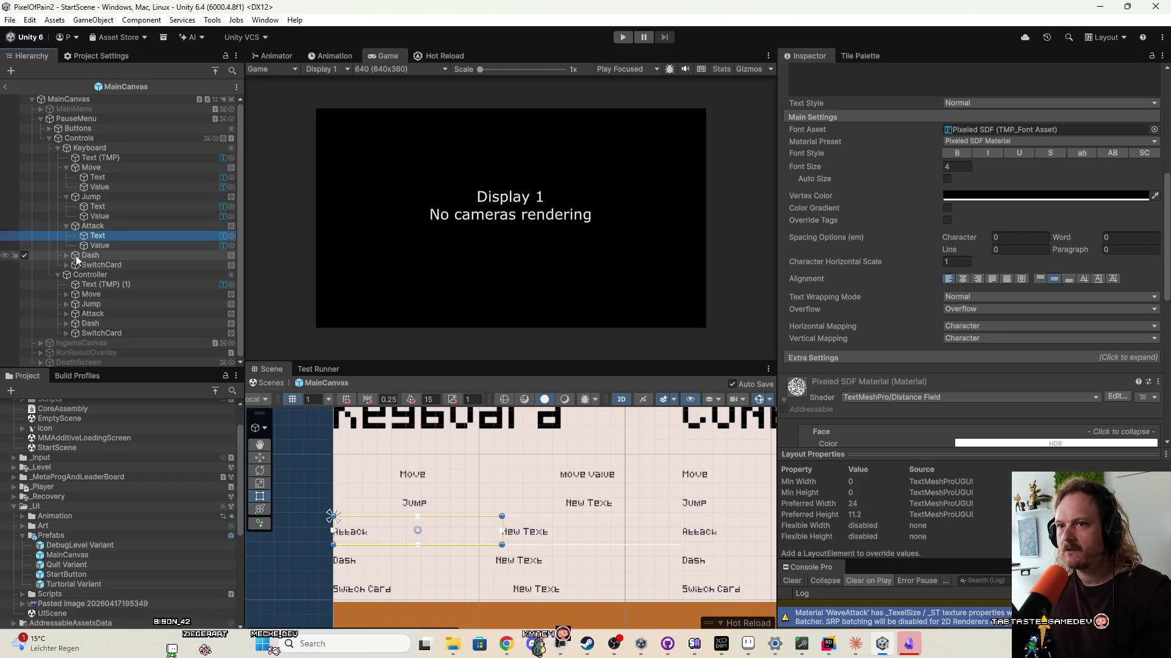
{"action": "left_click", "coordinate": [66, 256]}
{"action": "left_click", "coordinate": [66, 285]}
{"action": "left_click", "coordinate": [82, 294]}
{"action": "left_click", "coordinate": [101, 304], "text": "ctrl"}
{"action": "left_click", "coordinate": [105, 275], "text": "ctrl"}
{"action": "left_click", "coordinate": [108, 266], "text": "ctrl"}
{"action": "left_click", "coordinate": [100, 246], "text": "ctrl"}
{"action": "left_click", "coordinate": [98, 236], "text": "ctrl"}
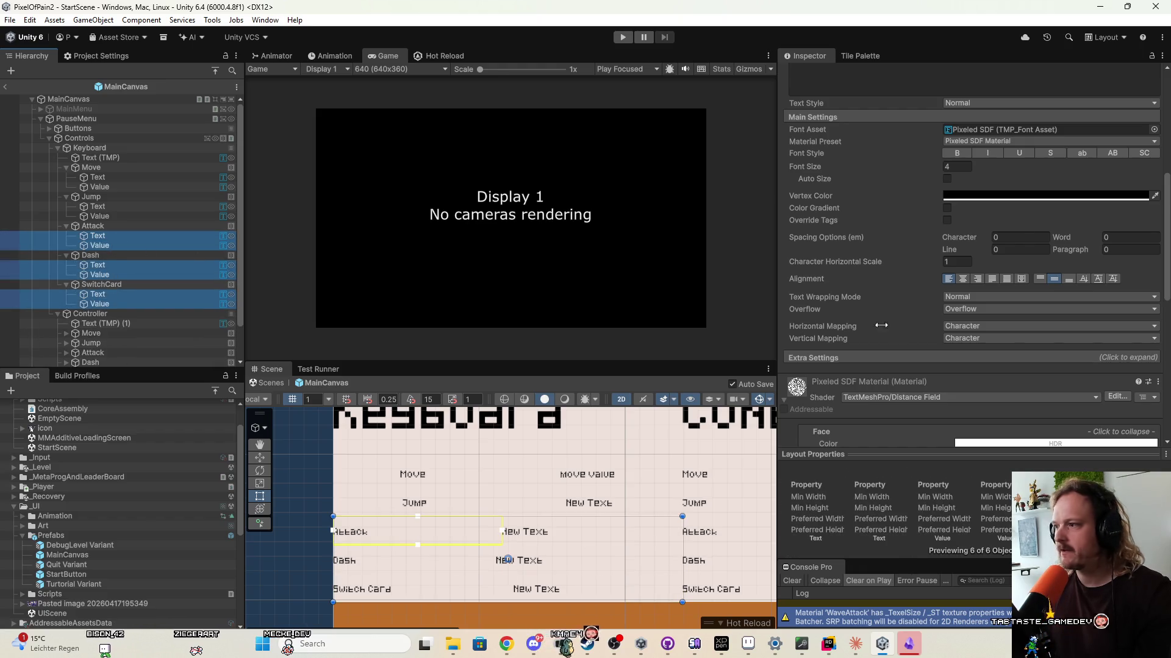
{"action": "left_click", "coordinate": [963, 279]}
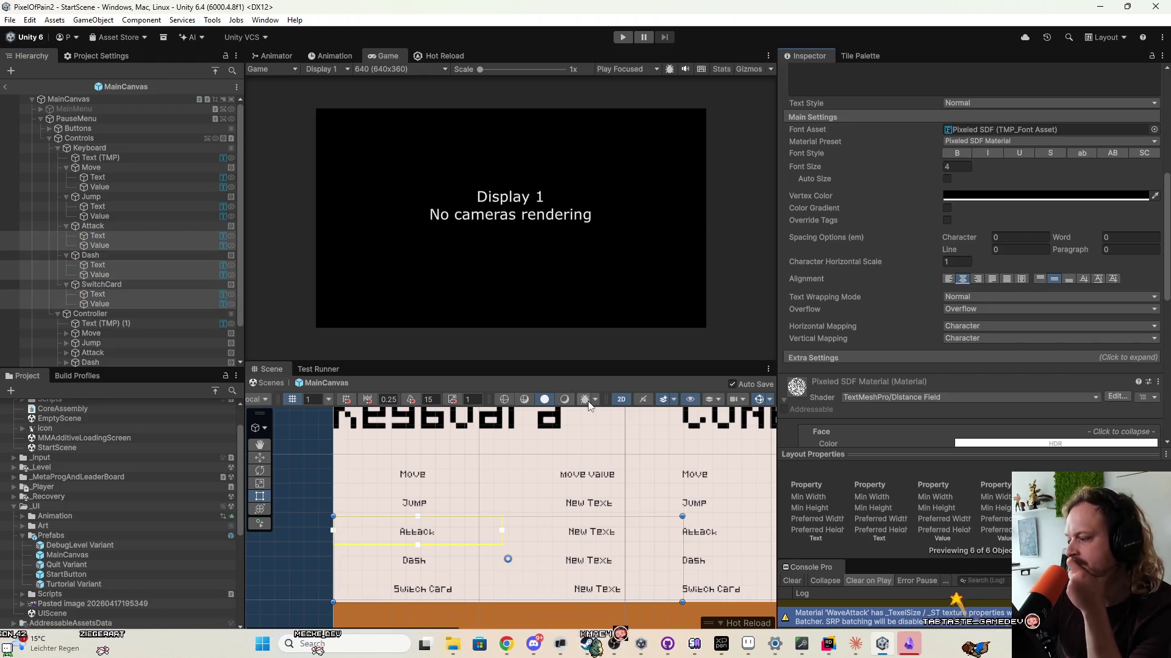
Center-align all ten label and value texts in the Controller column.
{"action": "scroll", "coordinate": [115, 275], "scroll_direction": "down", "scroll_amount": 2}
{"action": "left_click_drag", "start_coordinate": [114, 304], "coordinate": [113, 293]}
{"action": "key", "text": "Up"}
{"action": "key", "text": "Up"}
{"action": "key", "text": "Up"}
{"action": "key", "text": "Right"}
{"action": "key", "text": "Down"}
{"action": "key", "text": "Down"}
{"action": "key", "text": "Down"}
{"action": "key", "text": "Right"}
{"action": "key", "text": "Down"}
{"action": "key", "text": "Down"}
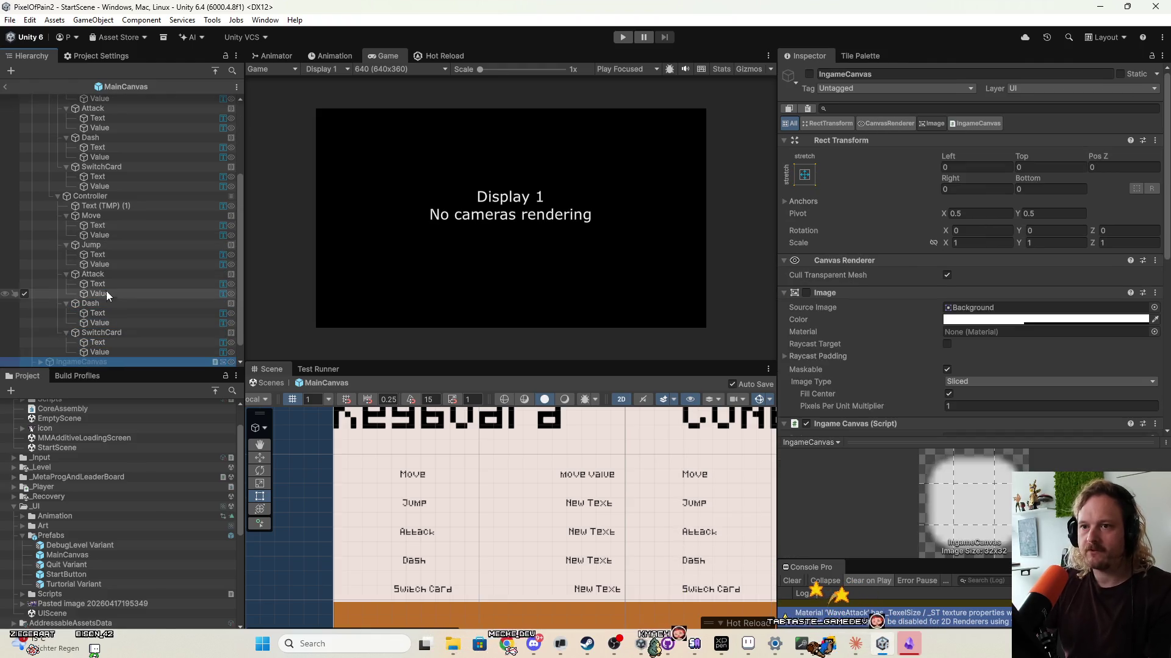
{"action": "left_click", "coordinate": [101, 338], "text": "shift"}
{"action": "left_click", "coordinate": [104, 314], "text": "ctrl"}
{"action": "left_click", "coordinate": [105, 322], "text": "ctrl"}
{"action": "left_click", "coordinate": [104, 294], "text": "ctrl"}
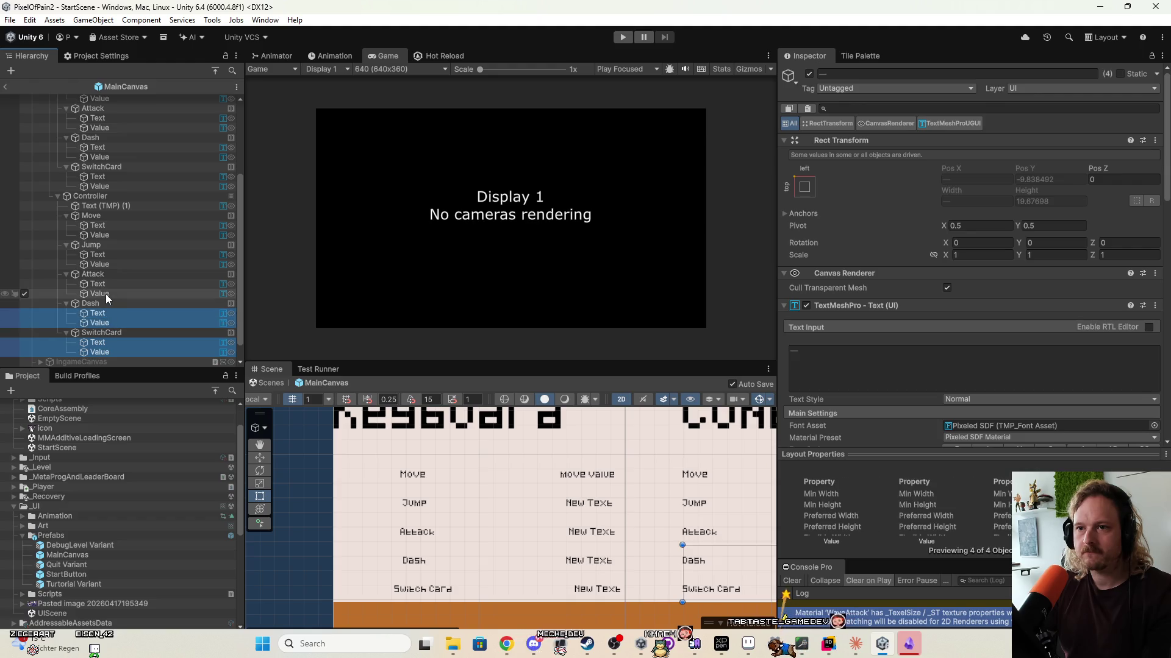
{"action": "left_click", "coordinate": [107, 284], "text": "ctrl"}
{"action": "left_click", "coordinate": [108, 265], "text": "ctrl"}
{"action": "left_click", "coordinate": [110, 255], "text": "ctrl"}
{"action": "left_click", "coordinate": [111, 235], "text": "ctrl"}
{"action": "left_click", "coordinate": [112, 225], "text": "ctrl"}
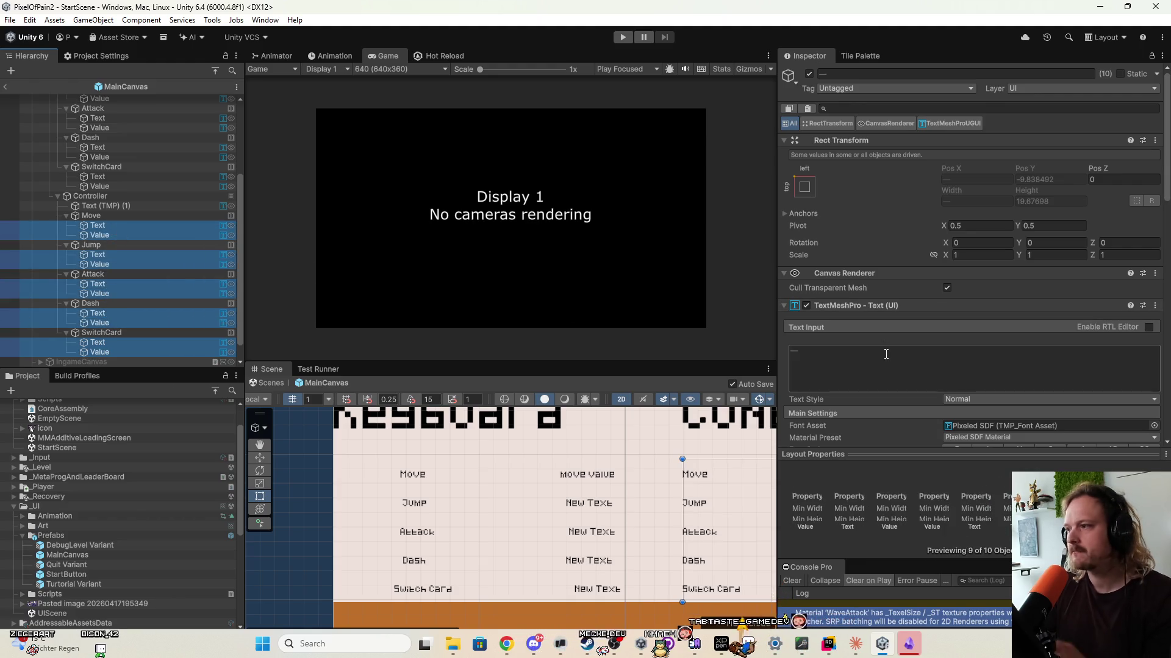
{"action": "scroll", "coordinate": [900, 353], "scroll_direction": "down", "scroll_amount": 5}
{"action": "left_click", "coordinate": [966, 413]}
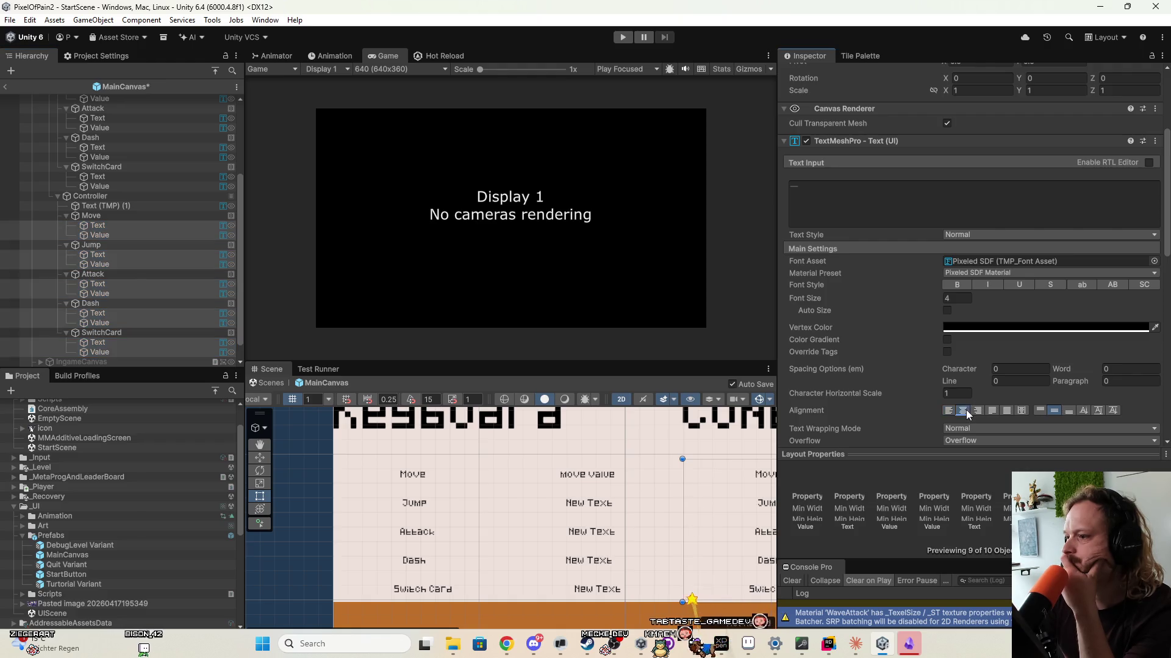
Select the Keyboard heading text in the scene.
{"action": "scroll", "coordinate": [586, 500], "scroll_direction": "down", "scroll_amount": 5}
{"action": "scroll", "coordinate": [588, 508], "scroll_direction": "up", "scroll_amount": 3}
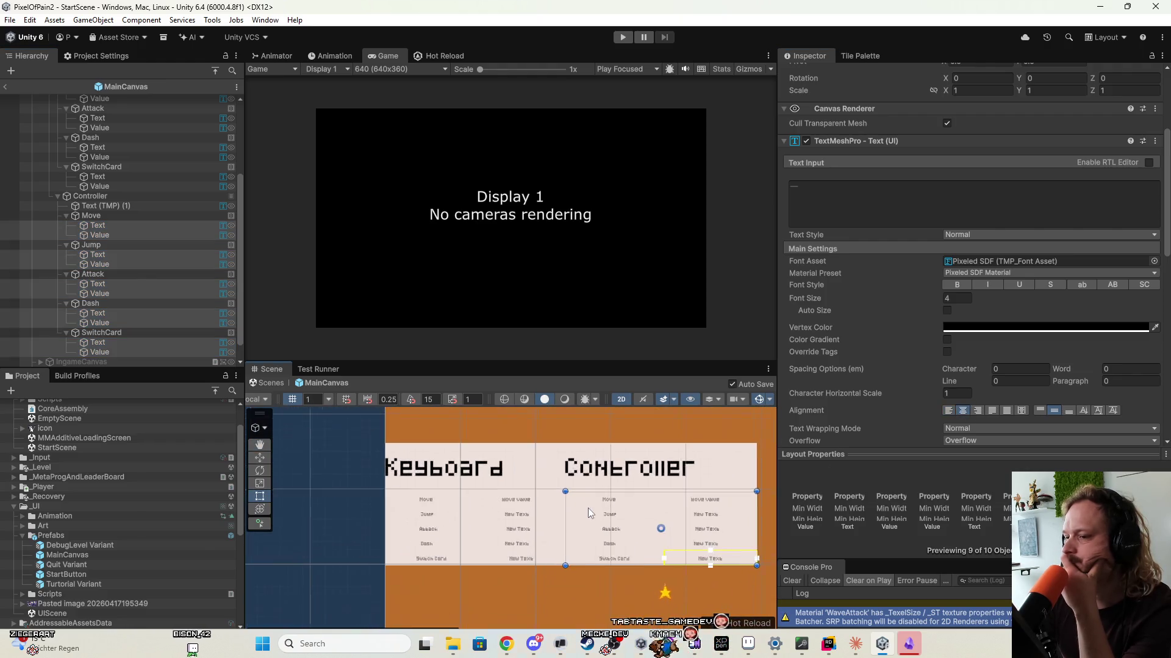
{"action": "left_click", "coordinate": [451, 469]}
{"action": "left_click", "coordinate": [451, 468]}
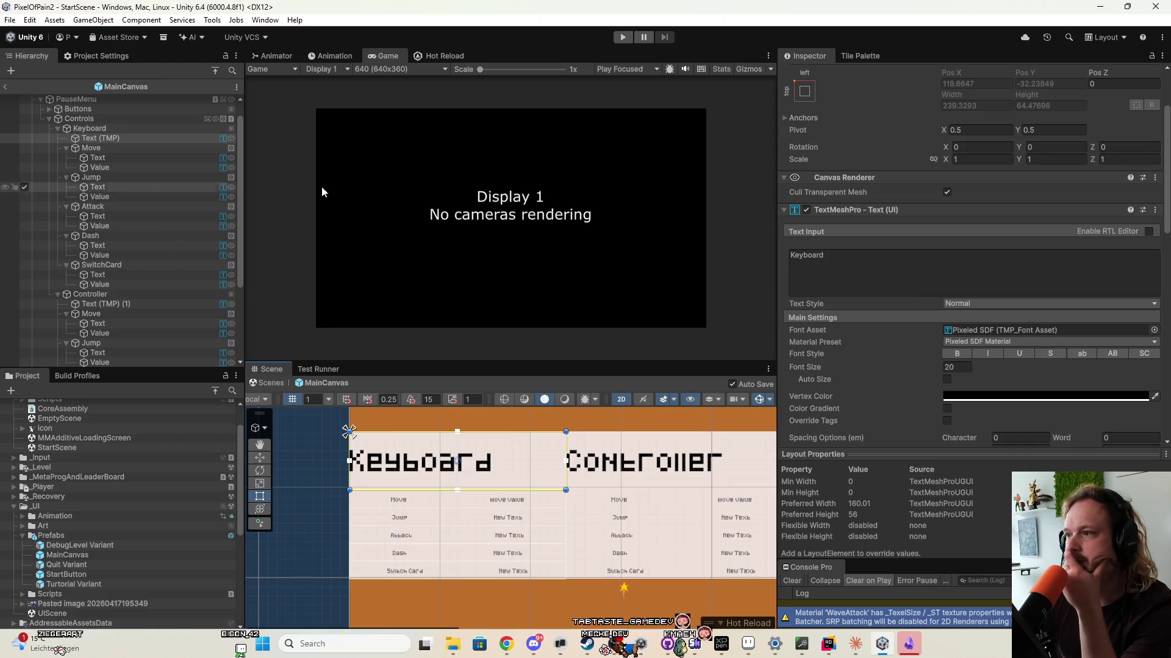
Set the Keyboard and Controller headings to font size 10, center-aligned.
{"action": "left_click", "coordinate": [959, 366]}
{"action": "type", "text": "12"}
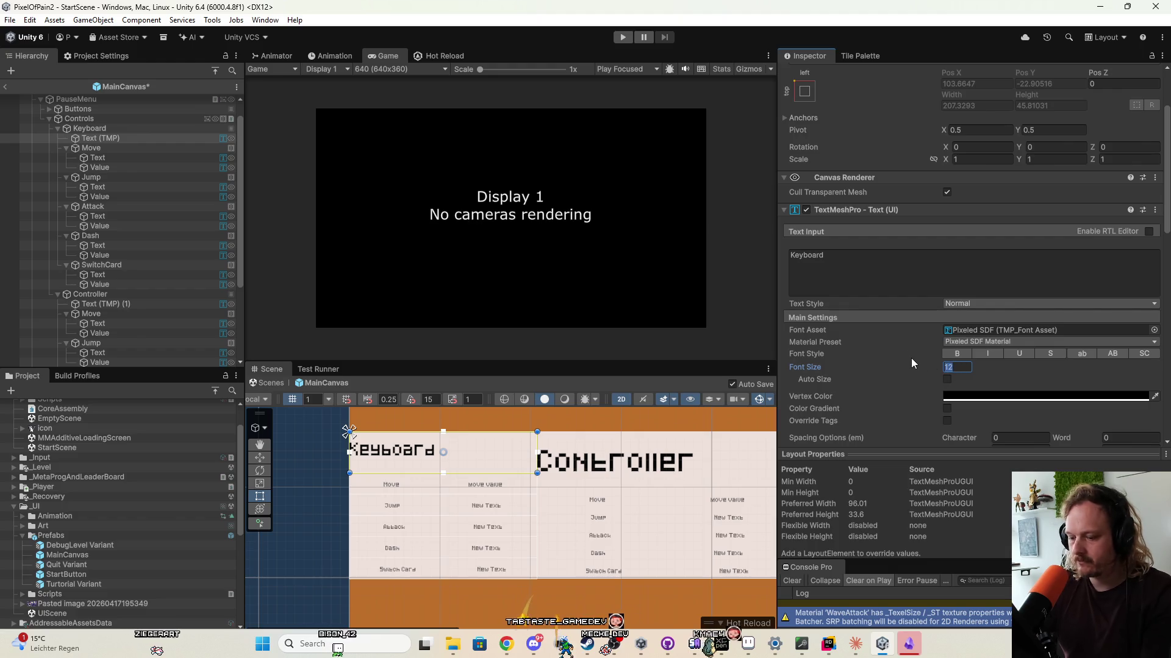
{"action": "type", "text": "10"}
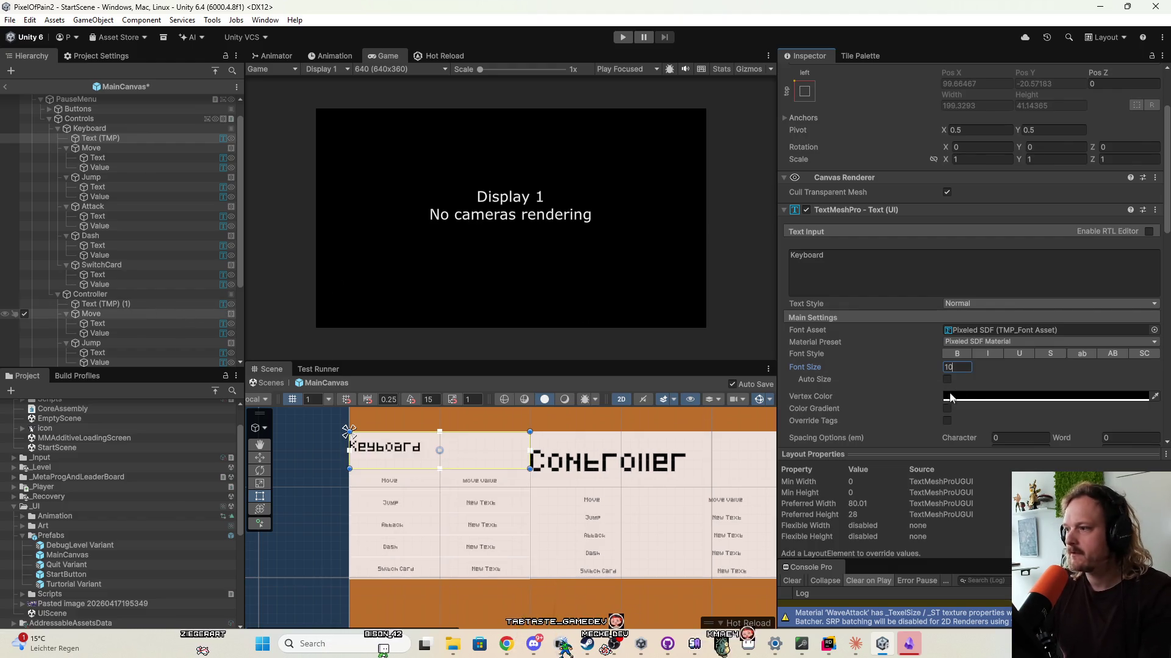
{"action": "scroll", "coordinate": [1006, 385], "scroll_direction": "down", "scroll_amount": 3}
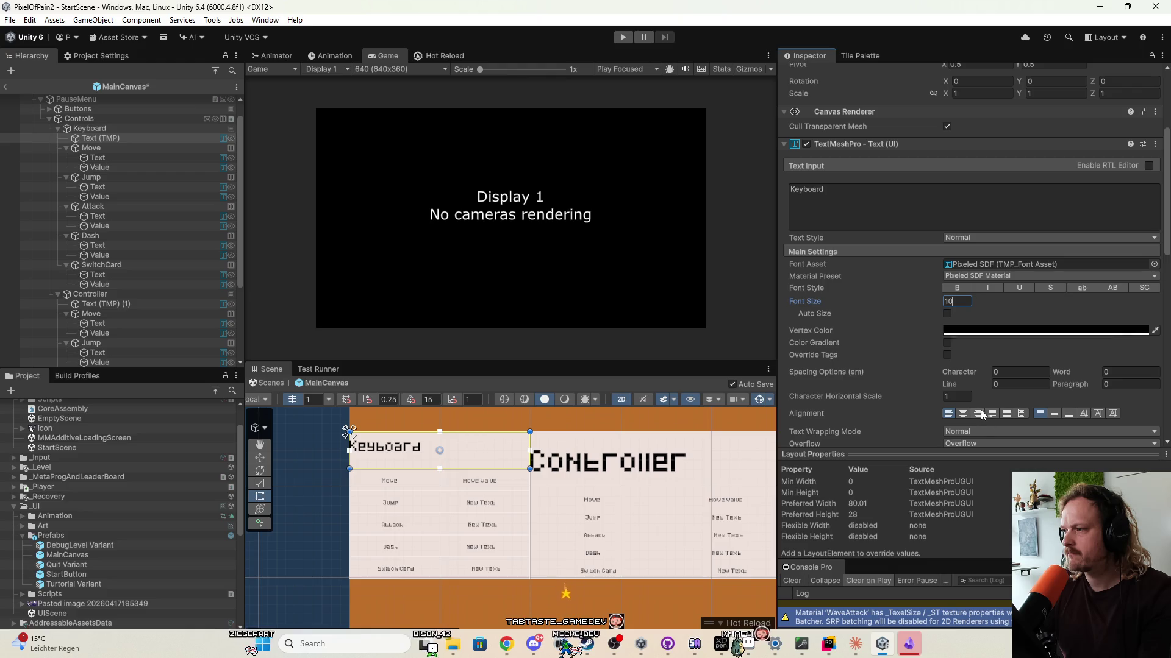
{"action": "left_click", "coordinate": [963, 412]}
{"action": "scroll", "coordinate": [198, 262], "scroll_direction": "down", "scroll_amount": 3}
{"action": "left_click", "coordinate": [144, 232]}
{"action": "left_click", "coordinate": [916, 298]}
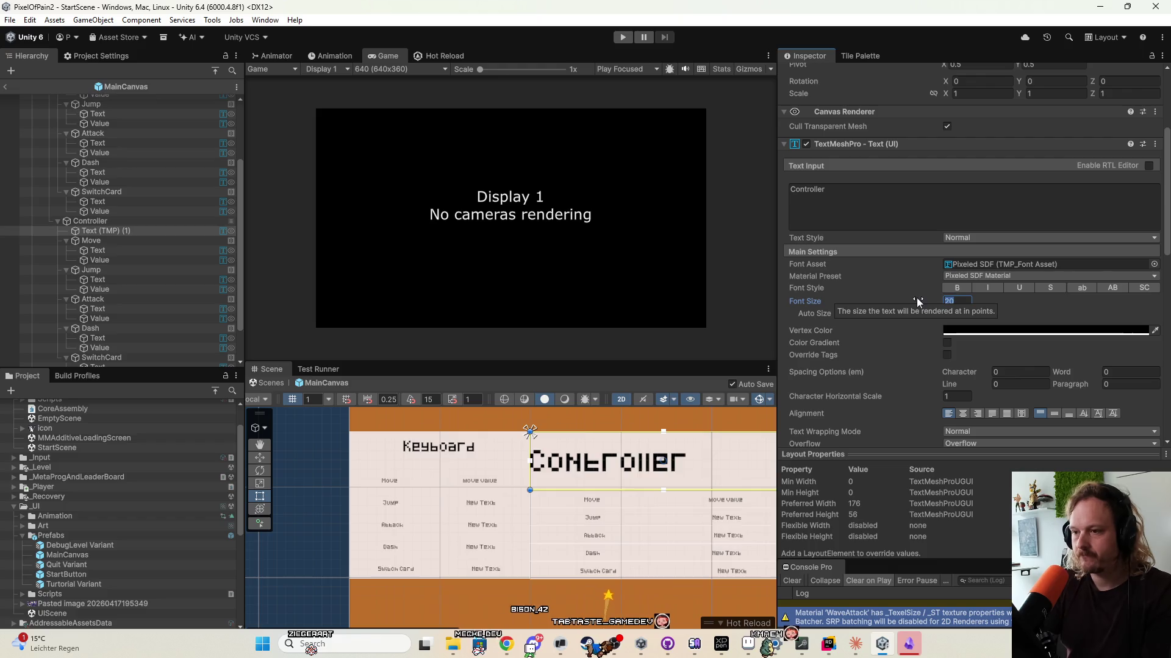
{"action": "type", "text": "10"}
{"action": "left_click", "coordinate": [962, 414]}
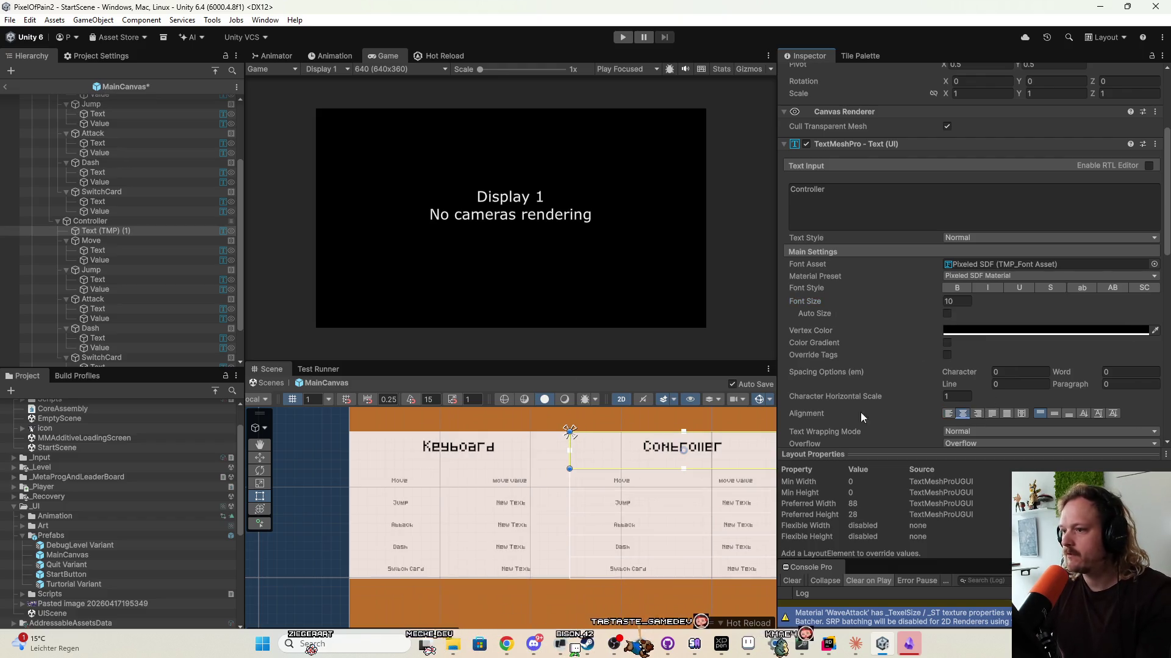
{"action": "scroll", "coordinate": [113, 210], "scroll_direction": "up", "scroll_amount": 4}
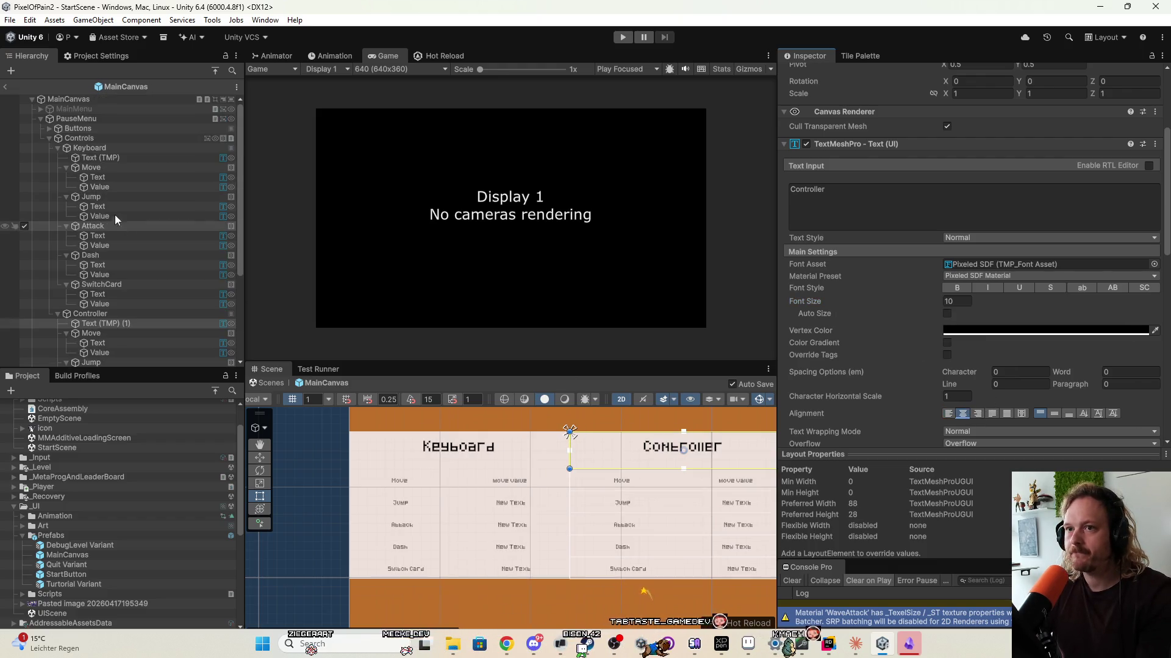
Frame the Controls panel and drag its corner to make it narrower.
{"action": "left_click", "coordinate": [96, 138]}
{"action": "key", "text": "f"}
{"action": "mouse_move", "coordinate": [668, 540]}
{"action": "left_mouse_down"}
{"action": "mouse_move", "coordinate": [537, 536]}
{"action": "mouse_move", "coordinate": [597, 564]}
{"action": "mouse_move", "coordinate": [539, 476]}
{"action": "mouse_move", "coordinate": [549, 497]}
{"action": "mouse_move", "coordinate": [605, 529]}
{"action": "mouse_move", "coordinate": [627, 502]}
{"action": "mouse_move", "coordinate": [605, 489]}
{"action": "mouse_move", "coordinate": [558, 521]}
{"action": "mouse_move", "coordinate": [552, 451]}
{"action": "mouse_move", "coordinate": [561, 510]}
{"action": "mouse_move", "coordinate": [472, 523]}
{"action": "left_mouse_up"}
{"action": "scroll", "coordinate": [474, 486], "scroll_direction": "down", "scroll_amount": 3}
{"action": "scroll", "coordinate": [474, 485], "scroll_direction": "up", "scroll_amount": 3}
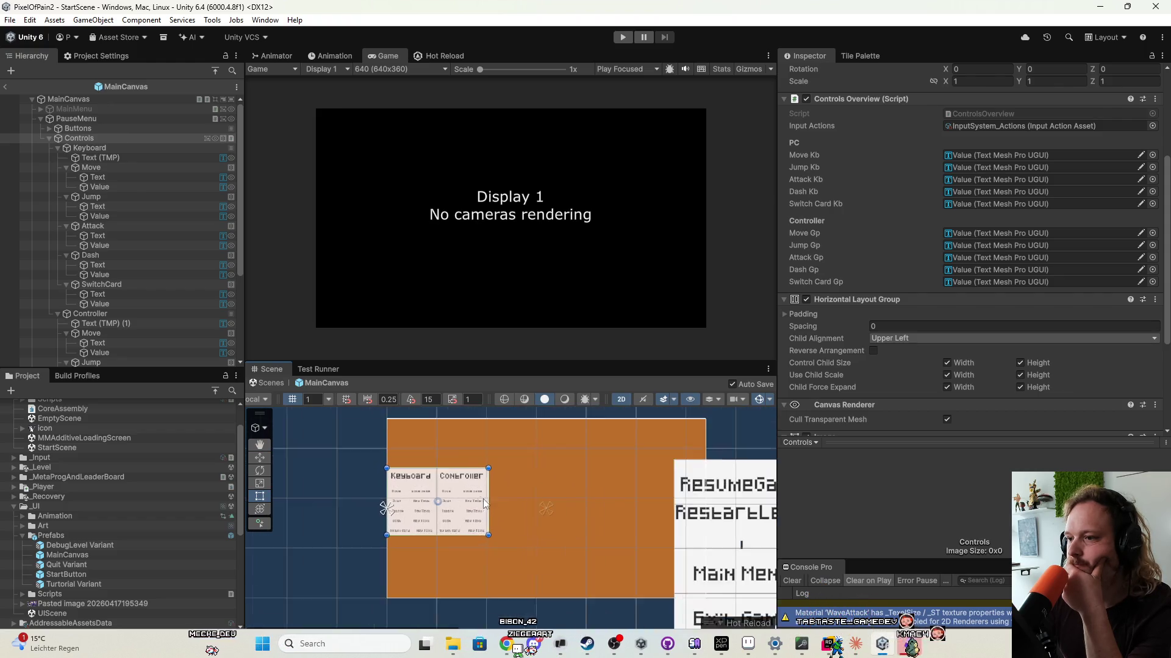
{"action": "scroll", "coordinate": [576, 492], "scroll_direction": "down", "scroll_amount": 3}
{"action": "key", "text": "w"}
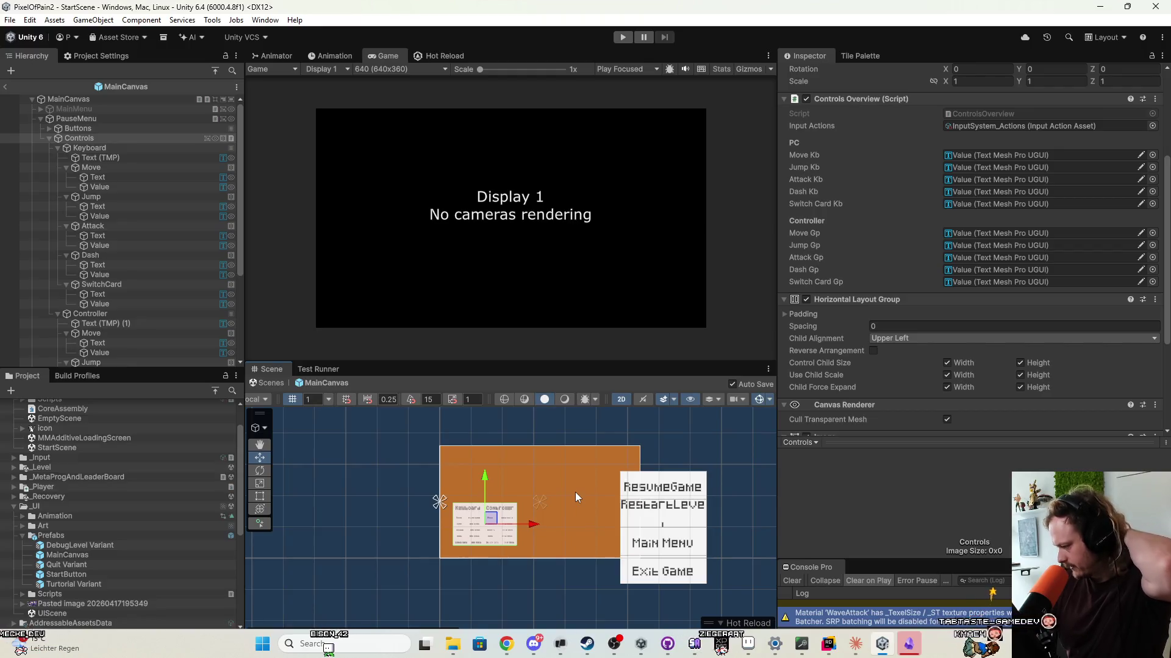
{"action": "scroll", "coordinate": [586, 506], "scroll_direction": "up", "scroll_amount": 3}
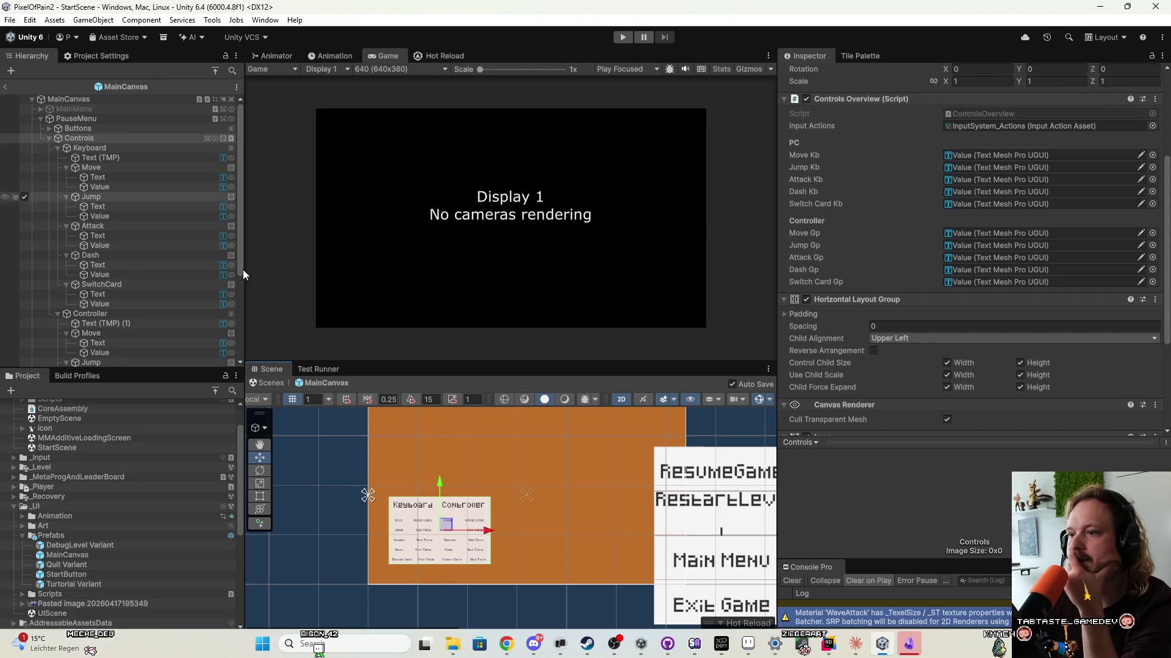
{"action": "left_click", "coordinate": [555, 442]}
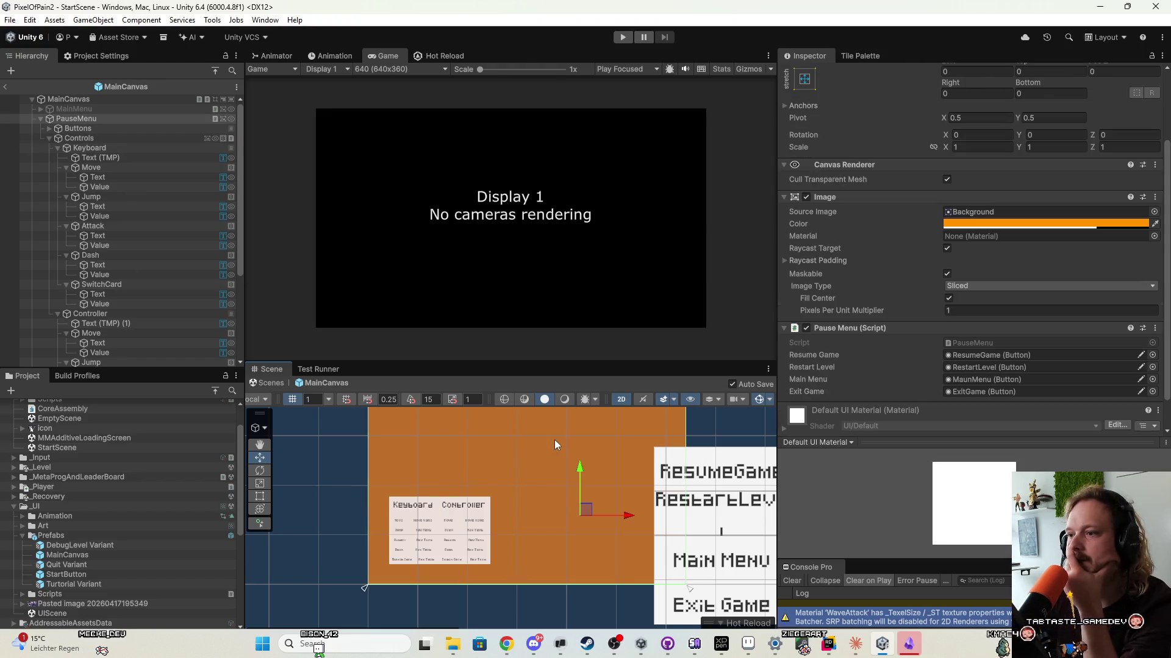
Change the PauseMenu Image color to translucent dark grey (49, 49, 49, alpha 190).
{"action": "left_click", "coordinate": [1057, 225]}
{"action": "mouse_move", "coordinate": [1097, 291]}
{"action": "left_mouse_down"}
{"action": "mouse_move", "coordinate": [1163, 346]}
{"action": "mouse_move", "coordinate": [1054, 341]}
{"action": "left_mouse_up"}
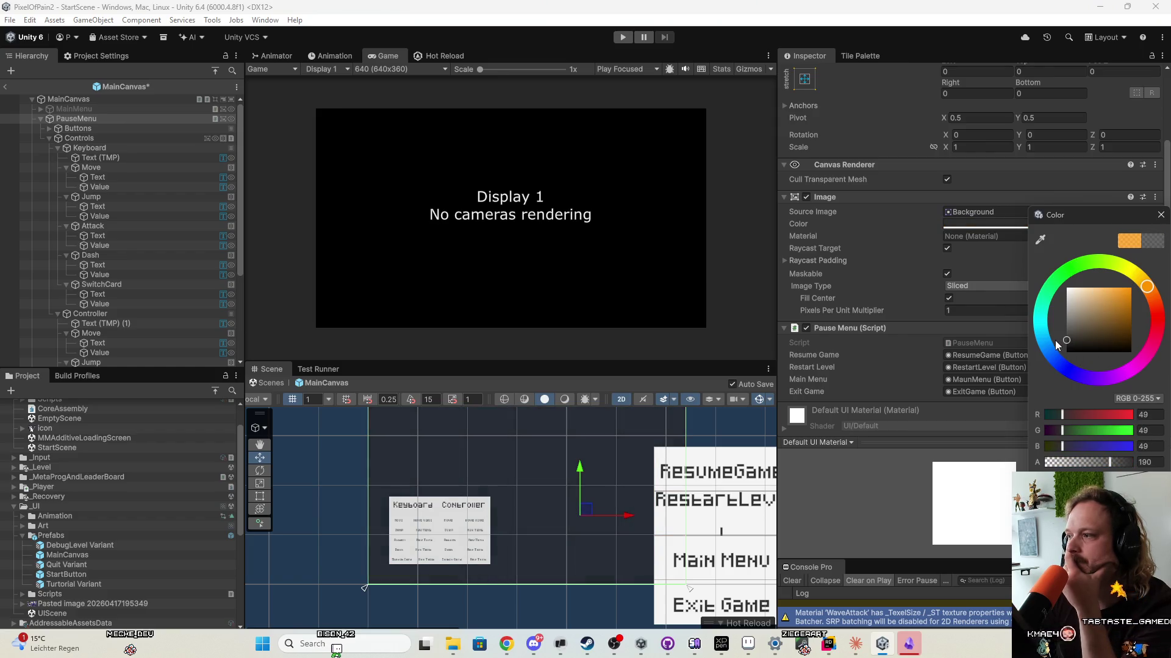
{"action": "scroll", "coordinate": [539, 473], "scroll_direction": "down", "scroll_amount": 2}
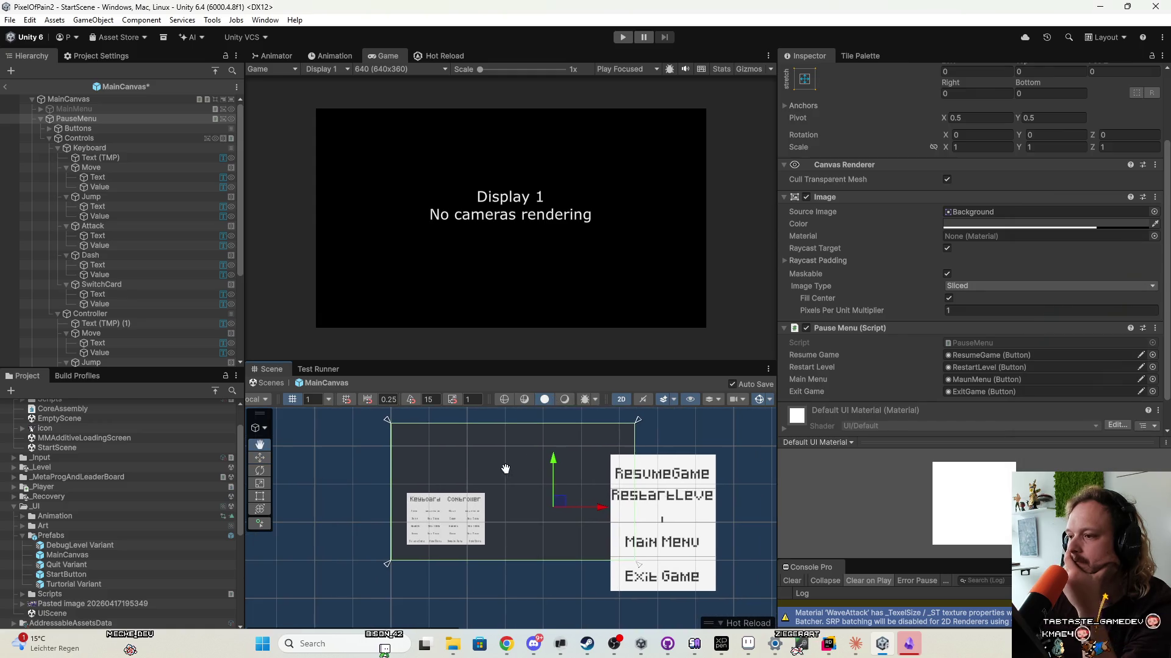
{"action": "left_click", "coordinate": [49, 138]}
Move the Buttons group up and to the left, then expand it.
{"action": "left_click", "coordinate": [61, 130]}
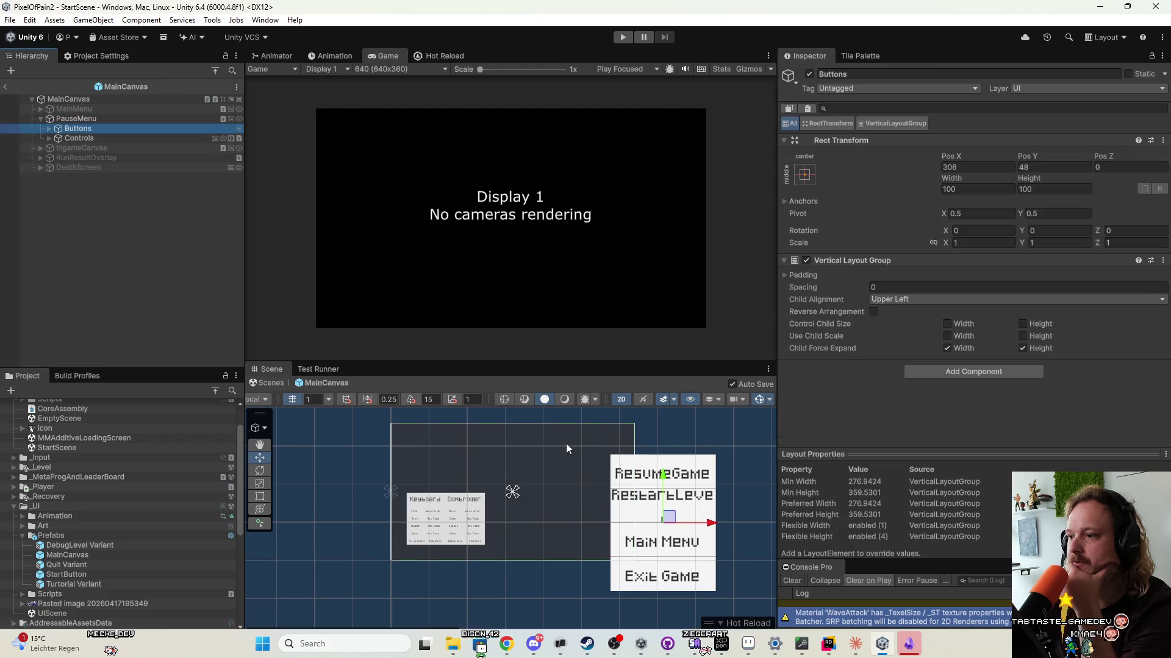
{"action": "left_click_drag", "start_coordinate": [662, 519], "coordinate": [576, 490]}
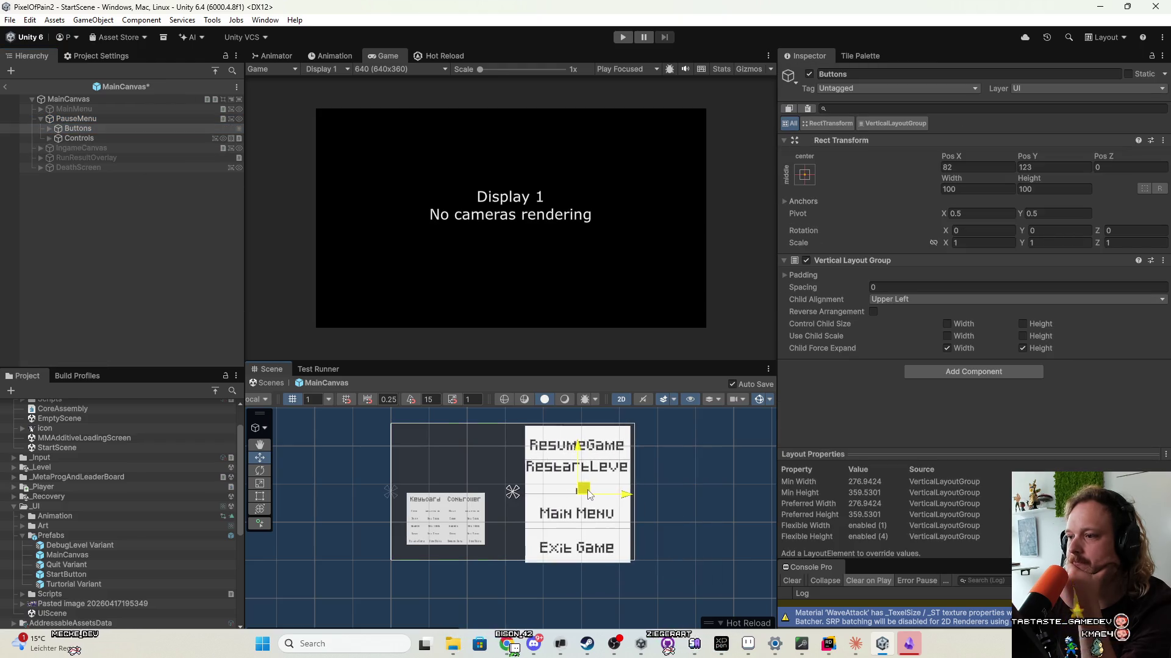
{"action": "left_click", "coordinate": [63, 138]}
{"action": "left_click", "coordinate": [67, 129]}
{"action": "left_click", "coordinate": [49, 128]}
{"action": "left_click", "coordinate": [81, 138]}
Set the four button Text (TMP) labels to font size 4.
{"action": "key", "text": "Down"}
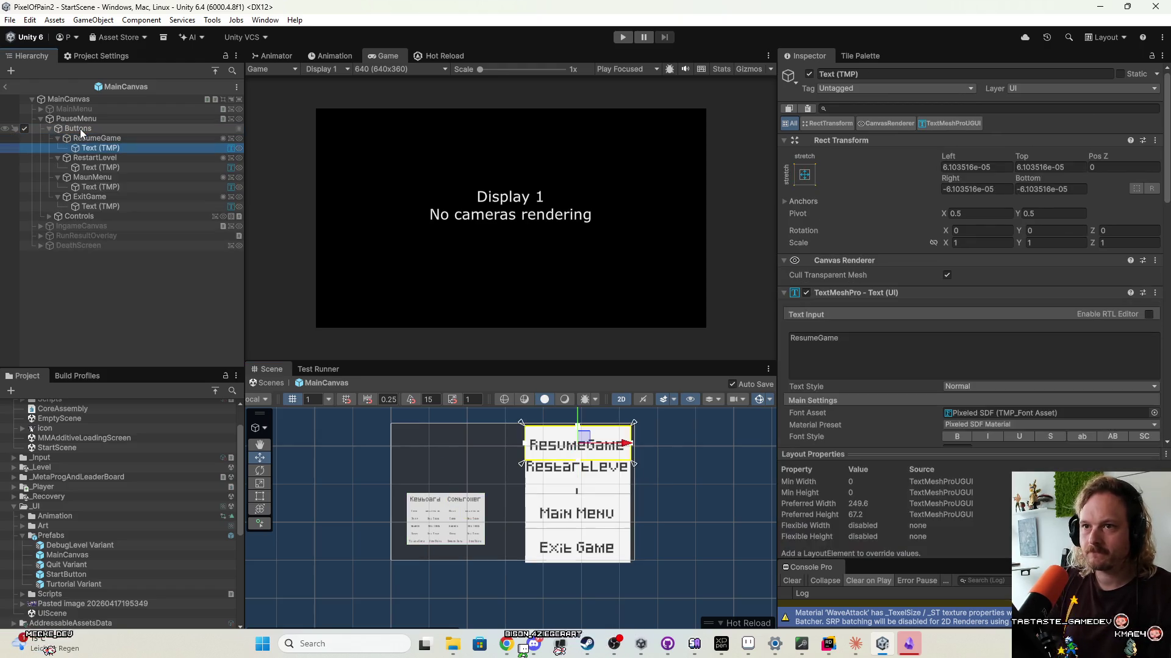
{"action": "left_click", "coordinate": [133, 167], "text": "ctrl"}
{"action": "left_click", "coordinate": [133, 186], "text": "ctrl"}
{"action": "left_click", "coordinate": [134, 206], "text": "ctrl"}
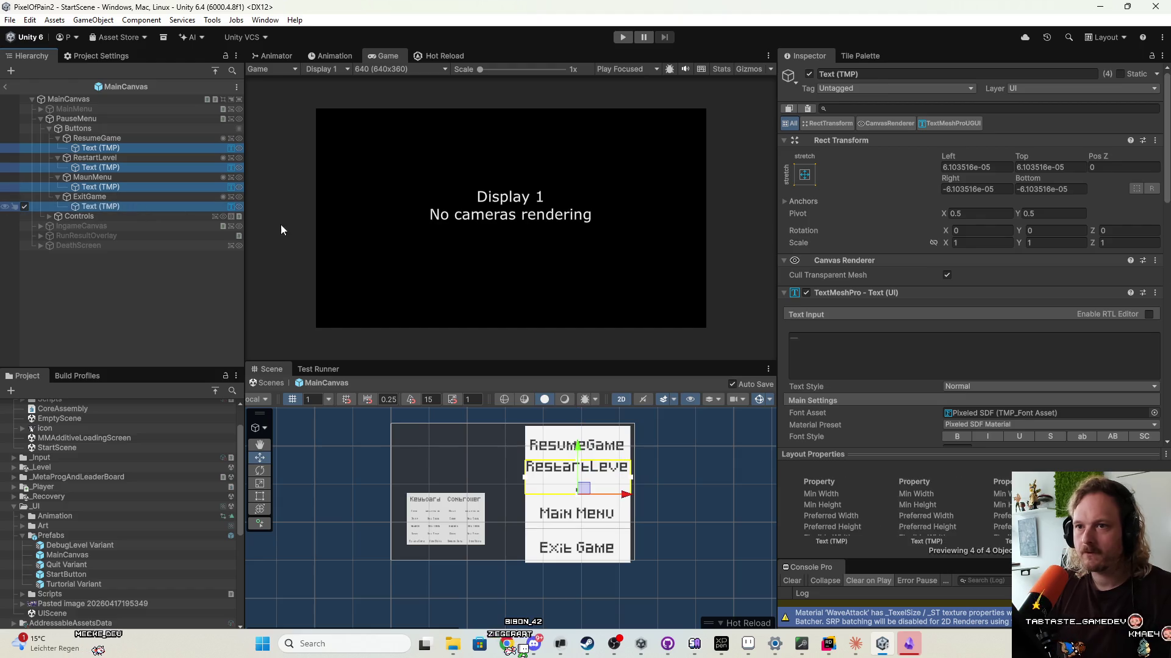
{"action": "scroll", "coordinate": [903, 408], "scroll_direction": "down", "scroll_amount": 3}
{"action": "left_click", "coordinate": [954, 318]}
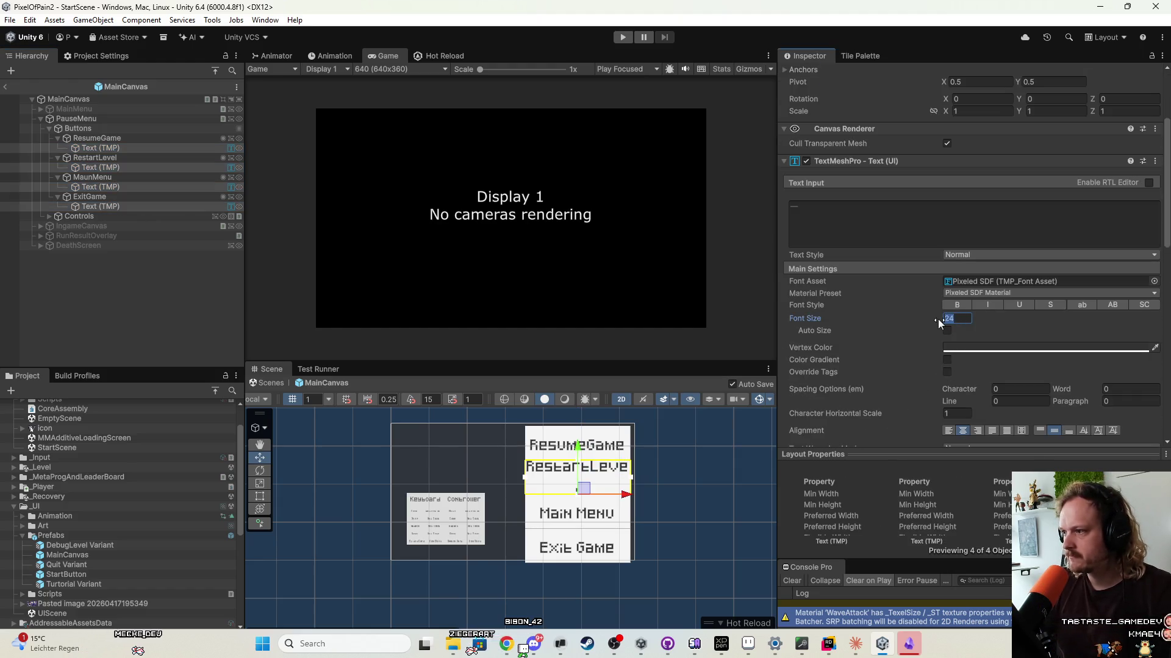
{"action": "type", "text": "4"}
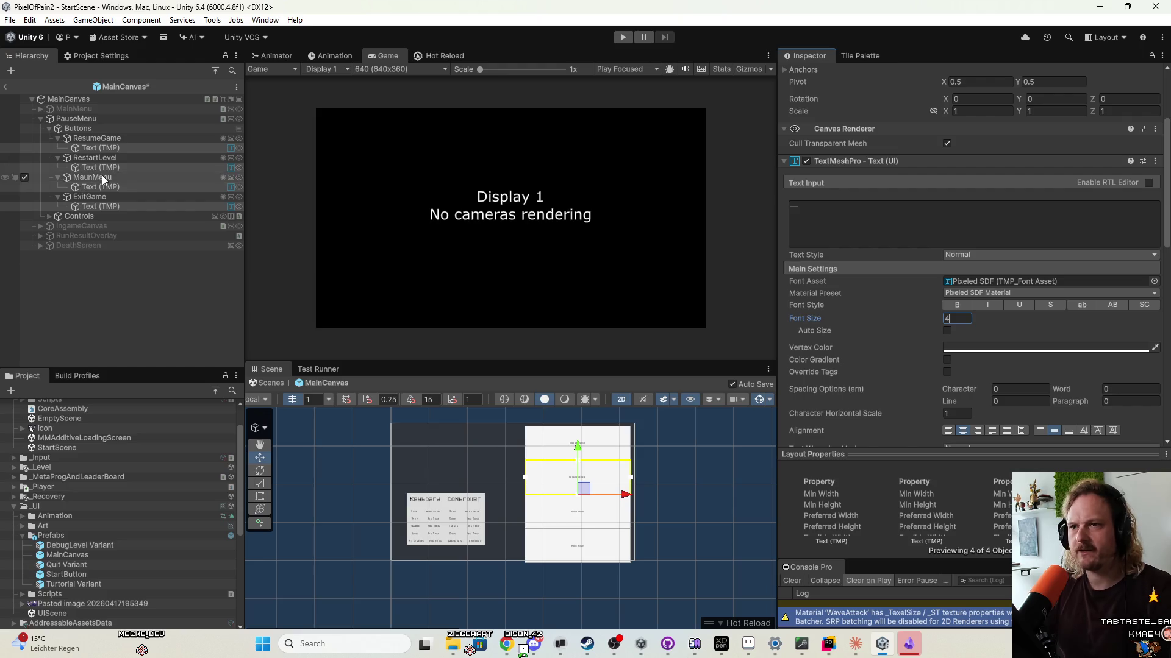
Collapse the four button entries and select all four menu buttons.
{"action": "left_click", "coordinate": [93, 140]}
{"action": "key", "text": "Left"}
{"action": "key", "text": "Down"}
{"action": "key", "text": "Left"}
{"action": "key", "text": "Down"}
{"action": "key", "text": "Down"}
{"action": "key", "text": "Left"}
{"action": "key", "text": "Left"}
{"action": "key", "text": "Down"}
{"action": "key", "text": "Left"}
{"action": "left_click", "coordinate": [145, 139], "text": "shift"}
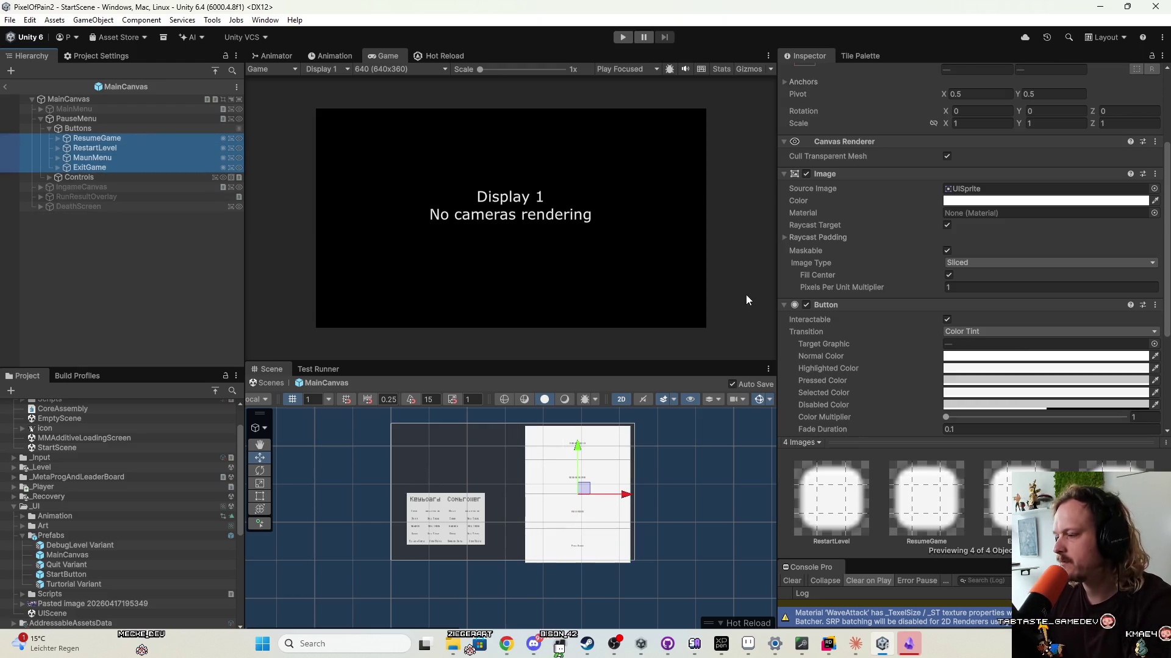
Enable Control Child Size width and height on the Buttons group, then resize and reposition its rect.
{"action": "scroll", "coordinate": [821, 264], "scroll_direction": "up", "scroll_amount": 5}
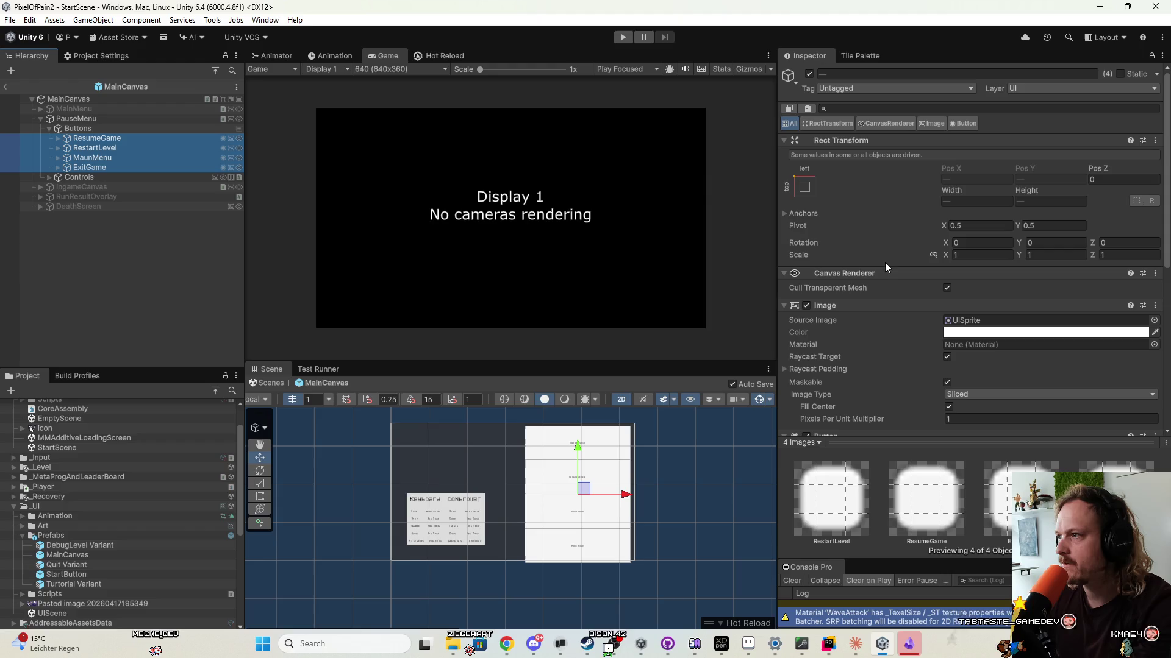
{"action": "left_click", "coordinate": [146, 128]}
{"action": "key", "text": "t"}
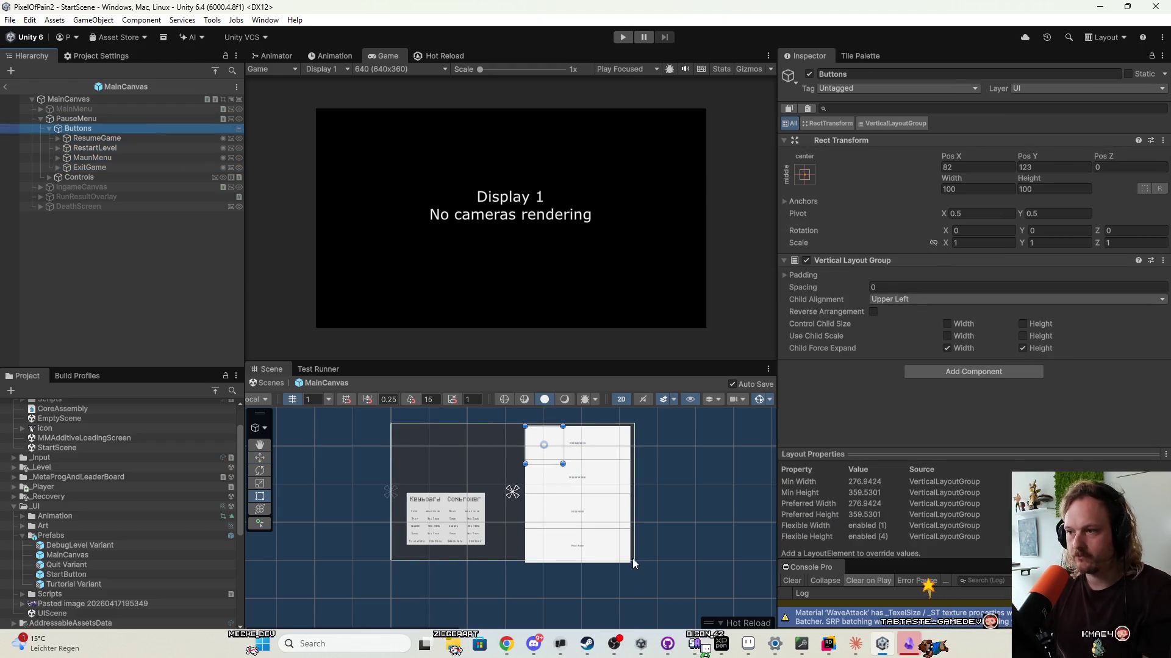
{"action": "mouse_move", "coordinate": [563, 465]}
{"action": "left_mouse_down"}
{"action": "mouse_move", "coordinate": [692, 602]}
{"action": "mouse_move", "coordinate": [611, 501]}
{"action": "left_mouse_up"}
{"action": "left_click", "coordinate": [946, 324]}
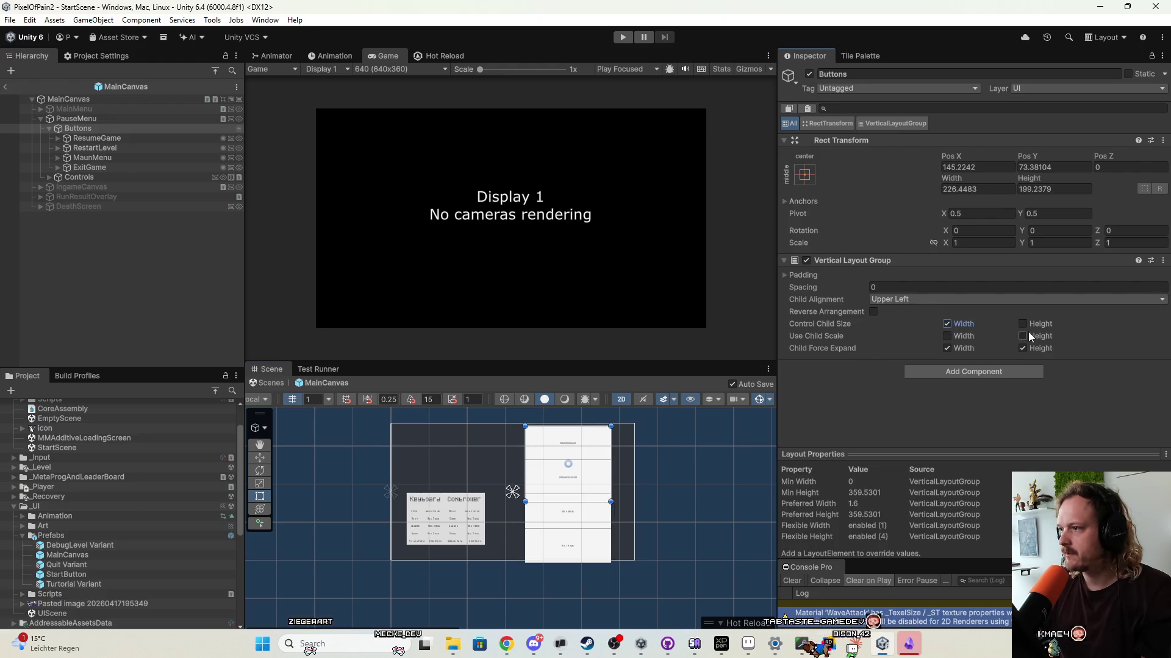
{"action": "left_click", "coordinate": [1023, 323]}
{"action": "mouse_move", "coordinate": [612, 502]}
{"action": "left_mouse_down"}
{"action": "mouse_move", "coordinate": [653, 564]}
{"action": "mouse_move", "coordinate": [588, 487]}
{"action": "left_mouse_up"}
{"action": "key", "text": "q"}
{"action": "left_click_drag", "start_coordinate": [562, 449], "coordinate": [588, 511]}
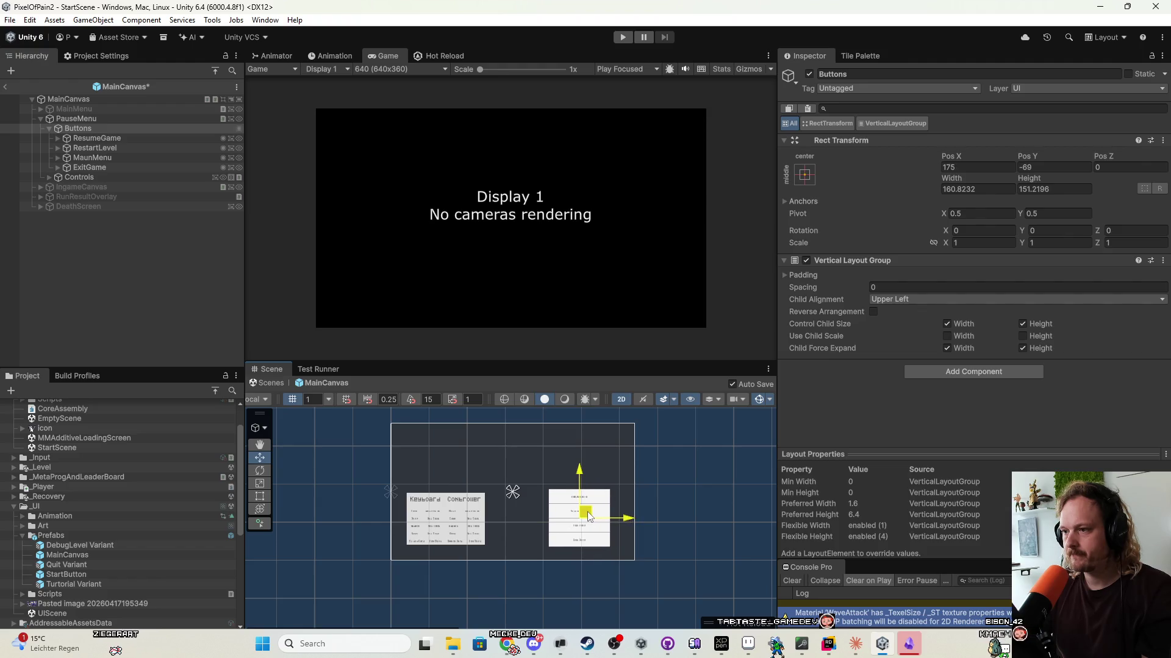
Set the Buttons spacing to 6 and narrow the column to about 100 wide.
{"action": "scroll", "coordinate": [600, 513], "scroll_direction": "up", "scroll_amount": 3}
{"action": "scroll", "coordinate": [577, 525], "scroll_direction": "up", "scroll_amount": 3}
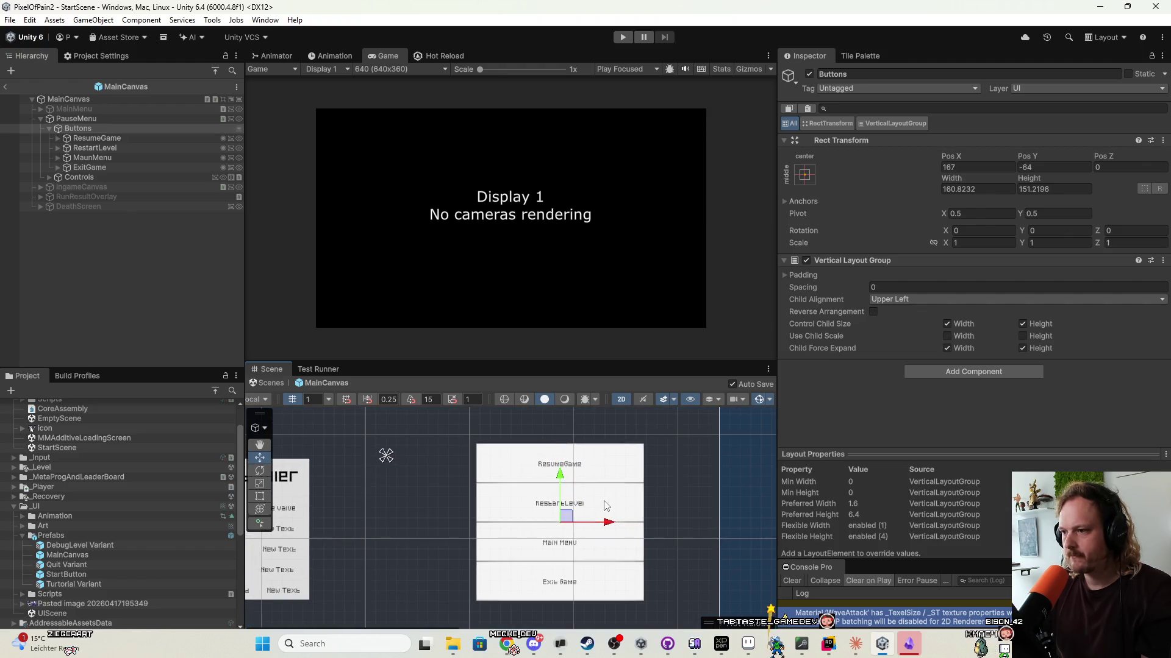
{"action": "scroll", "coordinate": [612, 503], "scroll_direction": "up", "scroll_amount": 1}
{"action": "type", "text": "3"}
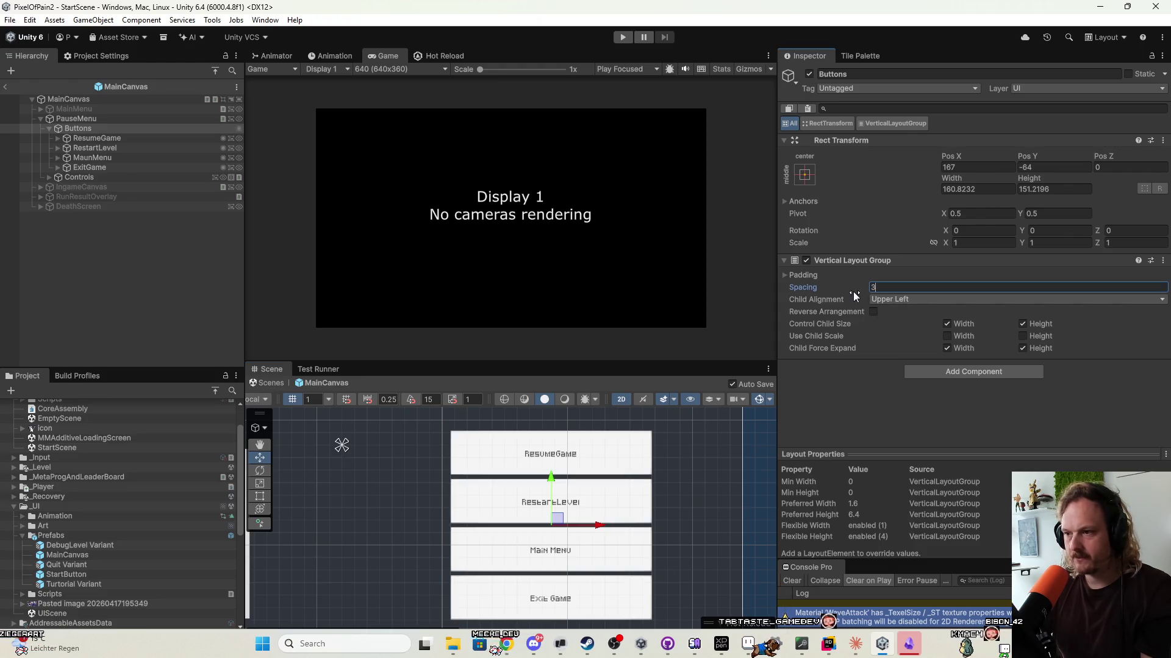
{"action": "type", "text": "6"}
{"action": "key", "text": "Return"}
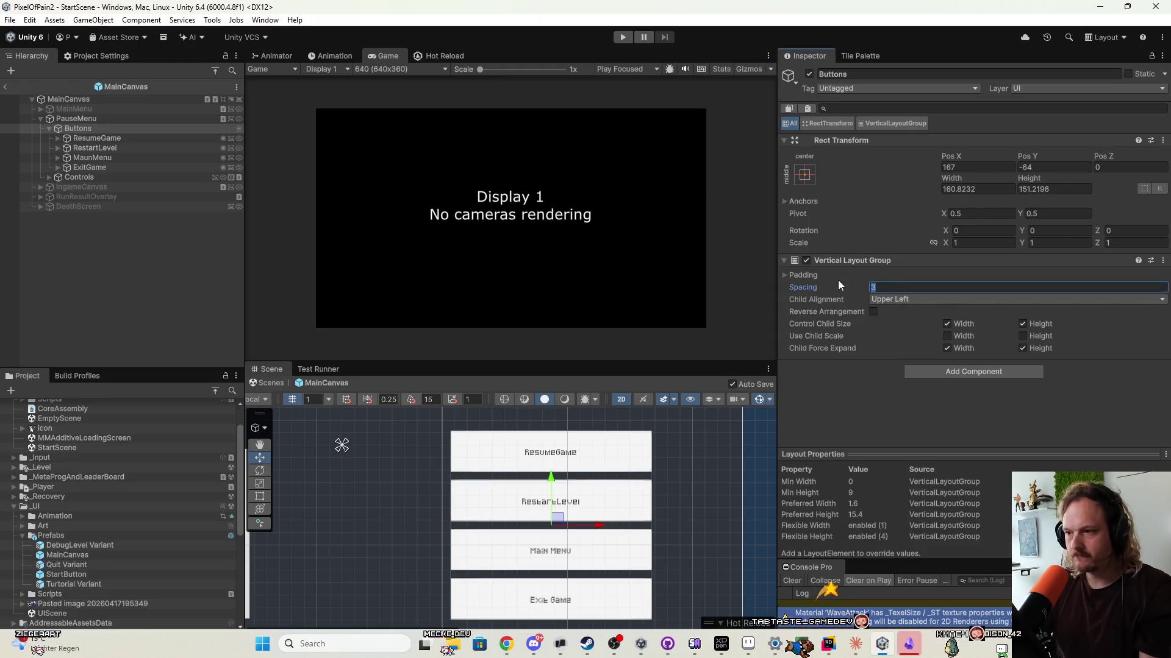
{"action": "scroll", "coordinate": [592, 491], "scroll_direction": "down", "scroll_amount": 2}
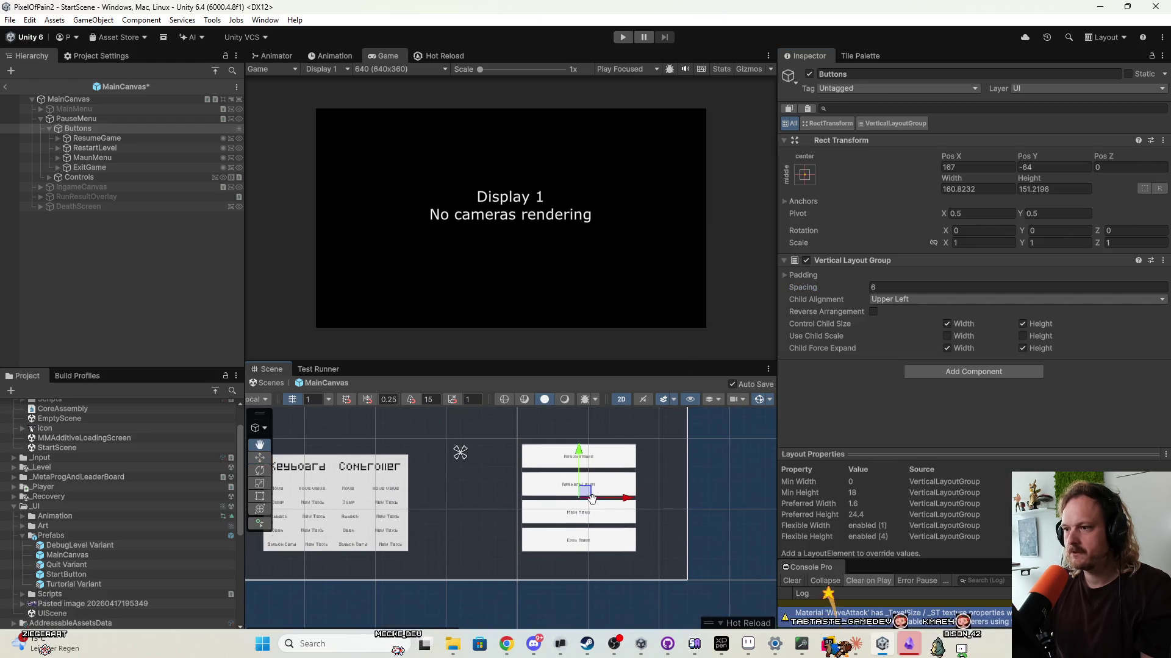
{"action": "left_click_drag", "start_coordinate": [591, 492], "coordinate": [589, 500]}
{"action": "key", "text": "t"}
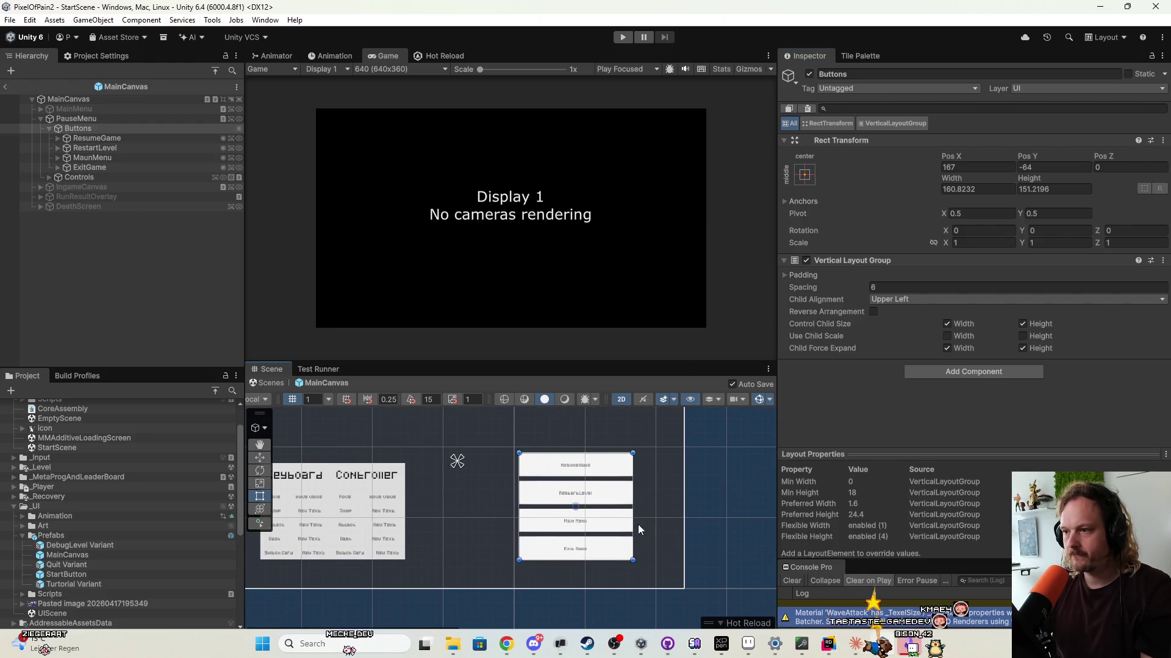
{"action": "mouse_move", "coordinate": [634, 454]}
{"action": "left_mouse_down"}
{"action": "mouse_move", "coordinate": [592, 454]}
{"action": "mouse_move", "coordinate": [603, 537]}
{"action": "mouse_move", "coordinate": [617, 465]}
{"action": "mouse_move", "coordinate": [674, 465]}
{"action": "mouse_move", "coordinate": [647, 498]}
{"action": "mouse_move", "coordinate": [344, 443]}
{"action": "left_mouse_up"}
{"action": "scroll", "coordinate": [593, 454], "scroll_direction": "down", "scroll_amount": 1}
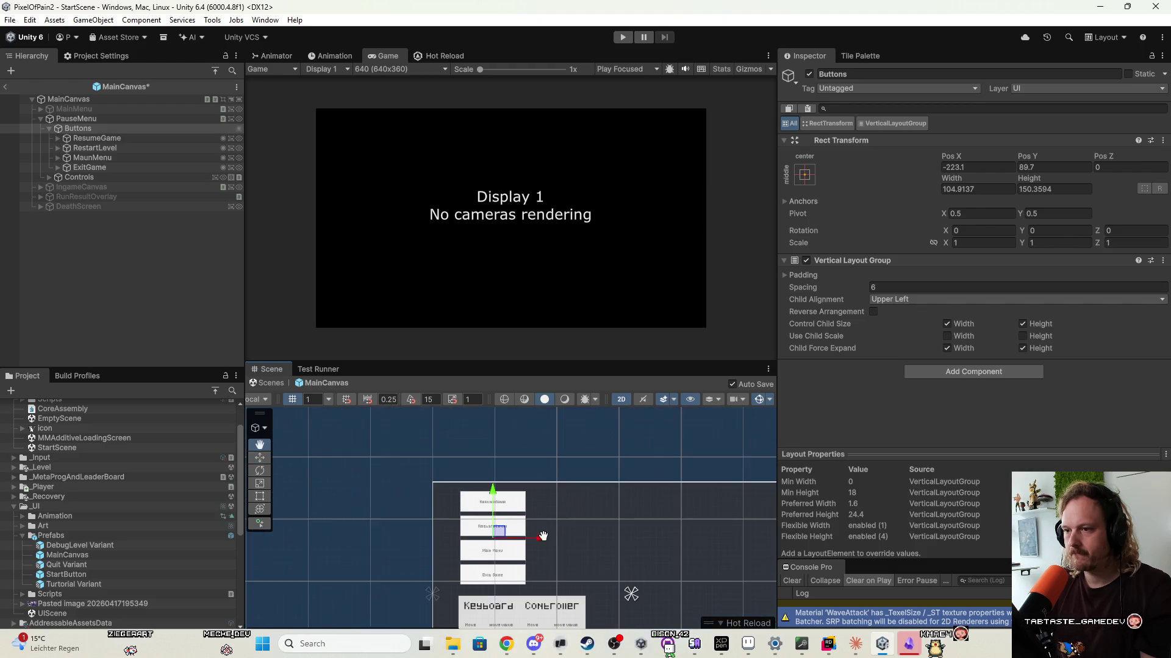
Move the Buttons and Controls groups together slightly into place.
{"action": "left_click_drag", "start_coordinate": [502, 536], "coordinate": [495, 539]}
{"action": "scroll", "coordinate": [631, 518], "scroll_direction": "down", "scroll_amount": 5}
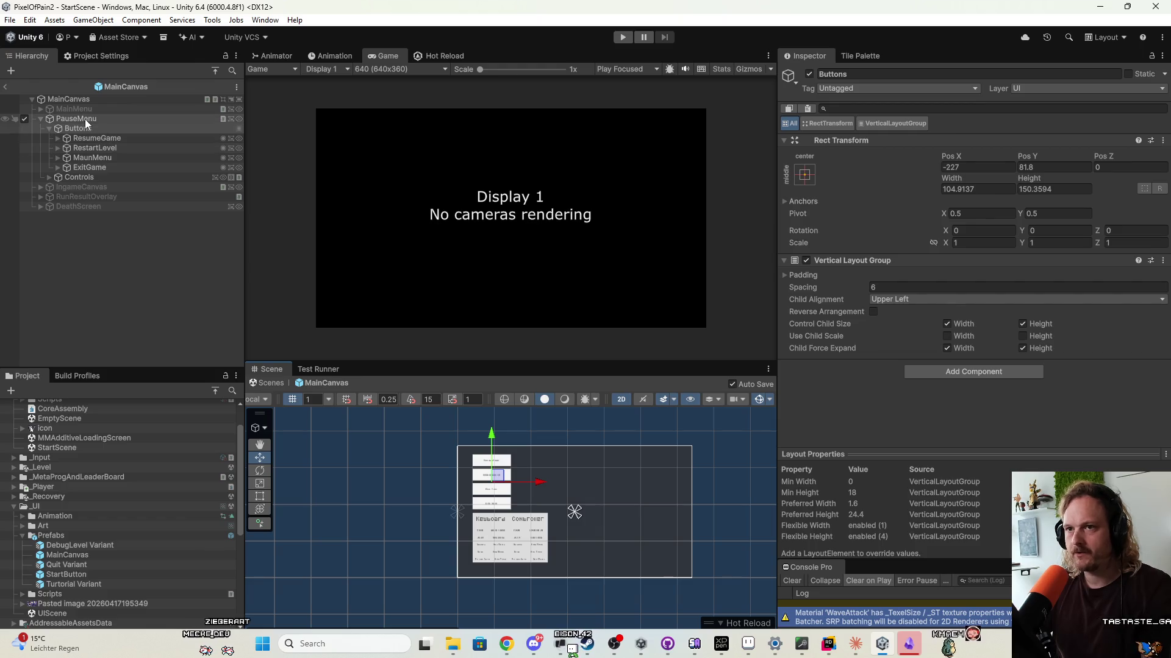
{"action": "left_click", "coordinate": [50, 129]}
{"action": "left_click", "coordinate": [71, 138], "text": "ctrl"}
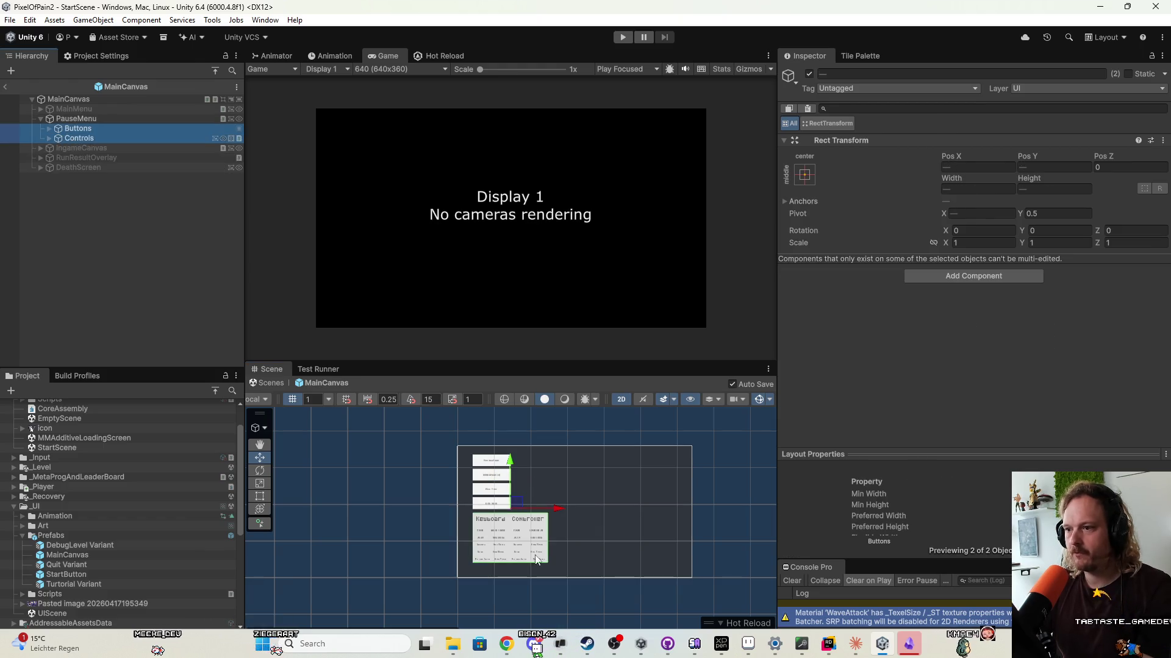
{"action": "mouse_move", "coordinate": [517, 506]}
{"action": "left_mouse_down"}
{"action": "mouse_move", "coordinate": [610, 506]}
{"action": "mouse_move", "coordinate": [514, 509]}
{"action": "left_mouse_up"}
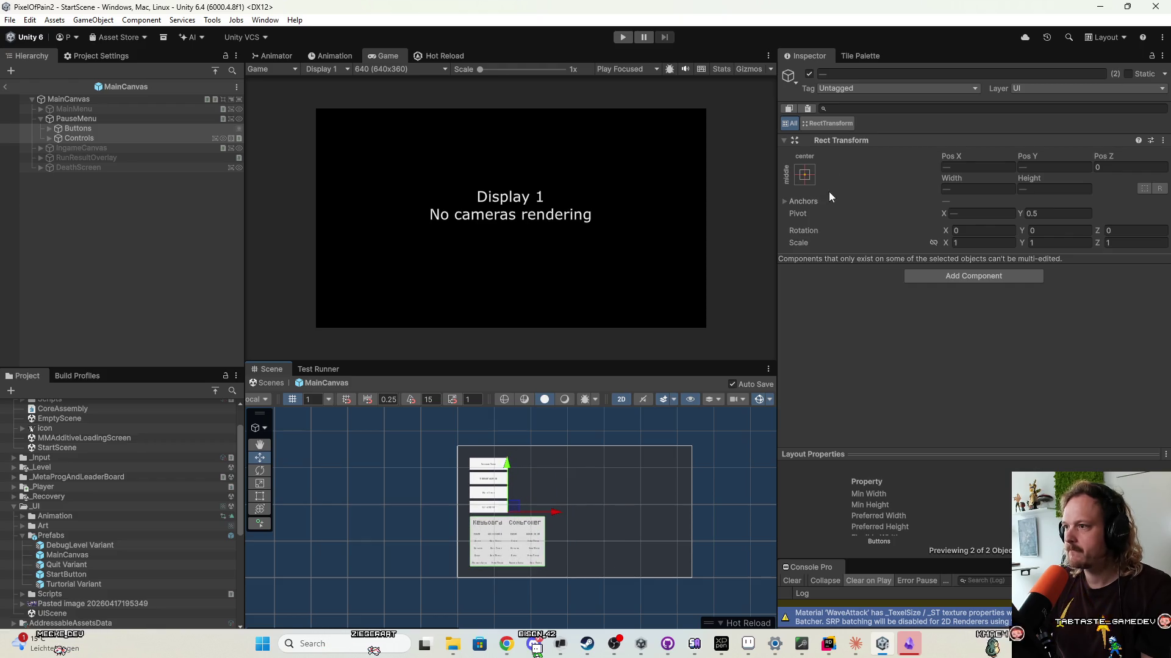
{"action": "left_click", "coordinate": [805, 175]}
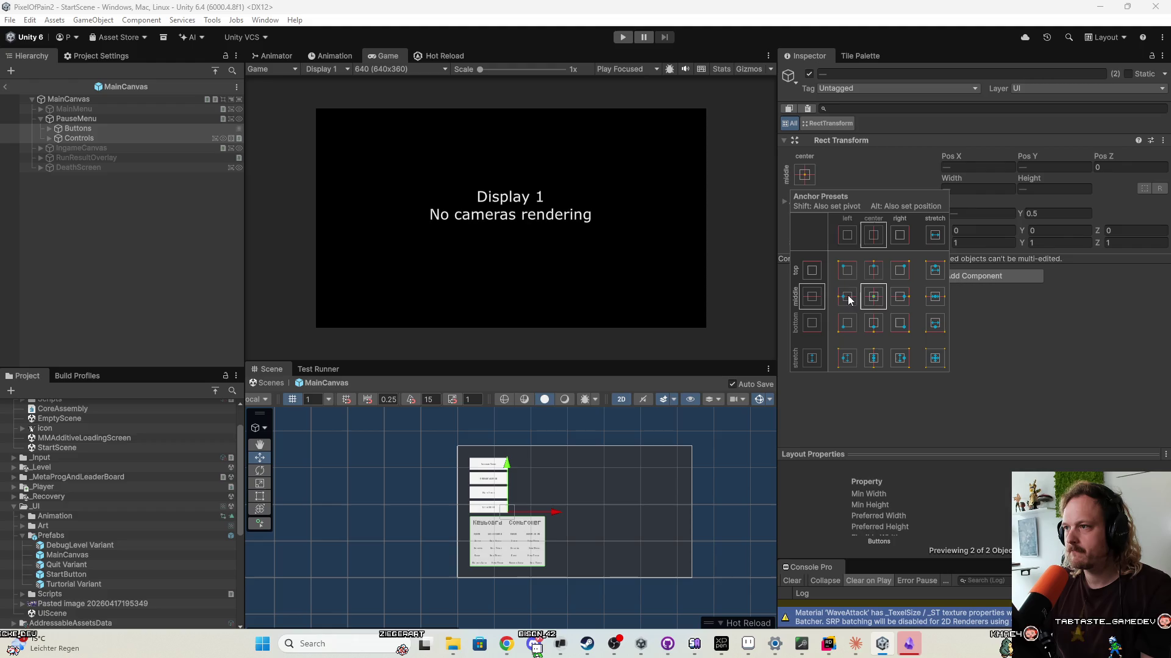
{"action": "left_click", "coordinate": [968, 419]}
Deactivate the PauseMenu so it is hidden.
{"action": "left_click", "coordinate": [591, 506]}
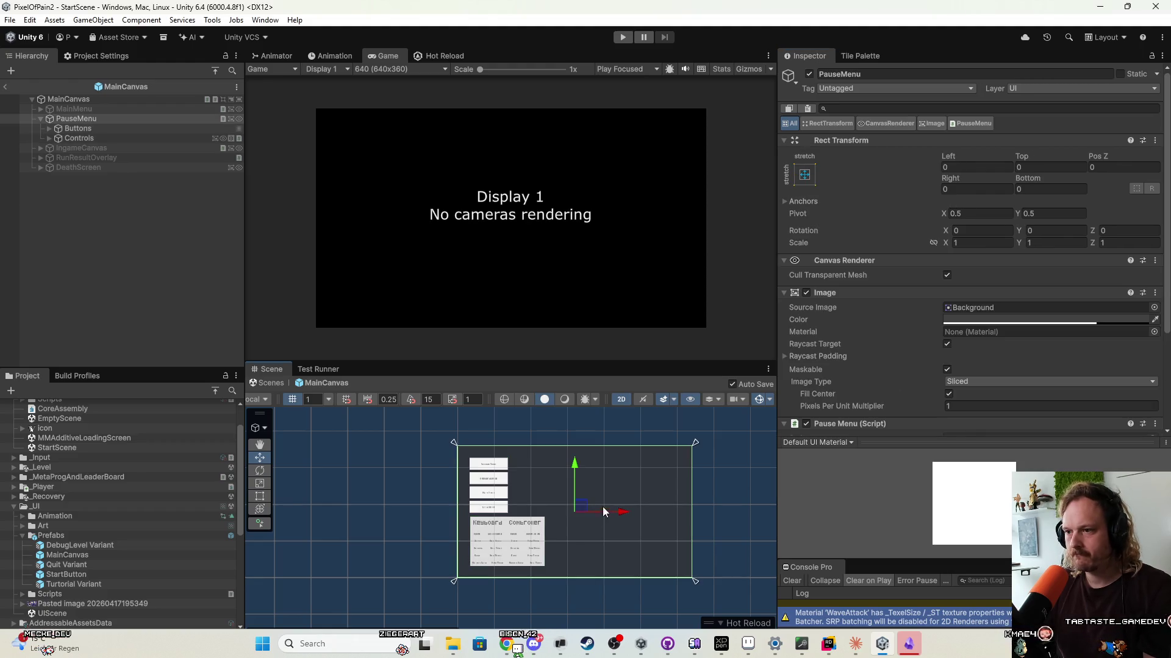
{"action": "scroll", "coordinate": [539, 539], "scroll_direction": "up", "scroll_amount": 5}
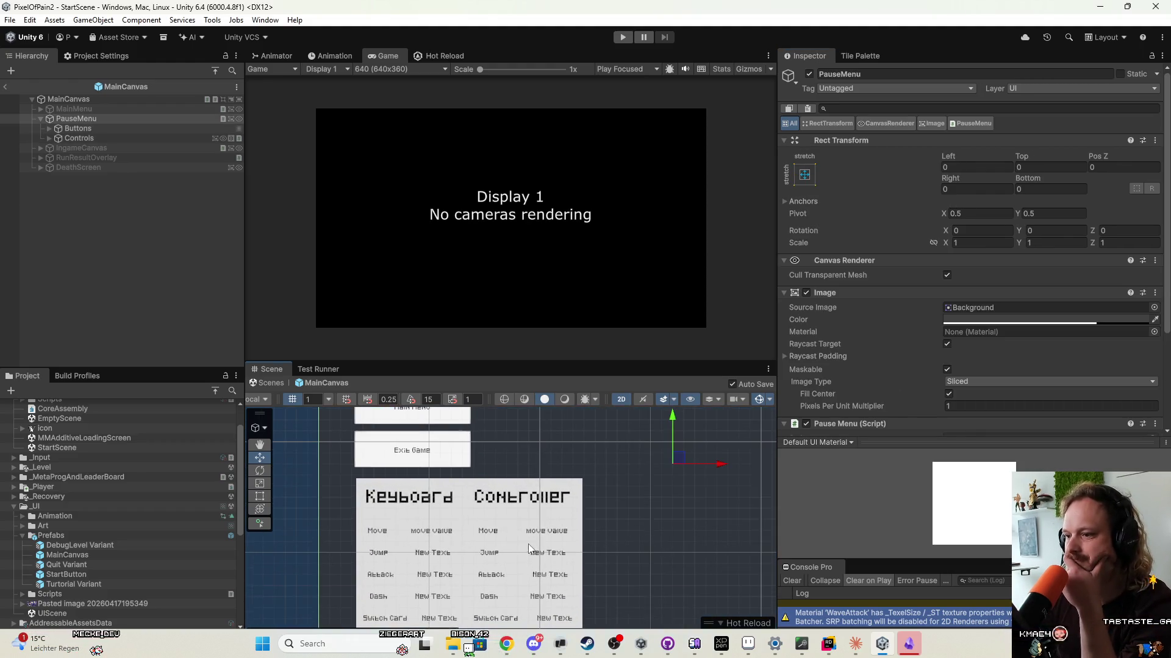
{"action": "scroll", "coordinate": [521, 504], "scroll_direction": "down", "scroll_amount": 3}
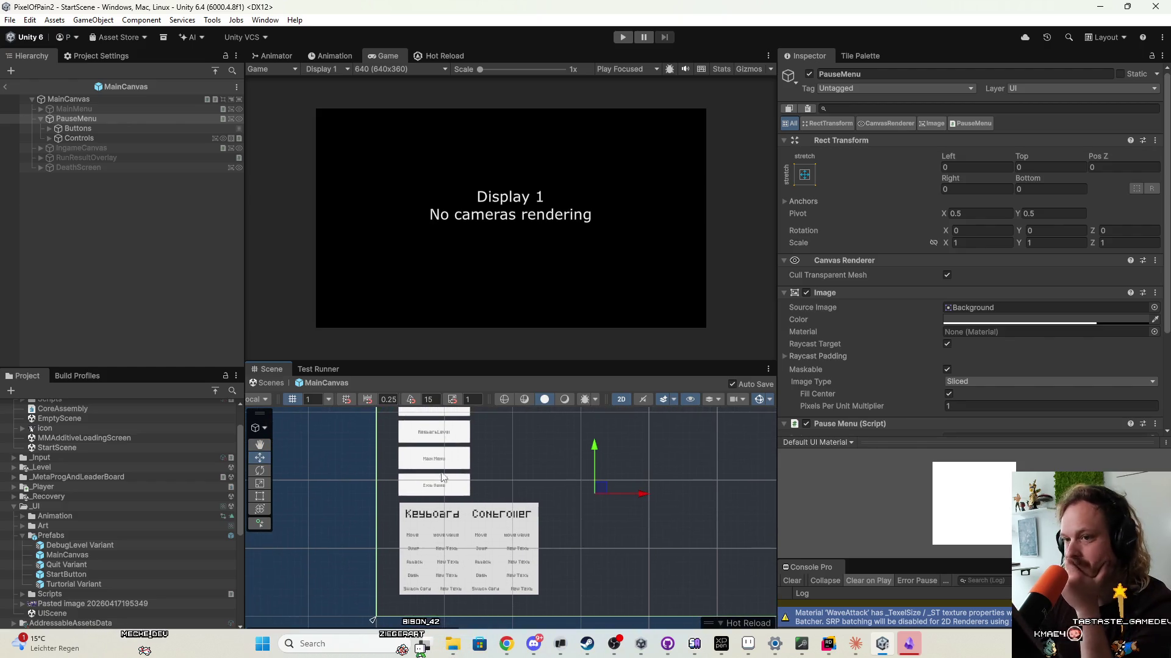
{"action": "left_click", "coordinate": [24, 119]}
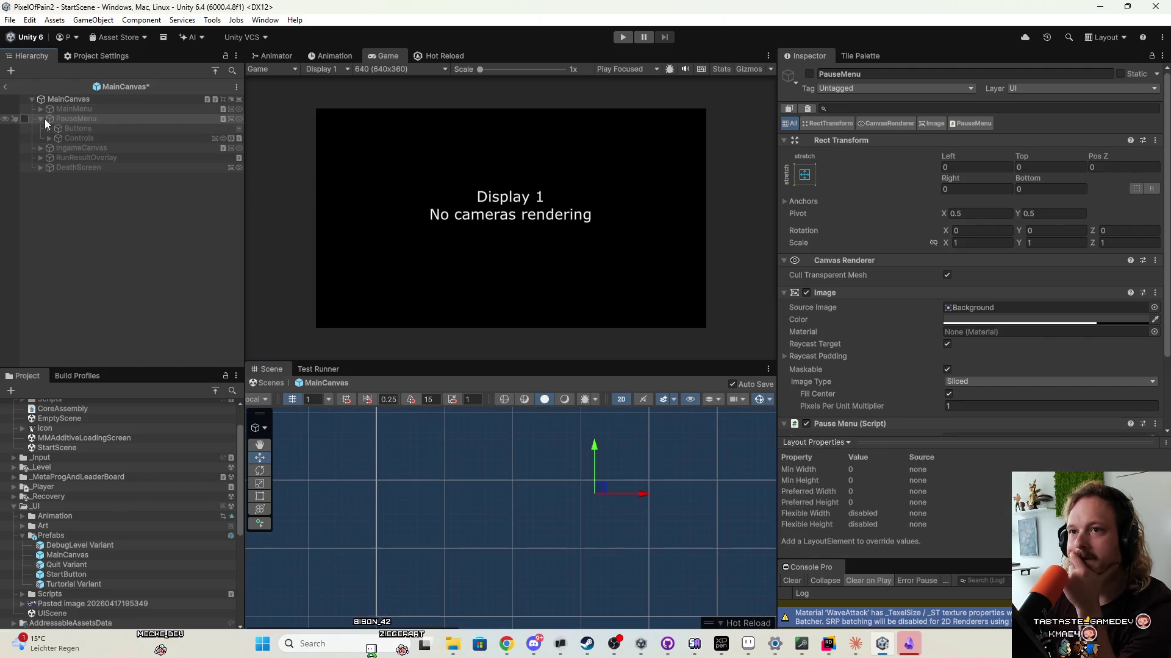
Activate DeathScreen and set its Text (TMP) font size to 20.
{"action": "left_click", "coordinate": [40, 109]}
{"action": "left_click", "coordinate": [39, 108]}
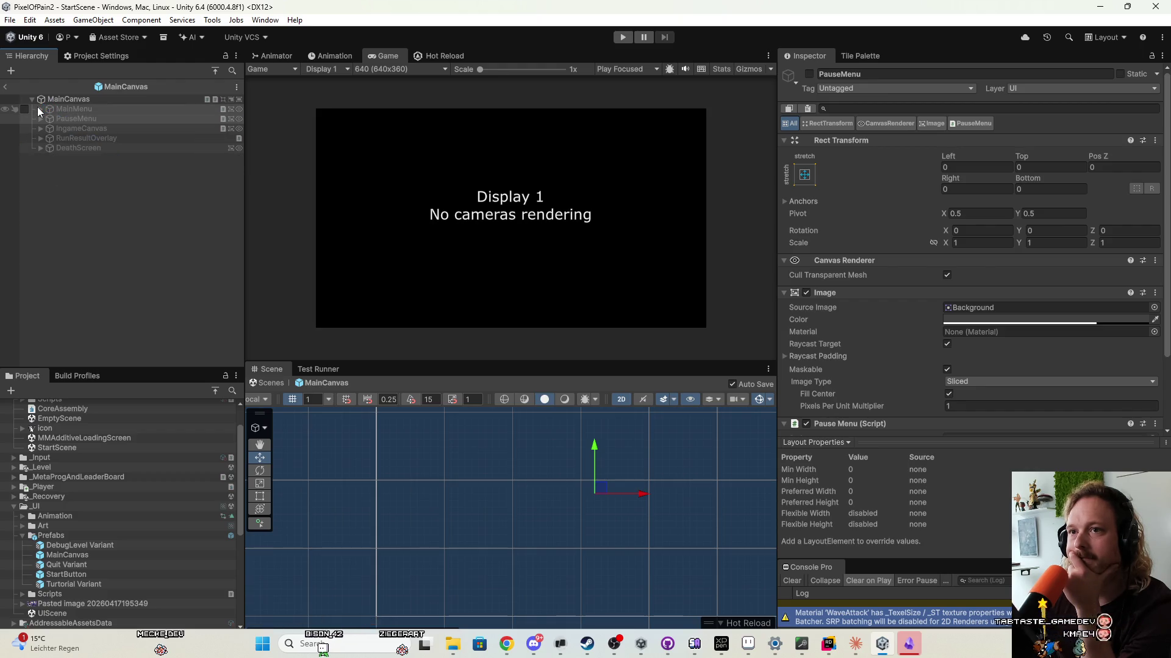
{"action": "left_click", "coordinate": [25, 148]}
{"action": "left_click", "coordinate": [40, 148]}
{"action": "scroll", "coordinate": [608, 530], "scroll_direction": "down", "scroll_amount": 3}
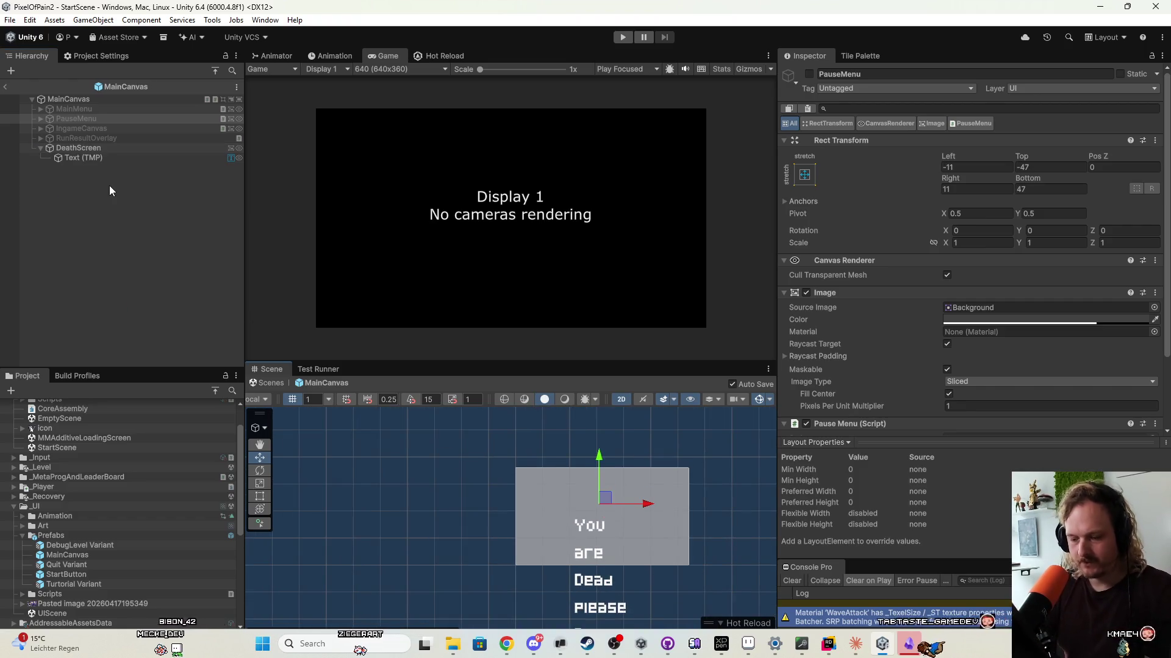
{"action": "left_click", "coordinate": [100, 157]}
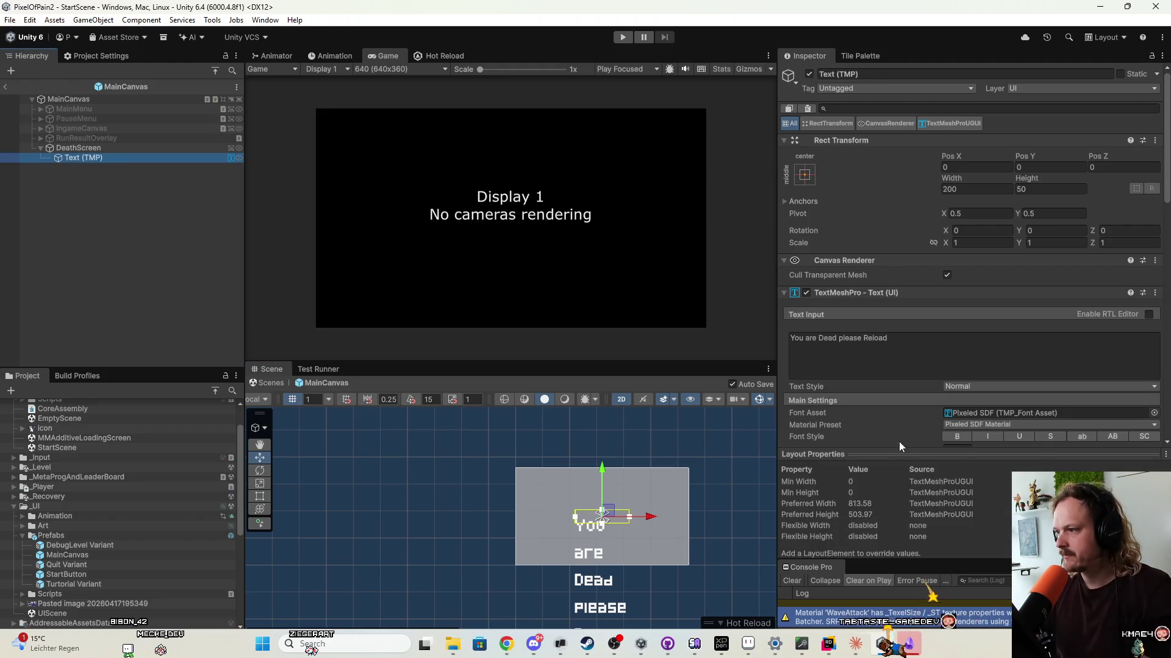
{"action": "scroll", "coordinate": [924, 426], "scroll_direction": "down", "scroll_amount": 6}
{"action": "left_click", "coordinate": [959, 220]}
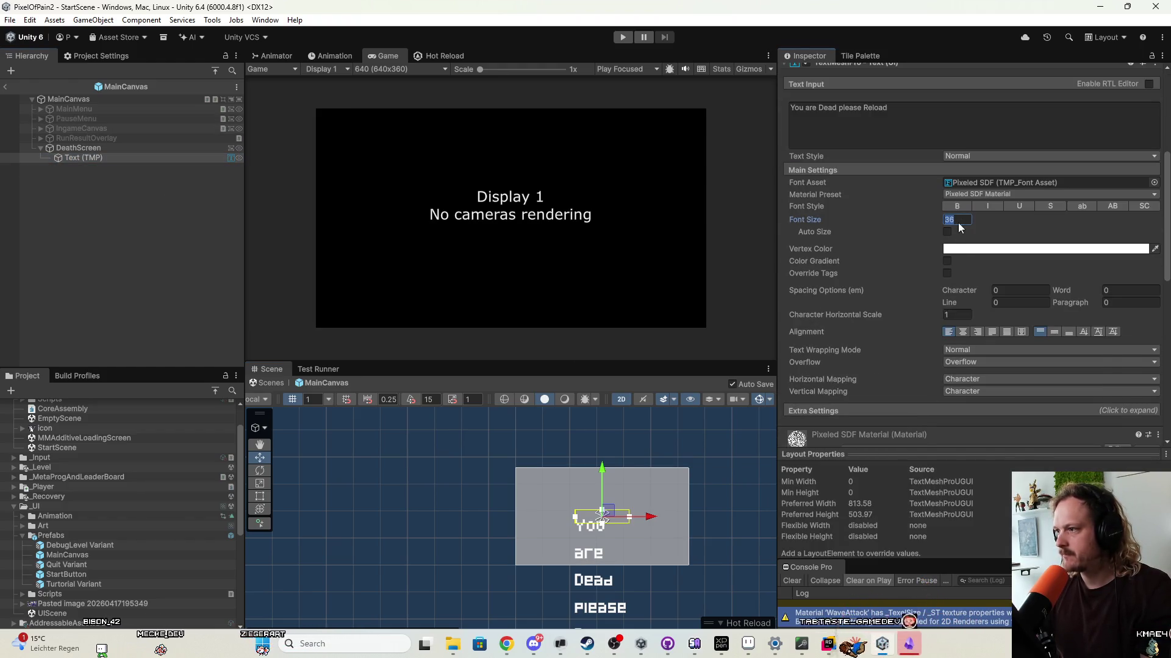
{"action": "type", "text": "20"}
Resize the death screen text's box to fit around the message.
{"action": "scroll", "coordinate": [602, 552], "scroll_direction": "up", "scroll_amount": 3}
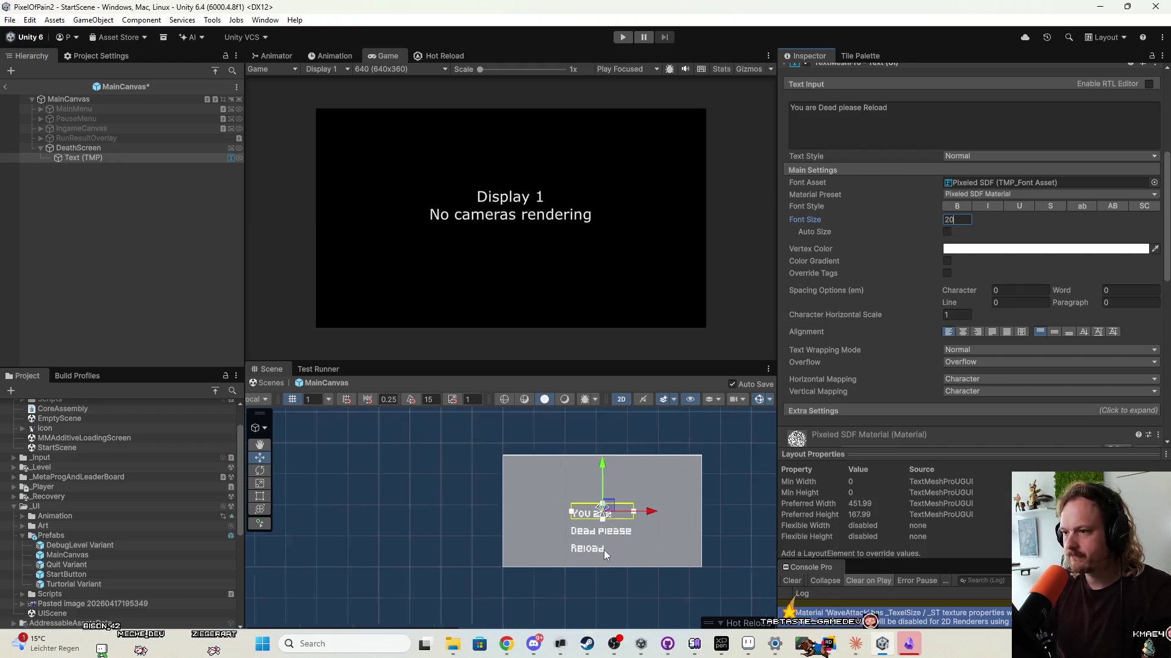
{"action": "scroll", "coordinate": [634, 506], "scroll_direction": "up", "scroll_amount": 2}
{"action": "left_click_drag", "start_coordinate": [636, 489], "coordinate": [696, 489]}
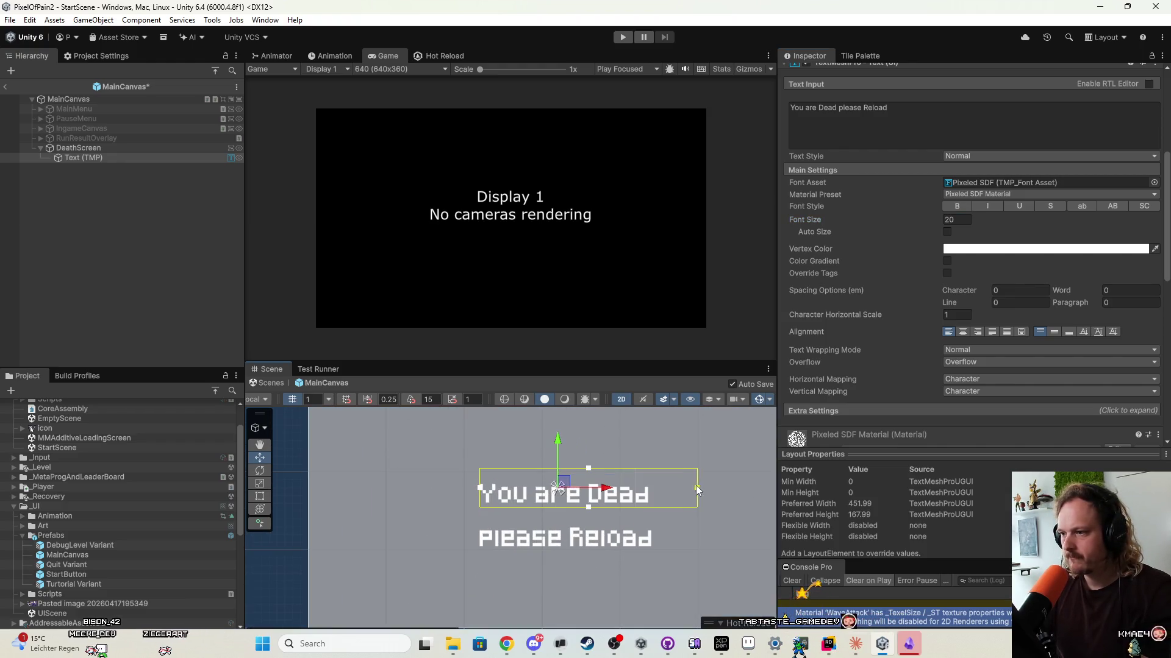
{"action": "key", "text": "ctrl+z"}
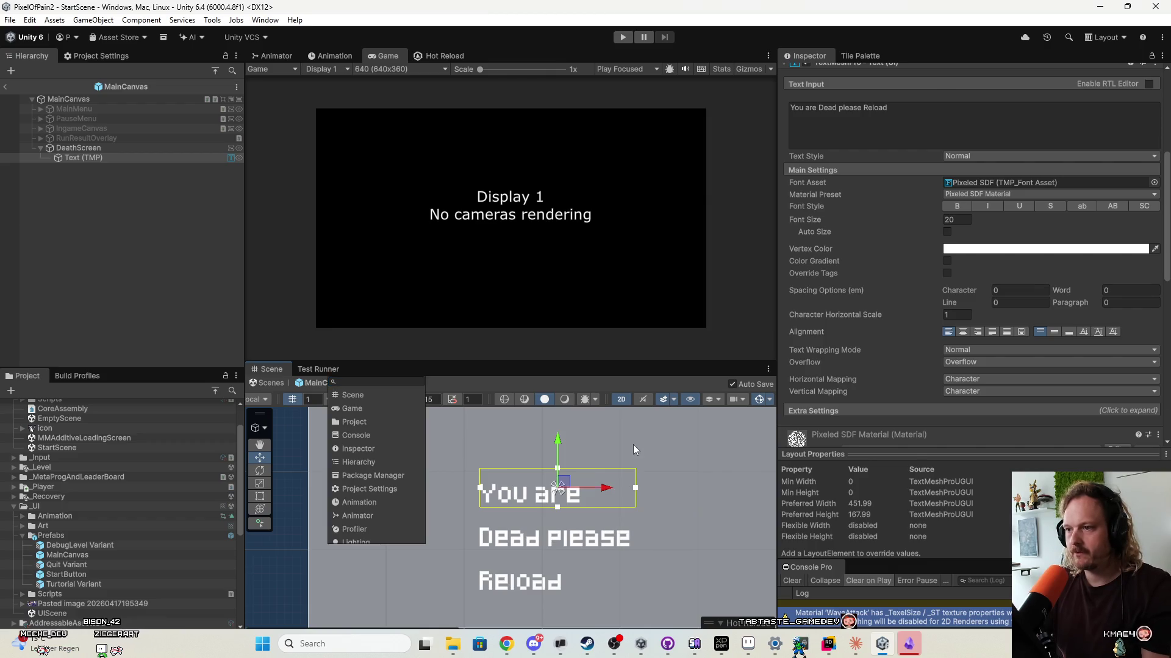
{"action": "left_click", "coordinate": [55, 148]}
{"action": "left_click", "coordinate": [82, 158]}
{"action": "left_click", "coordinate": [90, 149]}
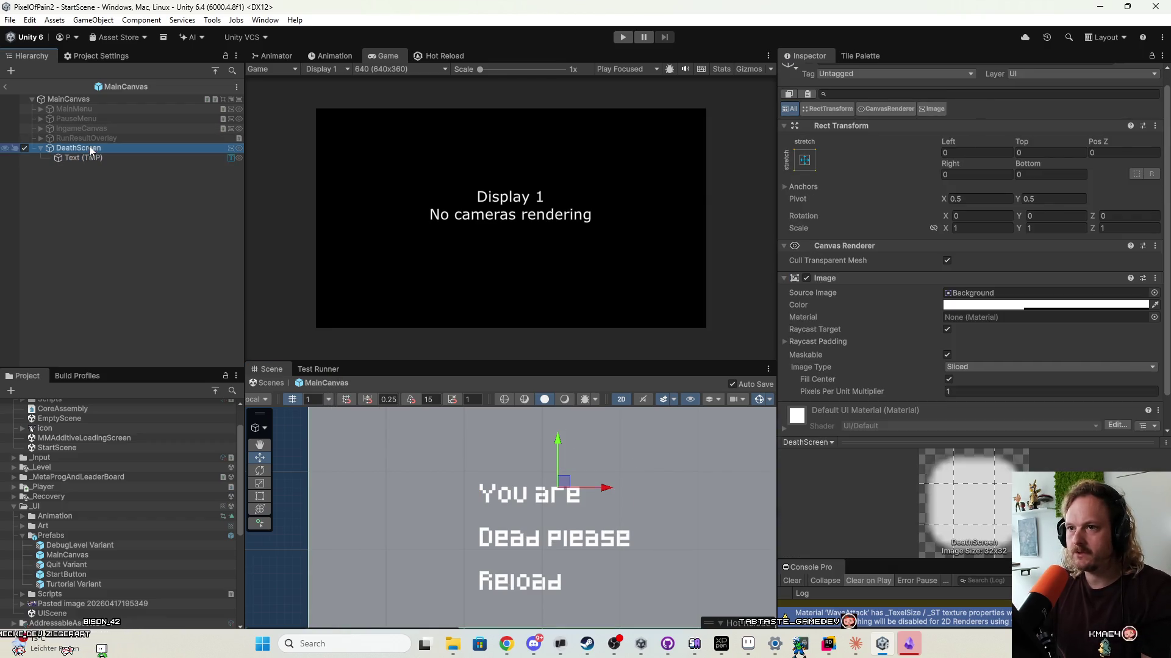
{"action": "left_click", "coordinate": [104, 160]}
{"action": "scroll", "coordinate": [521, 564], "scroll_direction": "down", "scroll_amount": 3}
{"action": "key", "text": "t"}
{"action": "mouse_move", "coordinate": [595, 539]}
{"action": "left_mouse_down"}
{"action": "mouse_move", "coordinate": [686, 545]}
{"action": "mouse_move", "coordinate": [686, 566]}
{"action": "mouse_move", "coordinate": [614, 567]}
{"action": "left_mouse_up"}
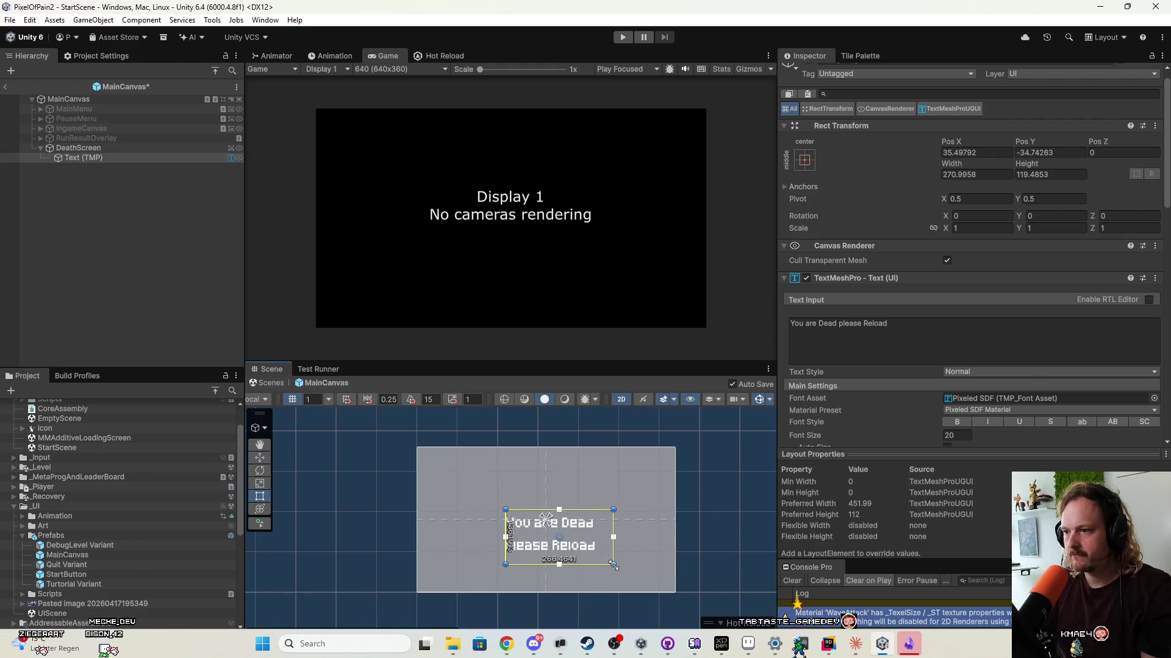
Set the text position to X 0, Y 0 with Center and Middle alignment.
{"action": "scroll", "coordinate": [857, 288], "scroll_direction": "up", "scroll_amount": 1}
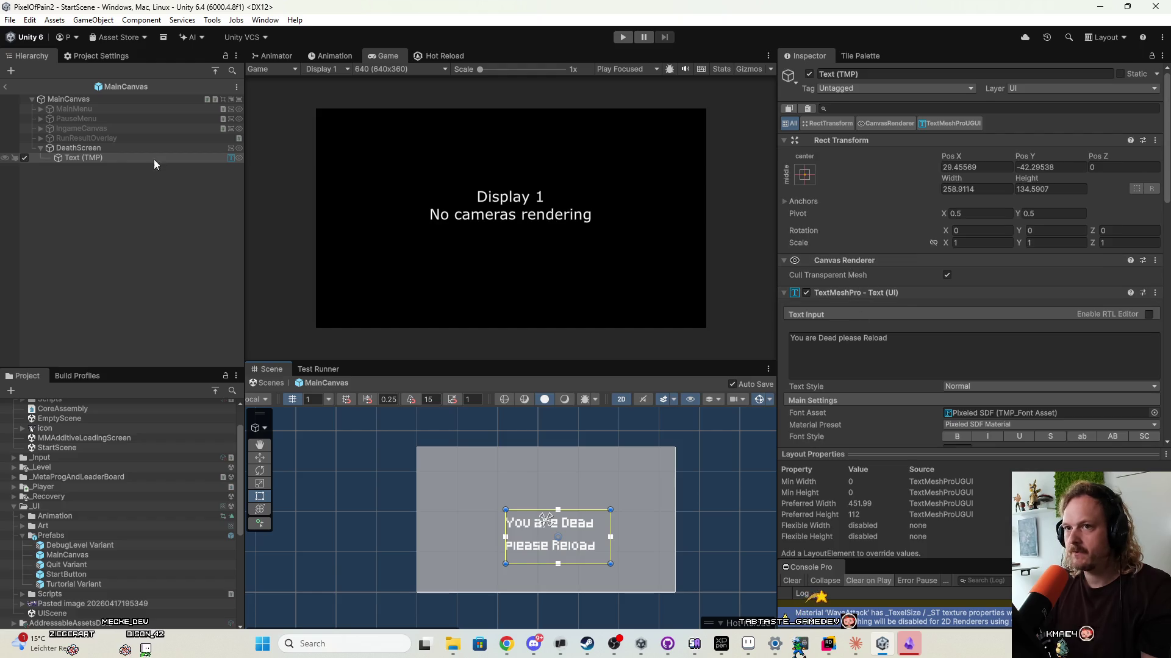
{"action": "type", "text": "0"}
{"action": "key", "text": "Tab"}
{"action": "type", "text": "0"}
{"action": "key", "text": "Return"}
{"action": "scroll", "coordinate": [934, 322], "scroll_direction": "down", "scroll_amount": 5}
{"action": "left_click", "coordinate": [963, 397]}
{"action": "left_click", "coordinate": [1054, 397]}
{"action": "left_click", "coordinate": [697, 490]}
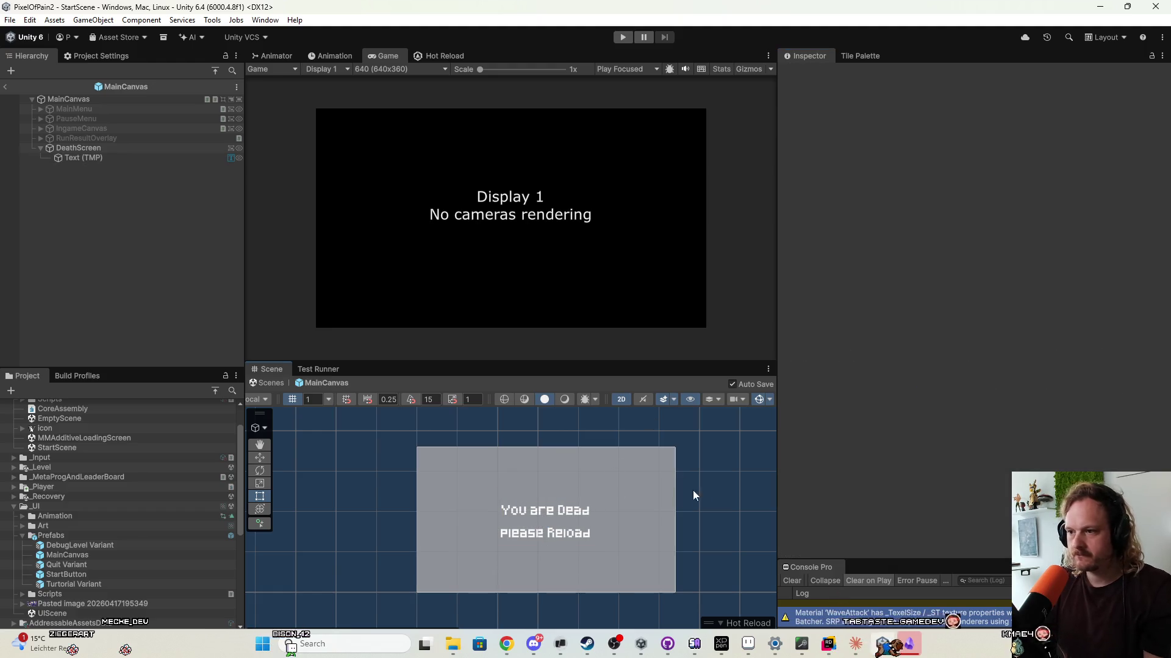
Hide DeathScreen and make the RunResultOverlay active.
{"action": "scroll", "coordinate": [566, 553], "scroll_direction": "up", "scroll_amount": 3}
{"action": "scroll", "coordinate": [511, 525], "scroll_direction": "down", "scroll_amount": 1}
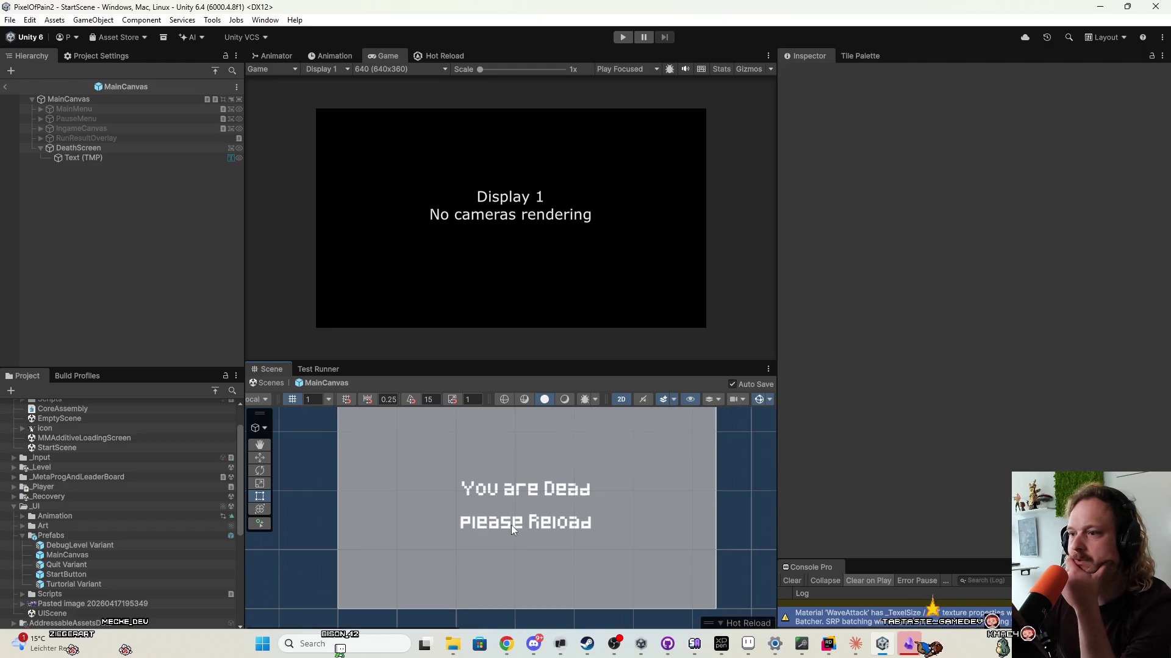
{"action": "left_click", "coordinate": [23, 149]}
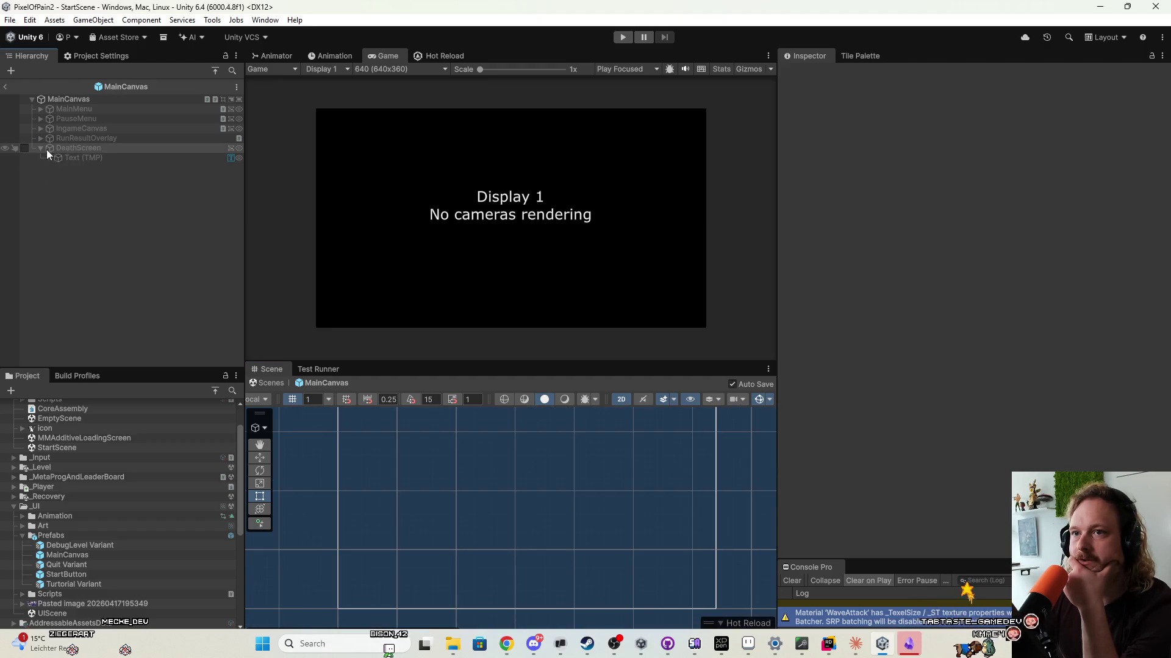
{"action": "left_click", "coordinate": [23, 138]}
{"action": "scroll", "coordinate": [512, 512], "scroll_direction": "down", "scroll_amount": 5}
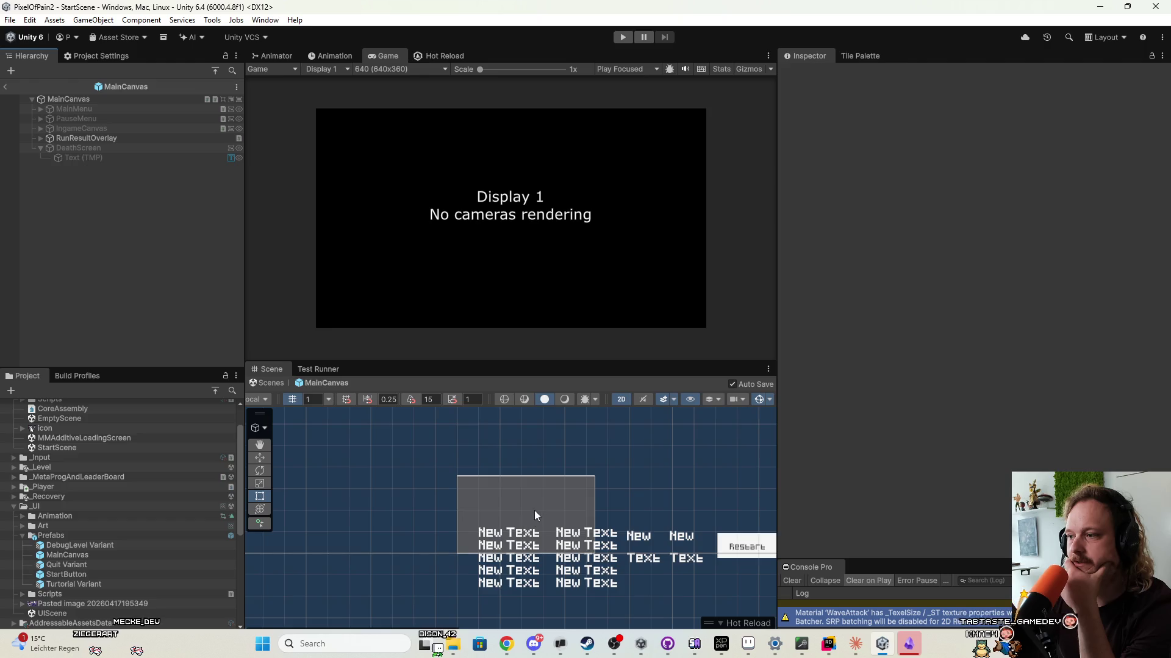
Set the ten TopTime label and value texts to font size 4.
{"action": "left_click", "coordinate": [122, 138]}
{"action": "key", "text": "alt+Right"}
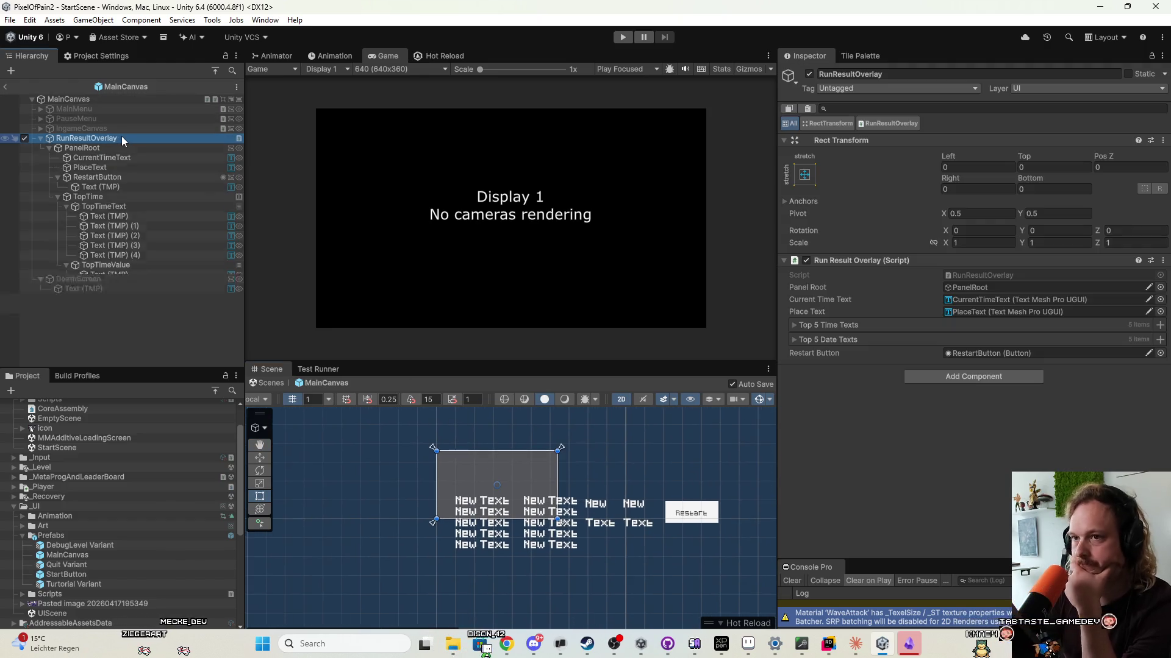
{"action": "key", "text": "Down"}
{"action": "key", "text": "Down"}
{"action": "key", "text": "Down"}
{"action": "key", "text": "Down"}
{"action": "key", "text": "Down"}
{"action": "key", "text": "Down"}
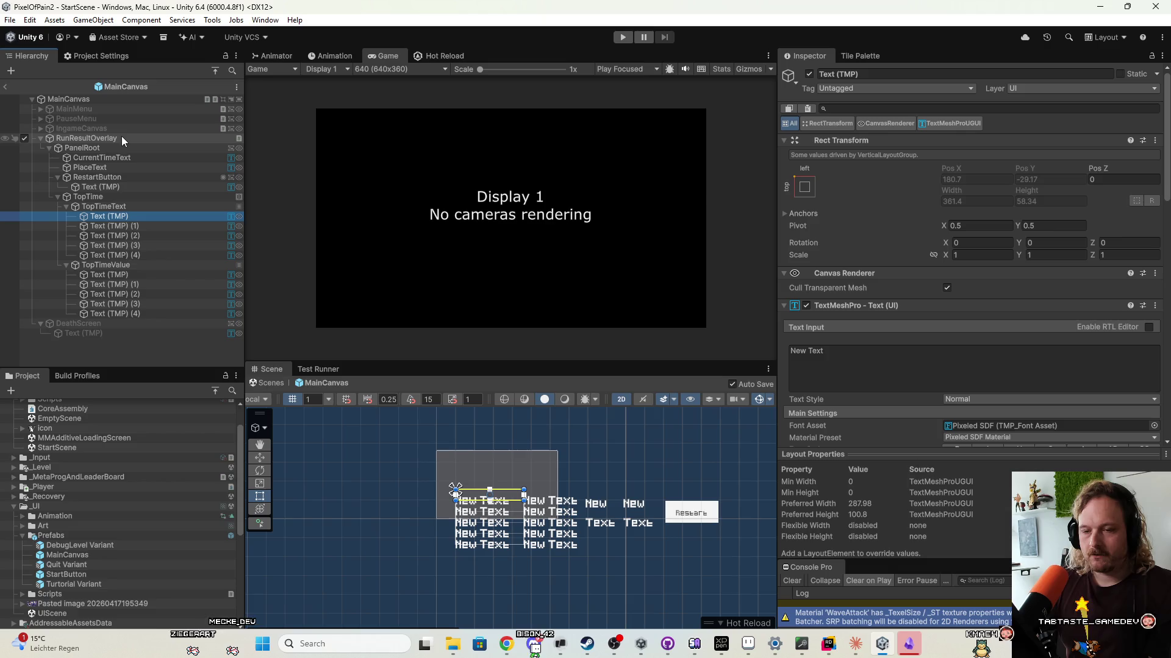
{"action": "left_click", "coordinate": [135, 258], "text": "shift"}
{"action": "left_click", "coordinate": [134, 275], "text": "ctrl"}
{"action": "left_click", "coordinate": [136, 285], "text": "ctrl"}
{"action": "left_click", "coordinate": [139, 295], "text": "ctrl"}
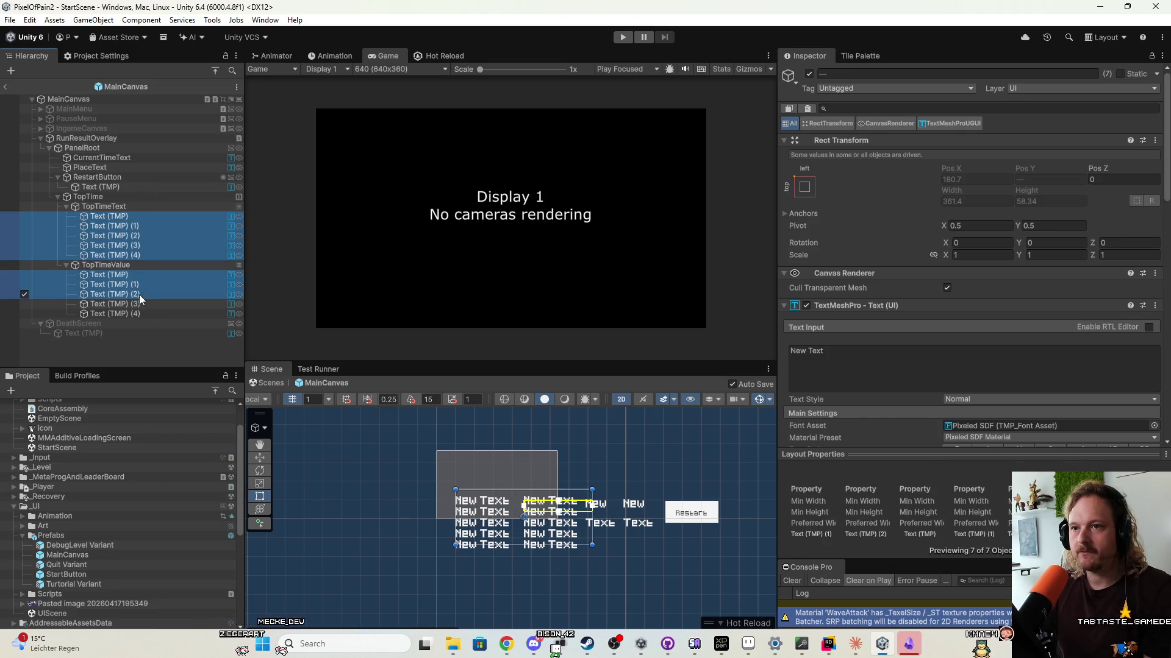
{"action": "left_click", "coordinate": [140, 305], "text": "ctrl"}
{"action": "left_click", "coordinate": [142, 313], "text": "ctrl"}
{"action": "left_click", "coordinate": [119, 186], "text": "ctrl"}
{"action": "left_click", "coordinate": [116, 187], "text": "ctrl"}
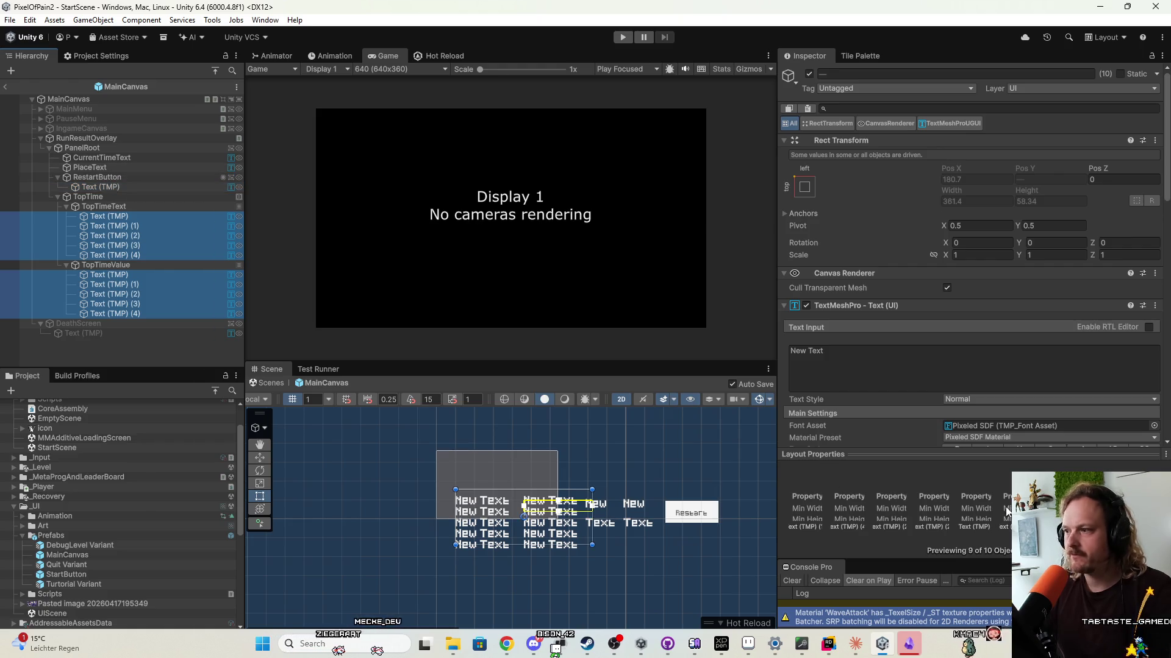
{"action": "scroll", "coordinate": [892, 404], "scroll_direction": "down", "scroll_amount": 4}
{"action": "left_click", "coordinate": [955, 299]}
{"action": "type", "text": "4"}
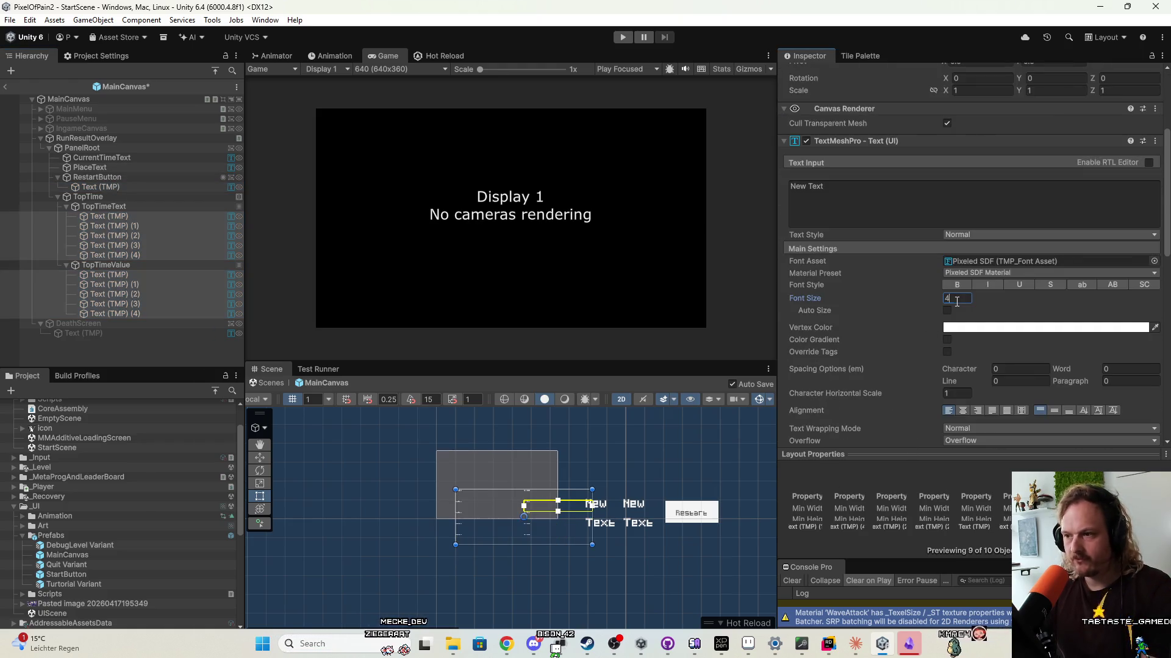
{"action": "scroll", "coordinate": [558, 540], "scroll_direction": "up", "scroll_amount": 3}
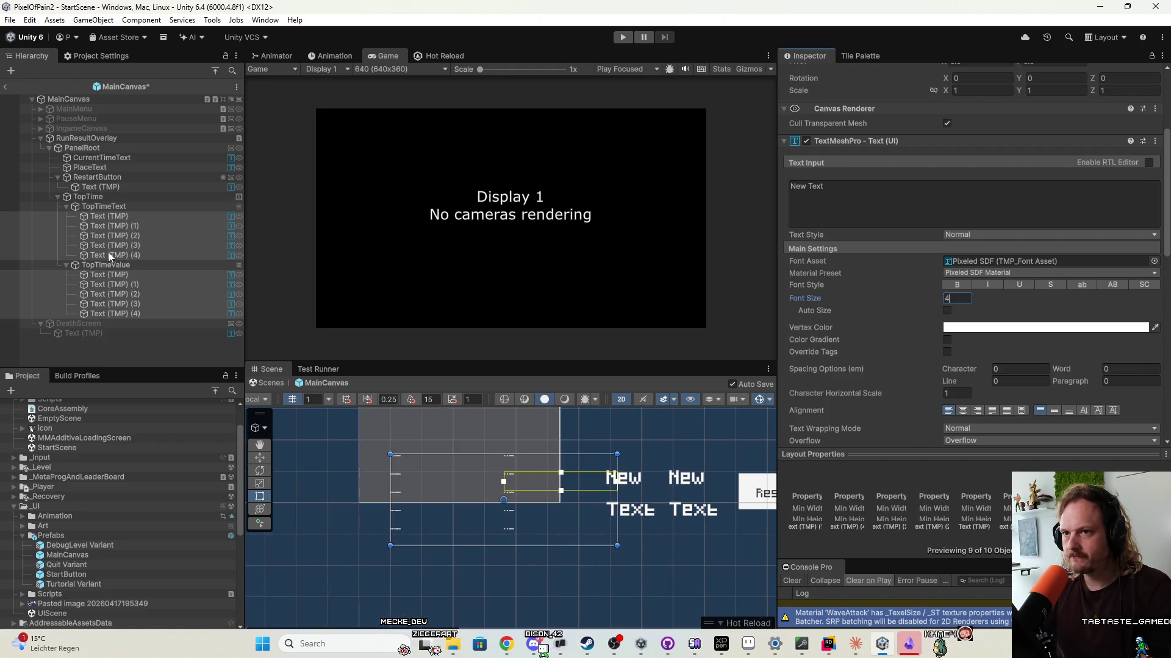
Set the restart label, PlaceText and CurrentTimeText to font size 4.
{"action": "left_click", "coordinate": [111, 185]}
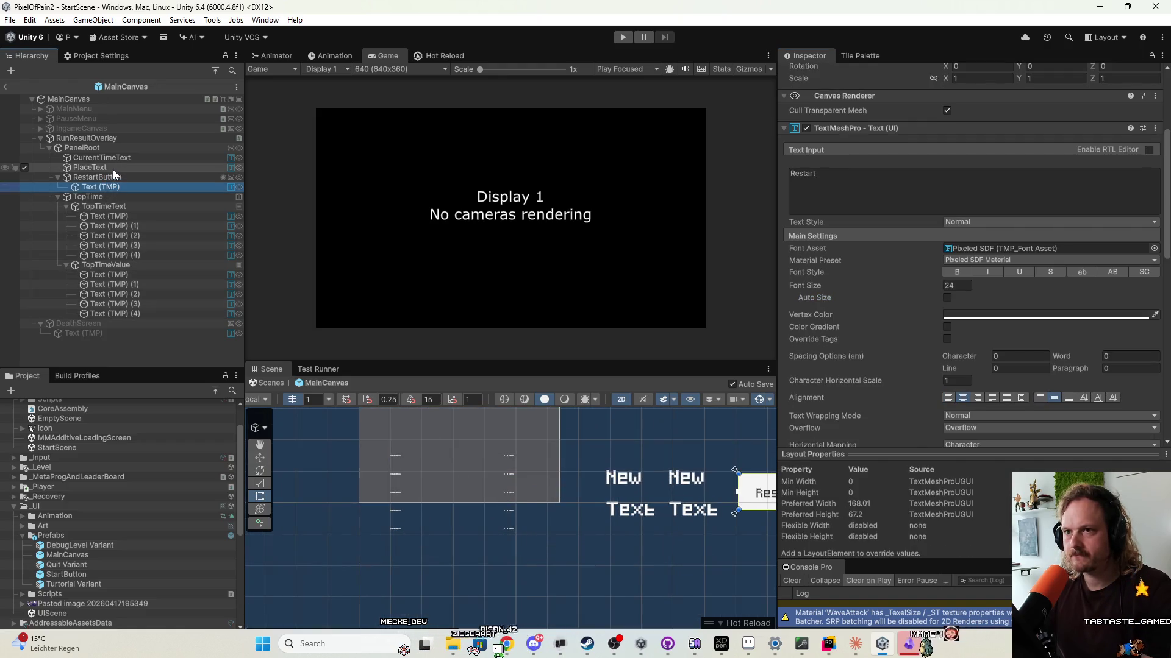
{"action": "left_click", "coordinate": [113, 169], "text": "ctrl"}
{"action": "left_click", "coordinate": [112, 158], "text": "ctrl"}
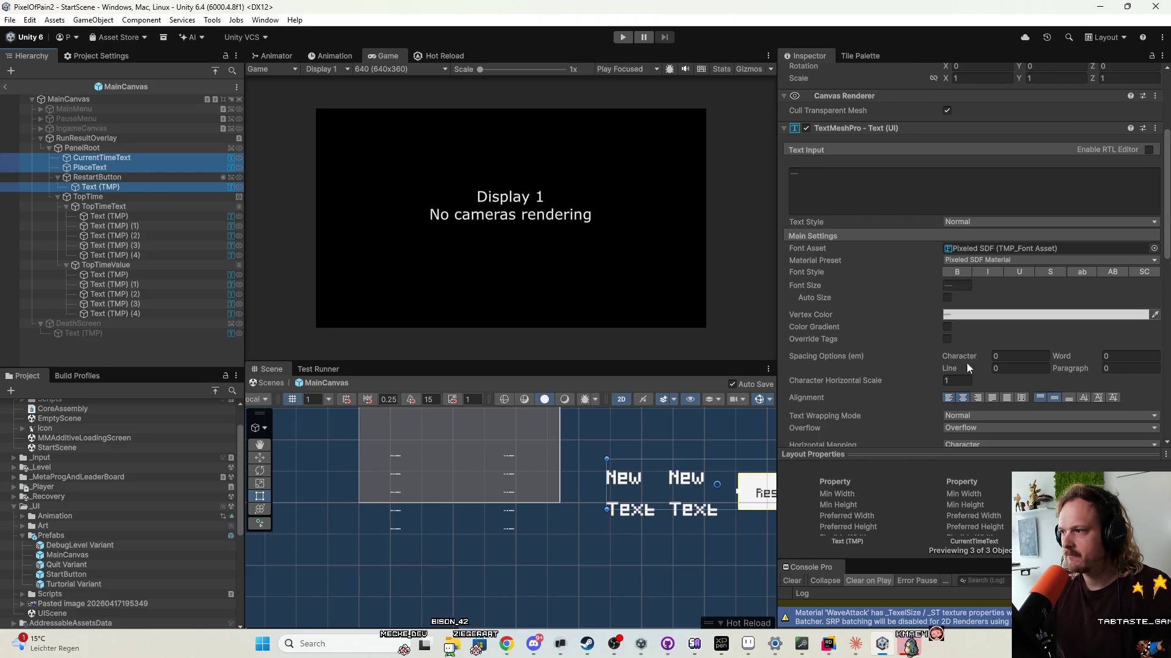
{"action": "left_click", "coordinate": [960, 284]}
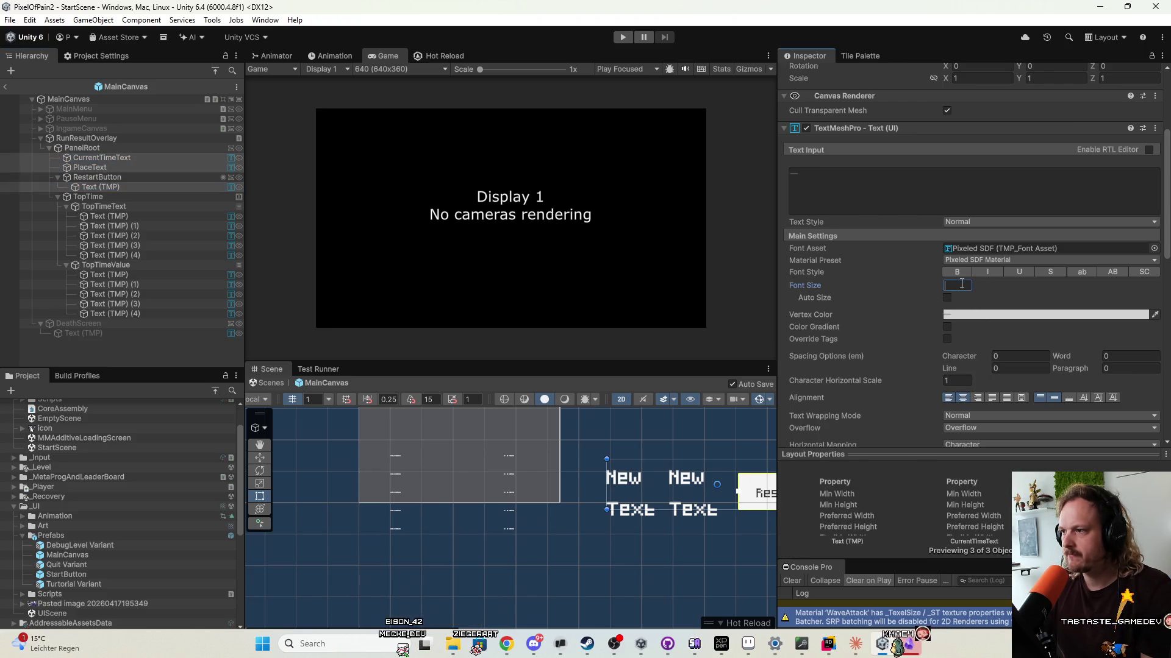
{"action": "type", "text": "4"}
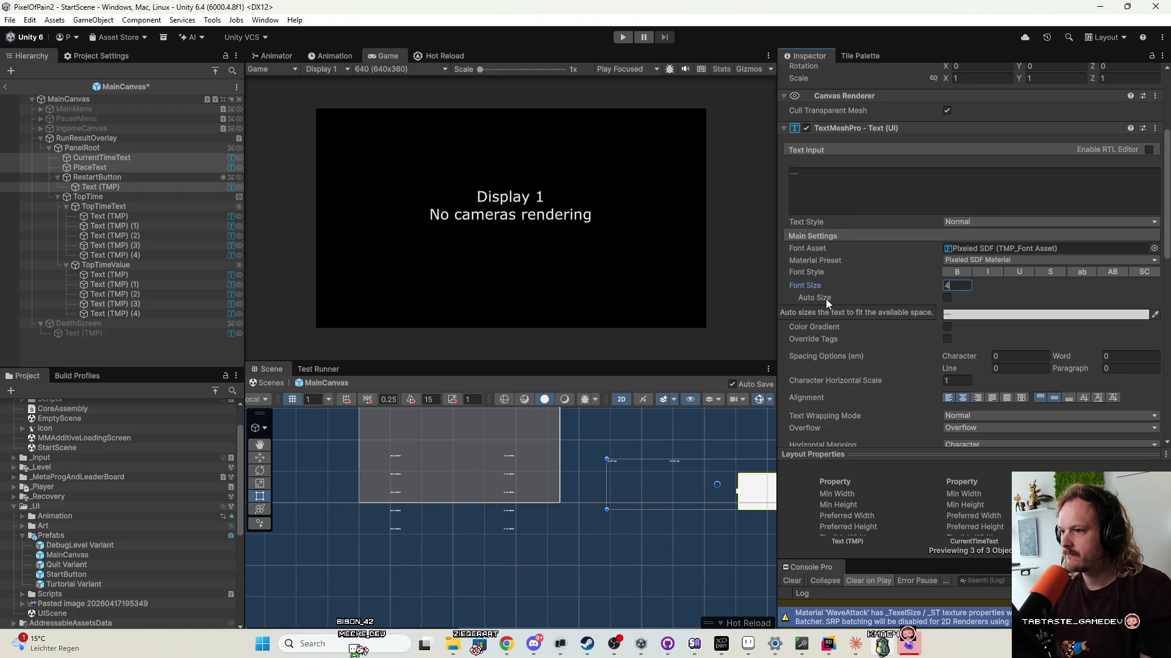
{"action": "scroll", "coordinate": [619, 484], "scroll_direction": "down", "scroll_amount": 2}
{"action": "scroll", "coordinate": [620, 482], "scroll_direction": "down", "scroll_amount": 1}
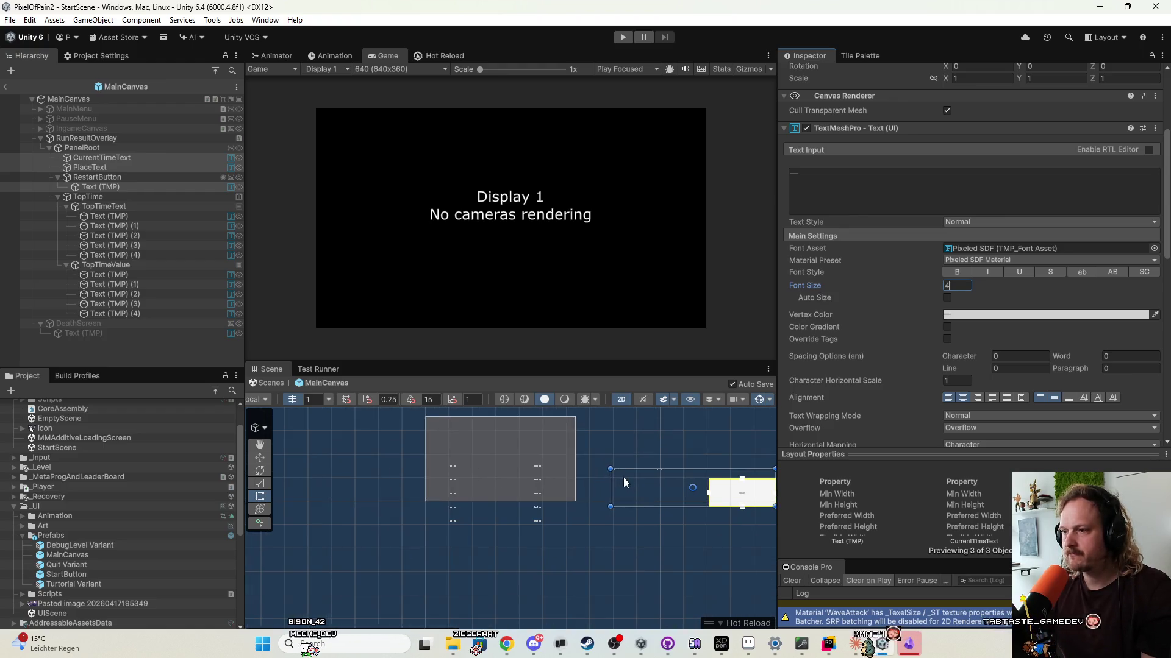
{"action": "left_click", "coordinate": [117, 146]}
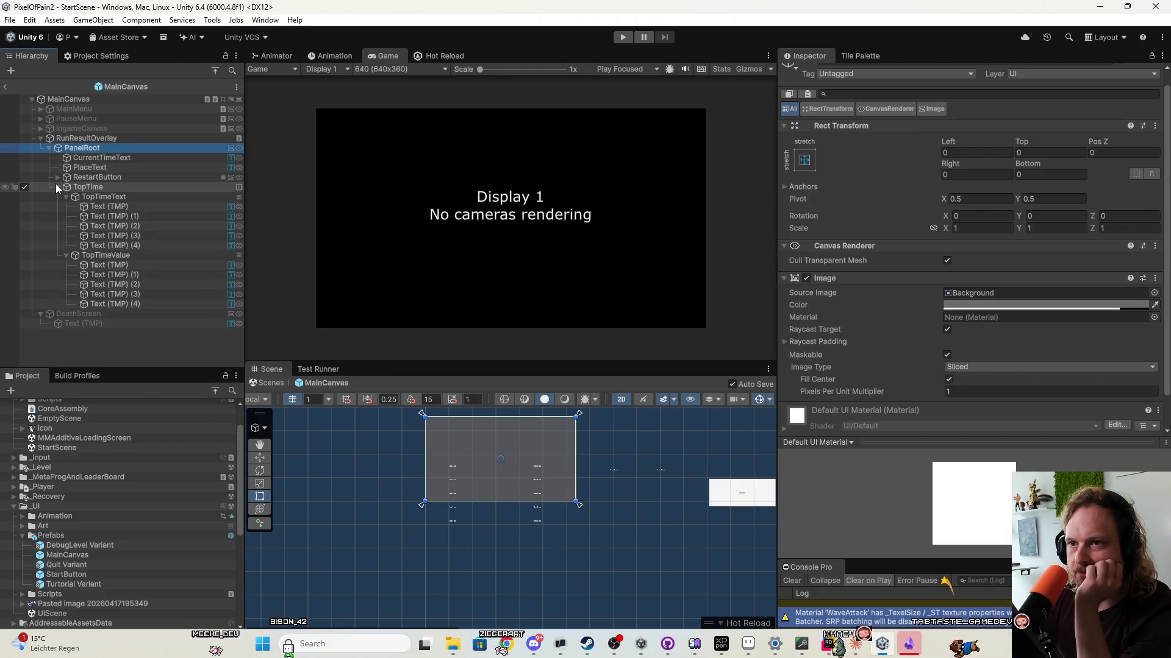
Shrink the TopTime block's rectangle.
{"action": "left_click", "coordinate": [58, 196]}
{"action": "left_click", "coordinate": [88, 187]}
{"action": "left_click_drag", "start_coordinate": [619, 534], "coordinate": [459, 480]}
{"action": "scroll", "coordinate": [488, 501], "scroll_direction": "up", "scroll_amount": 3}
{"action": "scroll", "coordinate": [478, 510], "scroll_direction": "up", "scroll_amount": 3}
{"action": "scroll", "coordinate": [476, 478], "scroll_direction": "down", "scroll_amount": 2}
Move CurrentTimeText, PlaceText and RestartButton together left toward the panel.
{"action": "double_click", "coordinate": [129, 178]}
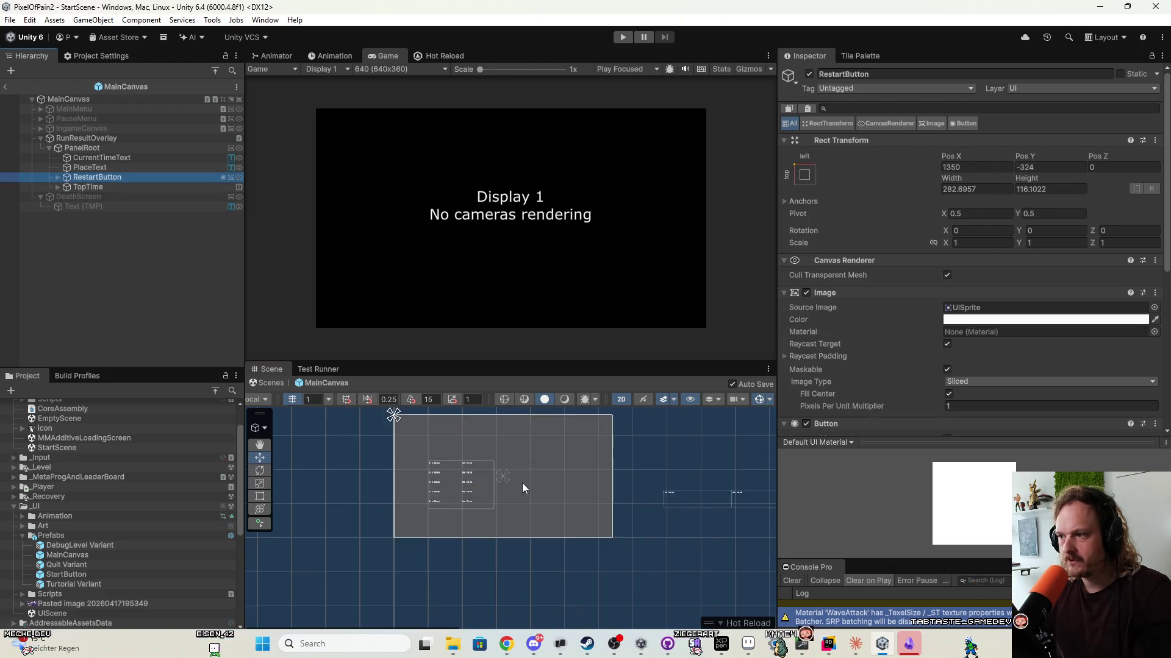
{"action": "left_click", "coordinate": [123, 165]}
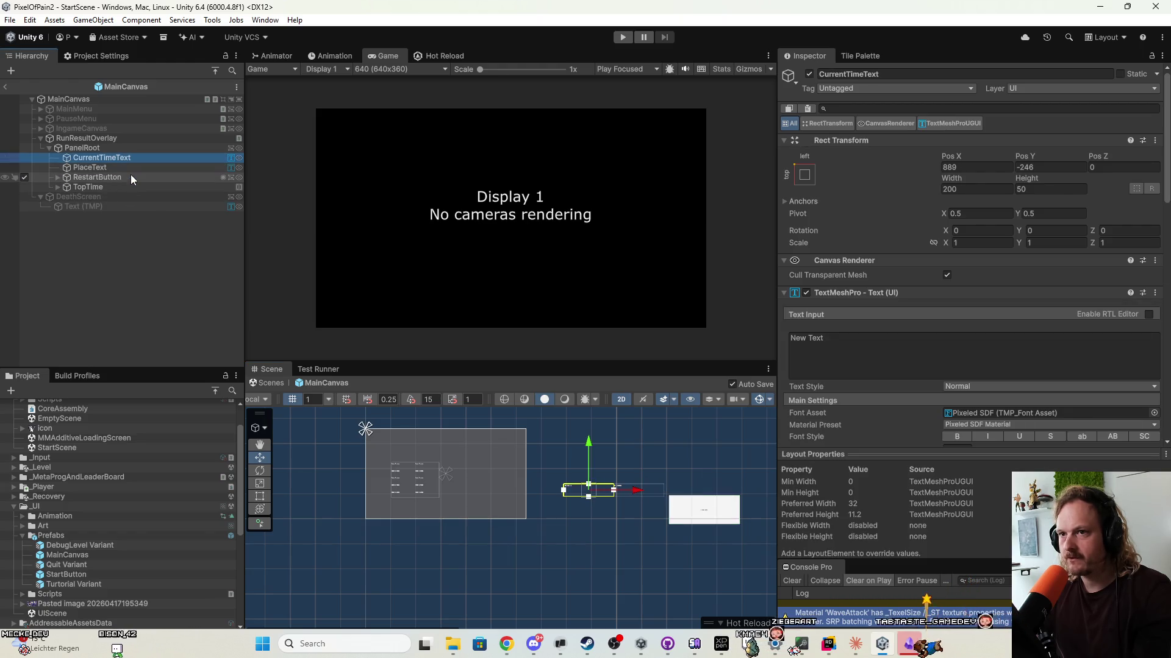
{"action": "left_click", "coordinate": [131, 176], "text": "shift"}
{"action": "mouse_move", "coordinate": [653, 503]}
{"action": "left_mouse_down"}
{"action": "mouse_move", "coordinate": [525, 467]}
{"action": "mouse_move", "coordinate": [535, 492]}
{"action": "mouse_move", "coordinate": [492, 470]}
{"action": "left_mouse_up"}
Make the restart button smaller and move it left into the panel.
{"action": "left_click", "coordinate": [89, 167]}
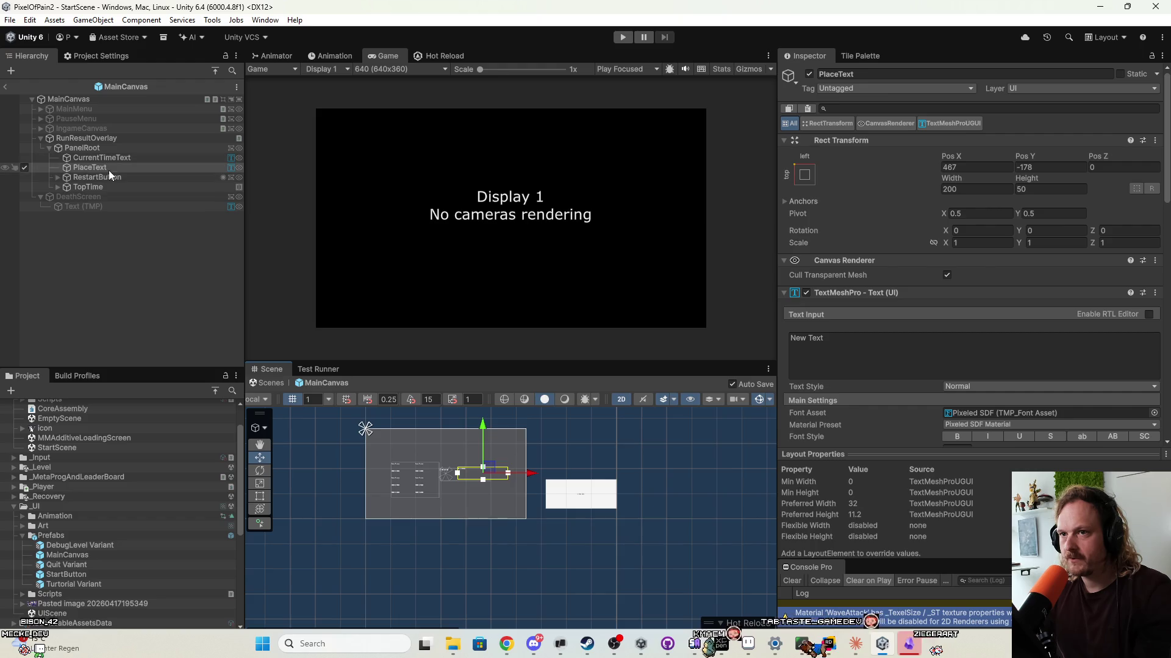
{"action": "left_click", "coordinate": [93, 176]}
{"action": "key", "text": "t"}
{"action": "left_click_drag", "start_coordinate": [623, 517], "coordinate": [587, 496]}
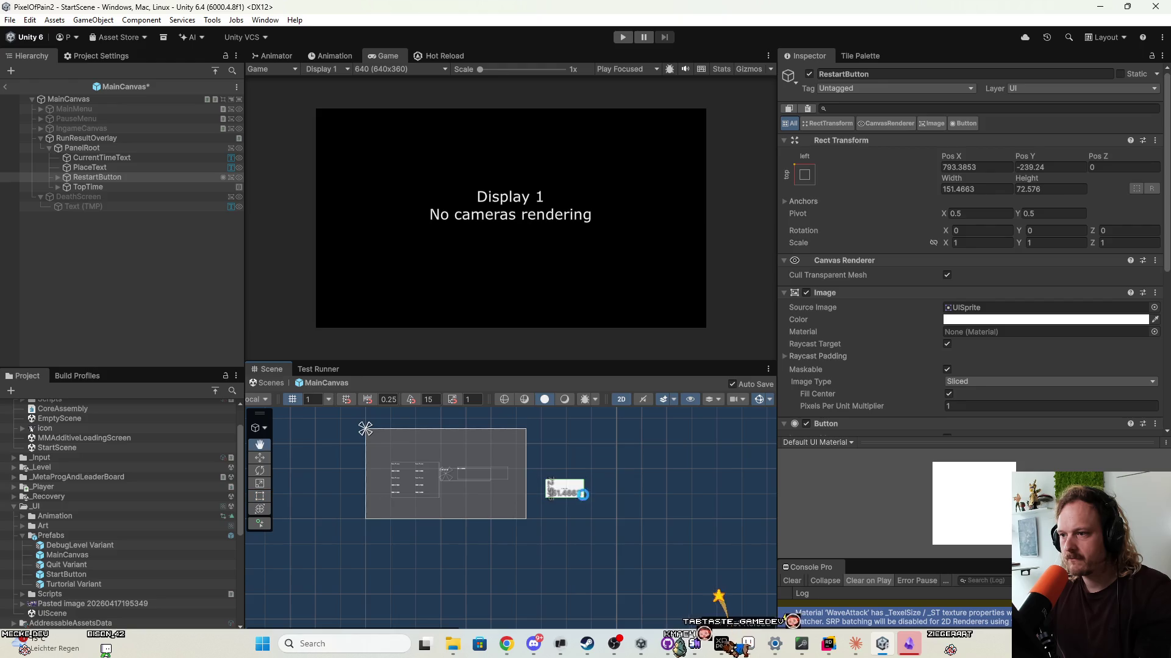
{"action": "mouse_move", "coordinate": [575, 499]}
{"action": "left_mouse_down"}
{"action": "mouse_move", "coordinate": [463, 496]}
{"action": "mouse_move", "coordinate": [466, 428]}
{"action": "mouse_move", "coordinate": [486, 496]}
{"action": "mouse_move", "coordinate": [554, 530]}
{"action": "mouse_move", "coordinate": [559, 516]}
{"action": "left_mouse_up"}
{"action": "scroll", "coordinate": [470, 495], "scroll_direction": "up", "scroll_amount": 5}
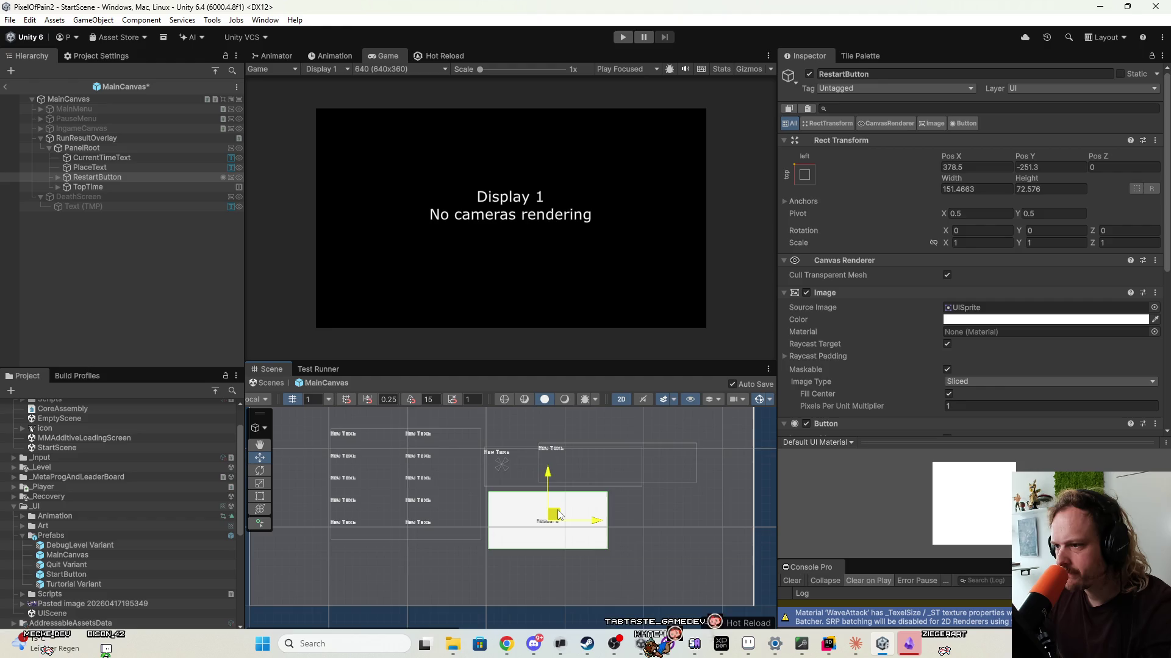
{"action": "scroll", "coordinate": [520, 452], "scroll_direction": "up", "scroll_amount": 3}
Nudge PlaceText slightly left and down, then deactivate the run result overlay.
{"action": "left_click", "coordinate": [124, 169]}
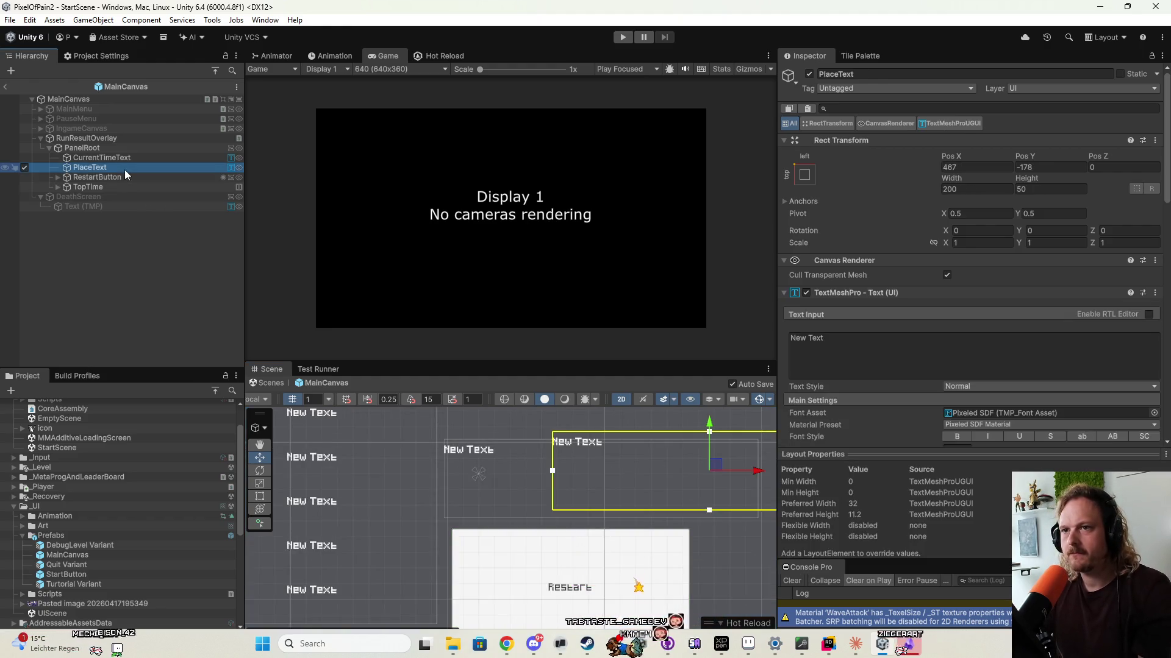
{"action": "left_click", "coordinate": [120, 160]}
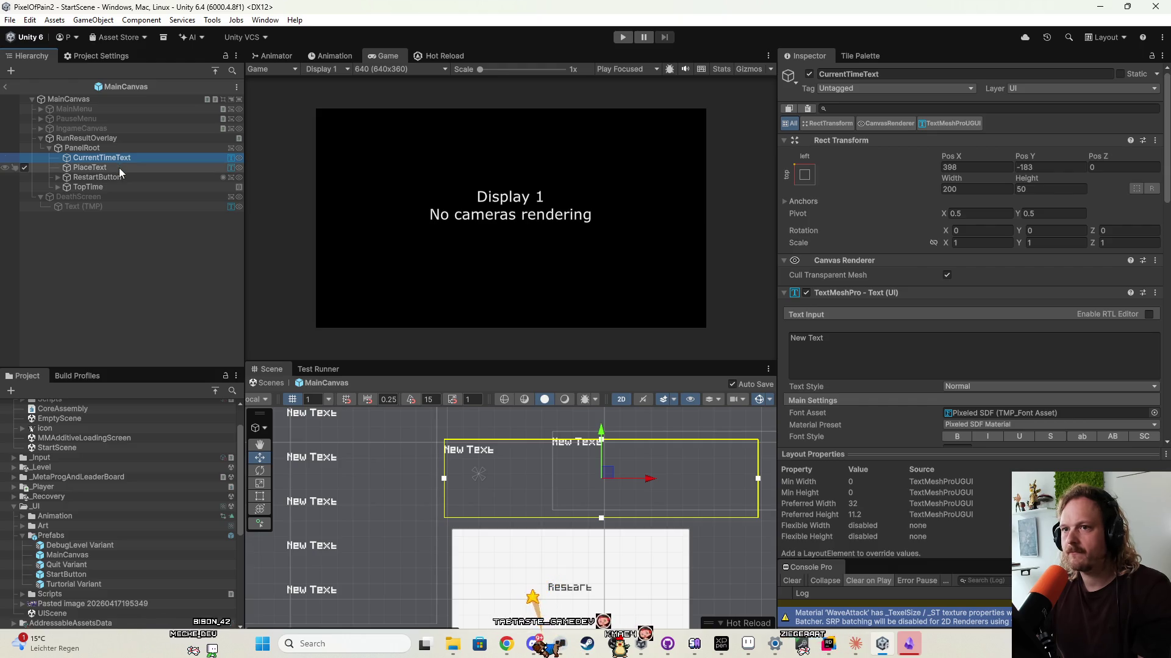
{"action": "left_click", "coordinate": [120, 168]}
{"action": "left_click_drag", "start_coordinate": [717, 473], "coordinate": [675, 484]}
{"action": "scroll", "coordinate": [538, 488], "scroll_direction": "down", "scroll_amount": 2}
{"action": "scroll", "coordinate": [538, 488], "scroll_direction": "down", "scroll_amount": 2}
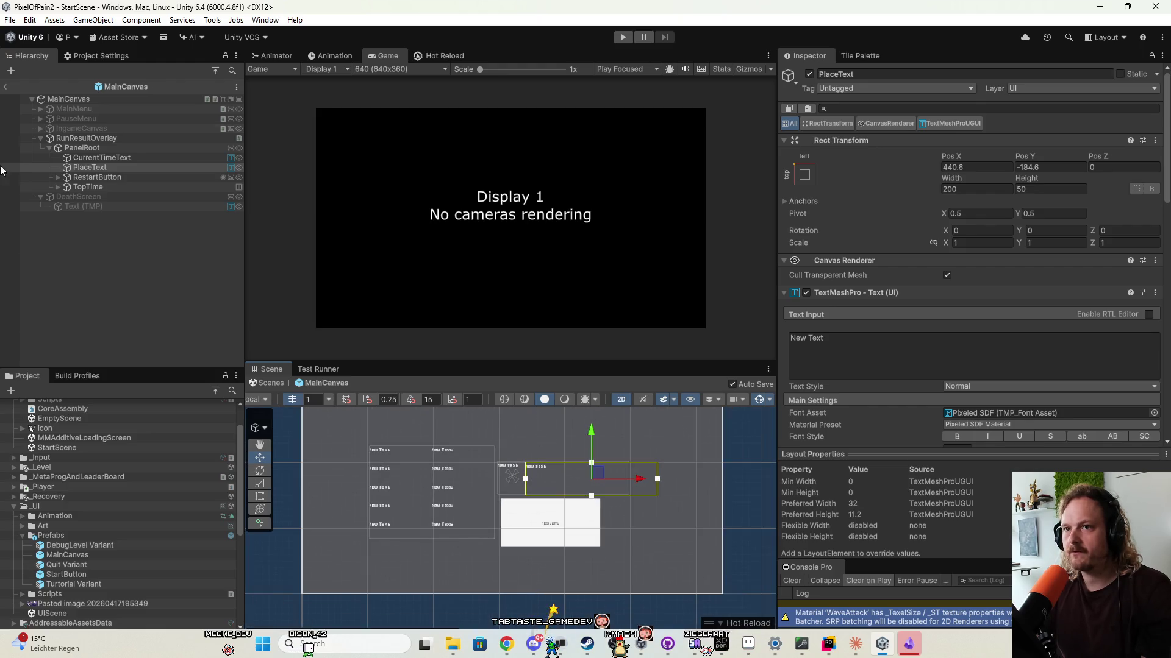
{"action": "left_click", "coordinate": [39, 138]}
{"action": "left_click", "coordinate": [26, 138]}
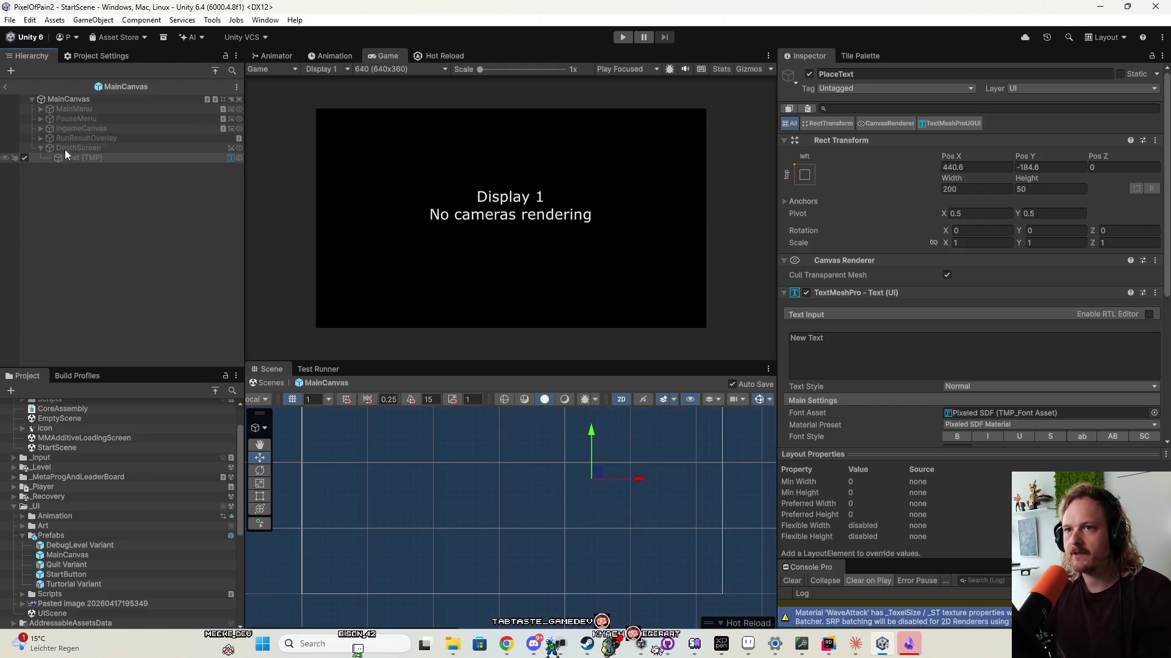
Show the main menu, fold its child groups and reposition the StartButtons panel.
{"action": "left_click", "coordinate": [25, 109]}
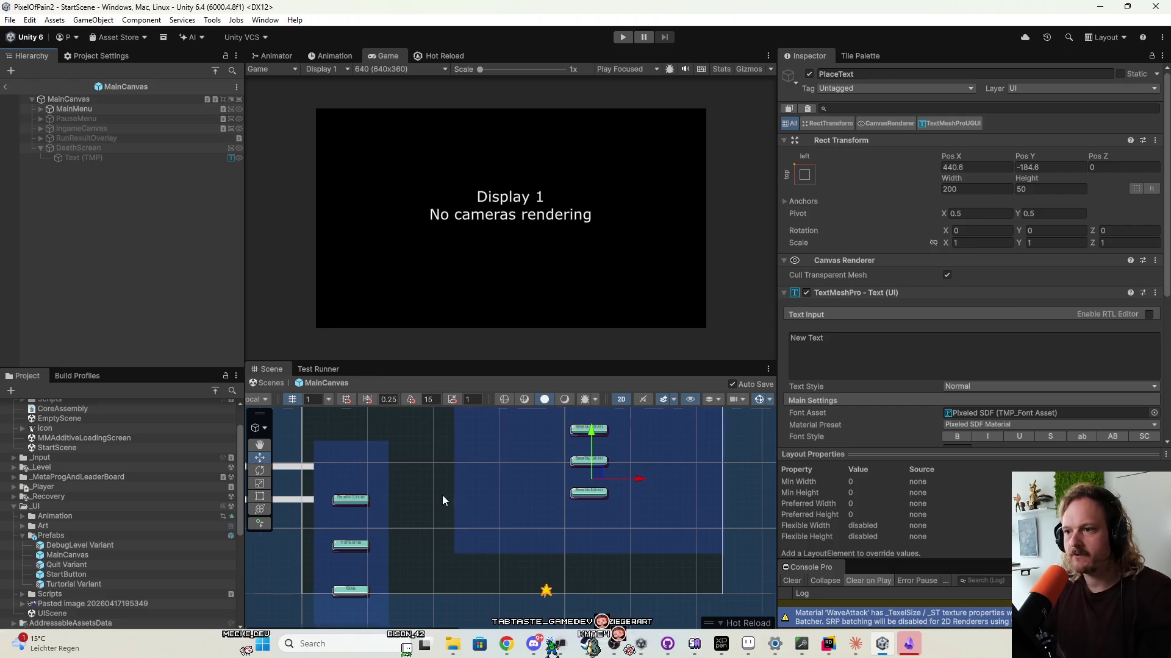
{"action": "scroll", "coordinate": [441, 495], "scroll_direction": "down", "scroll_amount": 3}
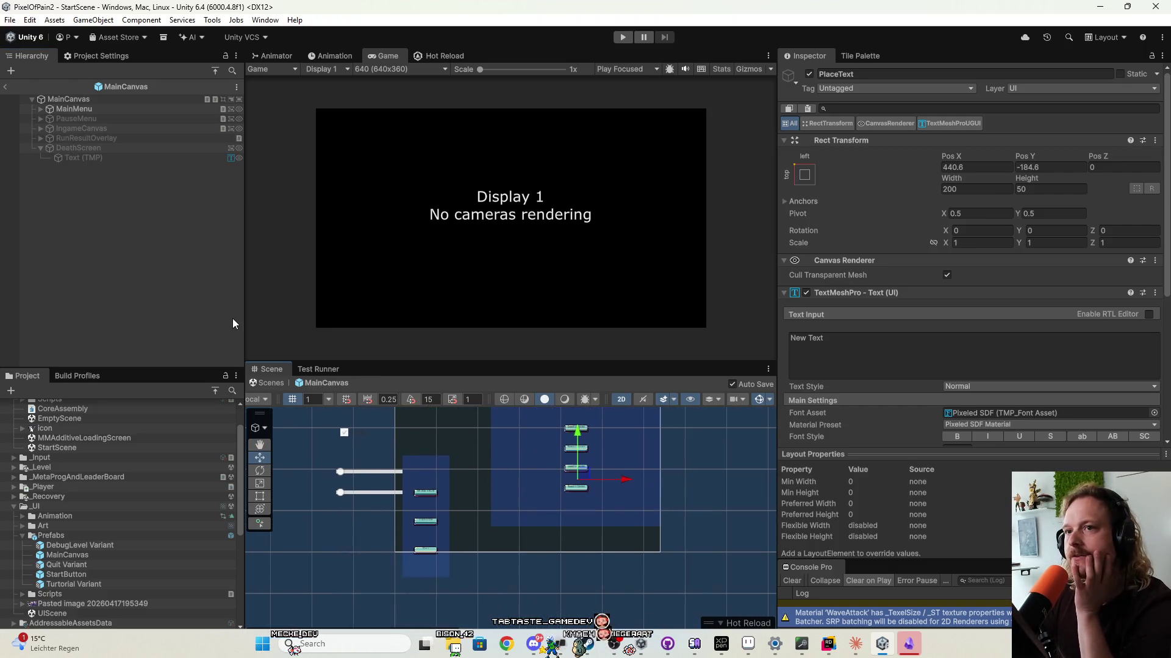
{"action": "left_click", "coordinate": [40, 109]}
{"action": "left_click", "coordinate": [50, 129]}
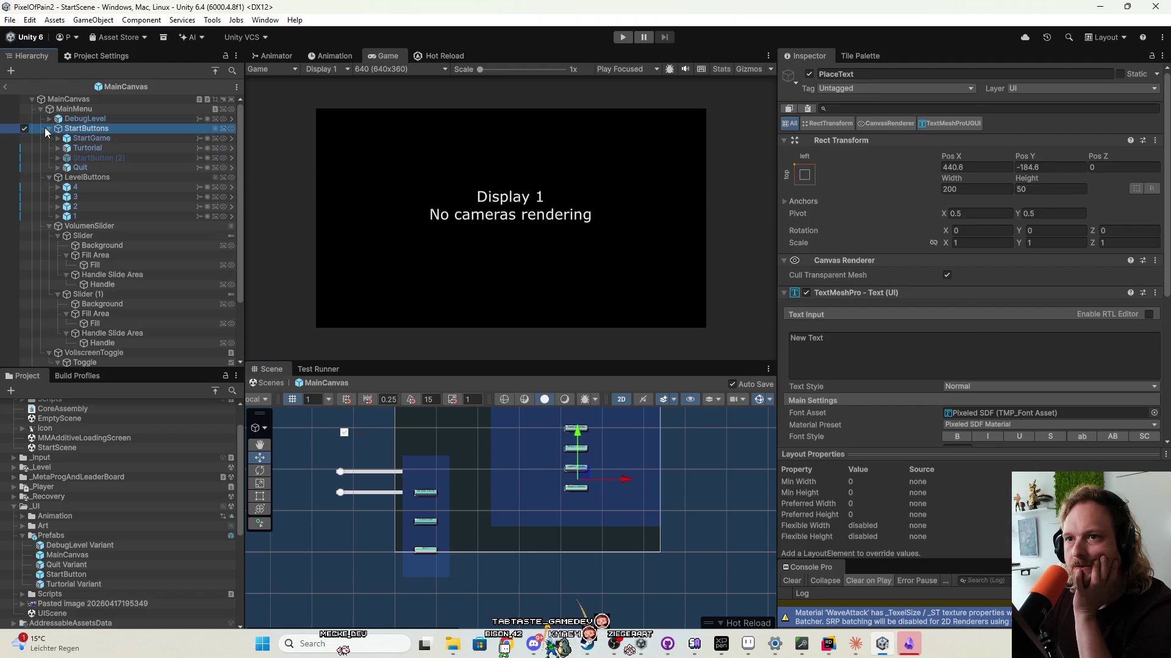
{"action": "left_click", "coordinate": [49, 129]}
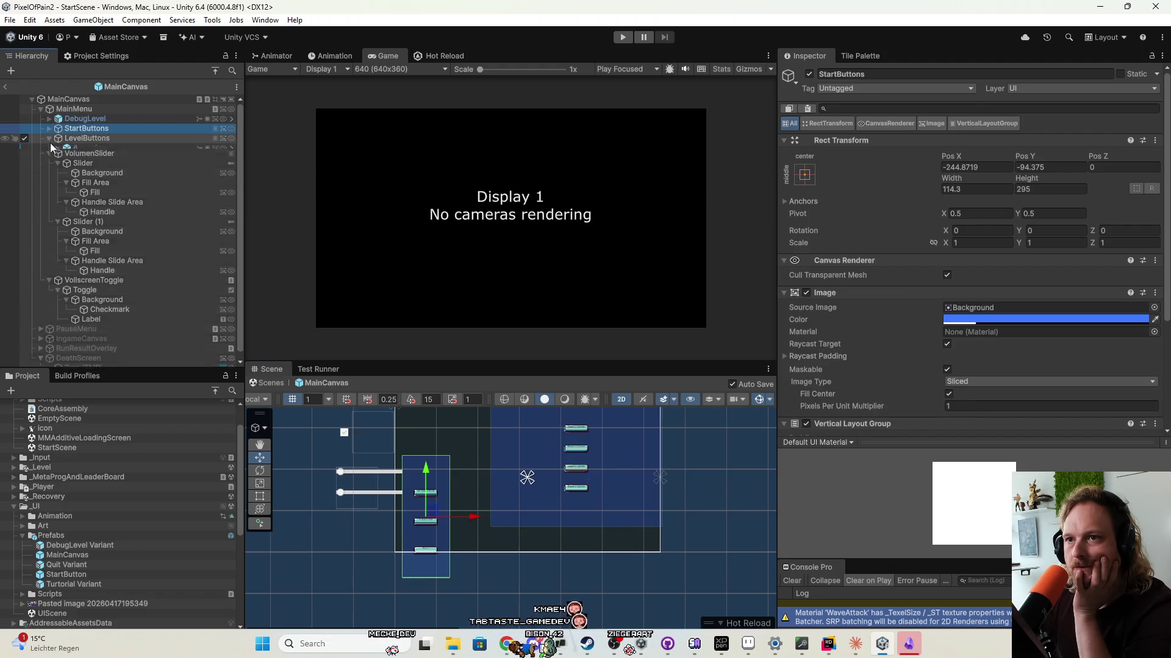
{"action": "left_click", "coordinate": [49, 138]}
{"action": "left_click", "coordinate": [49, 148]}
{"action": "left_click", "coordinate": [49, 158]}
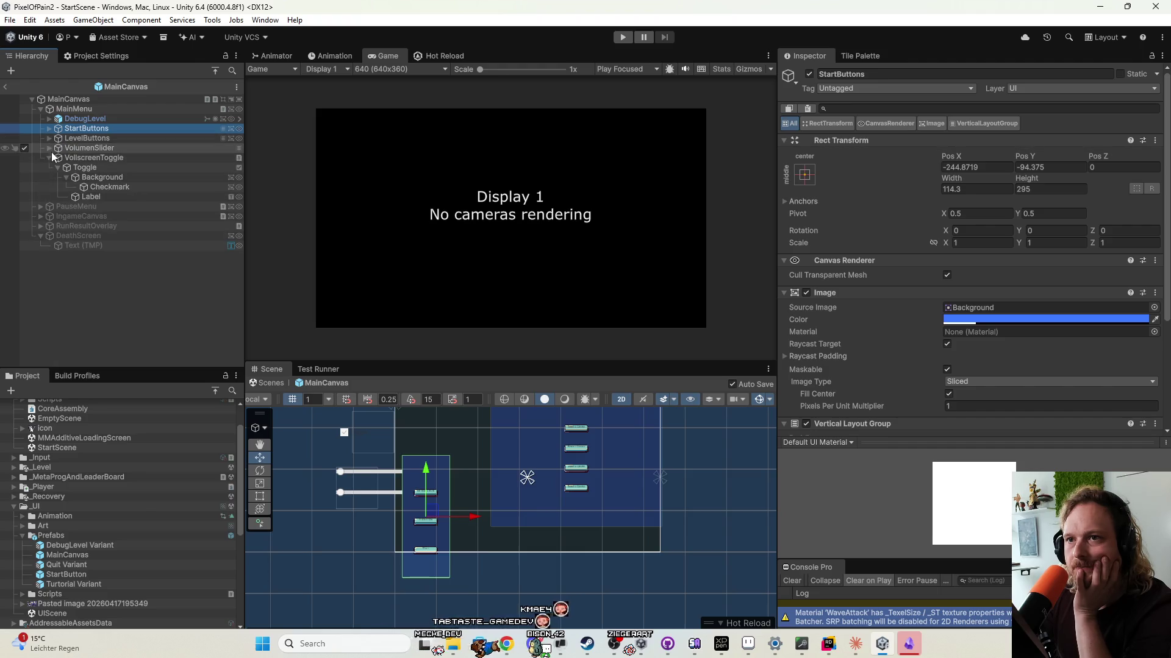
{"action": "left_click", "coordinate": [80, 119]}
{"action": "scroll", "coordinate": [467, 513], "scroll_direction": "down", "scroll_amount": 2}
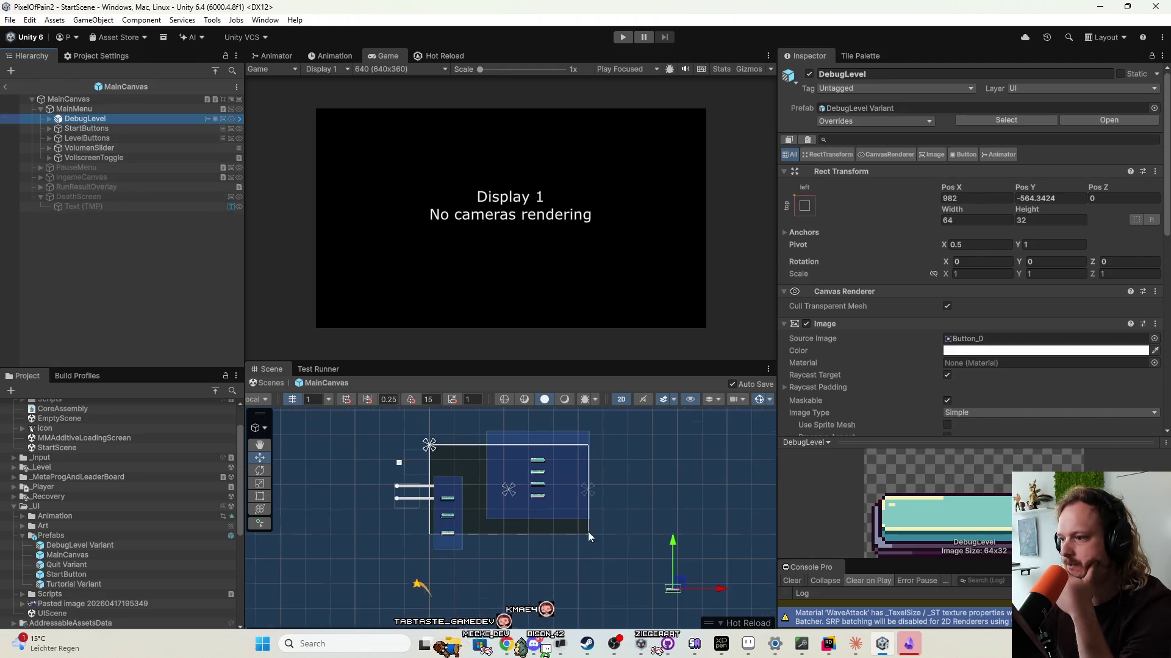
{"action": "scroll", "coordinate": [484, 470], "scroll_direction": "up", "scroll_amount": 3}
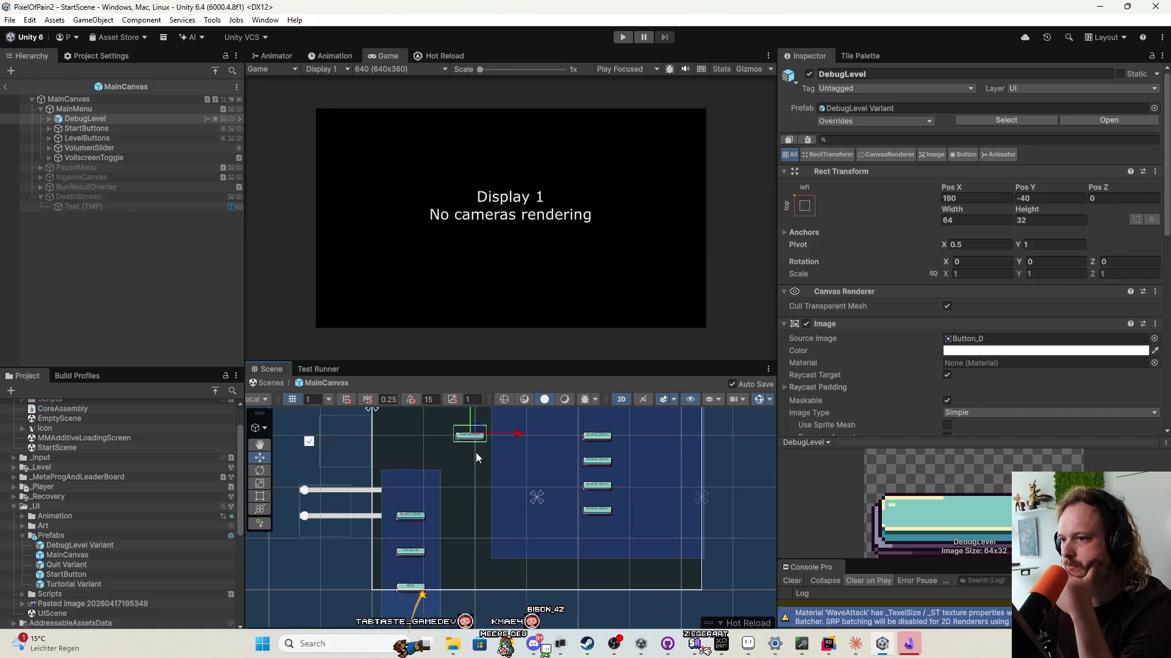
{"action": "left_click", "coordinate": [123, 129]}
{"action": "mouse_move", "coordinate": [422, 542]}
{"action": "left_mouse_down"}
{"action": "mouse_move", "coordinate": [537, 482]}
{"action": "mouse_move", "coordinate": [486, 531]}
{"action": "mouse_move", "coordinate": [484, 520]}
{"action": "left_mouse_up"}
Resize LevelButtons to about 102 by 272 and move it left beside the other buttons.
{"action": "left_click", "coordinate": [87, 138]}
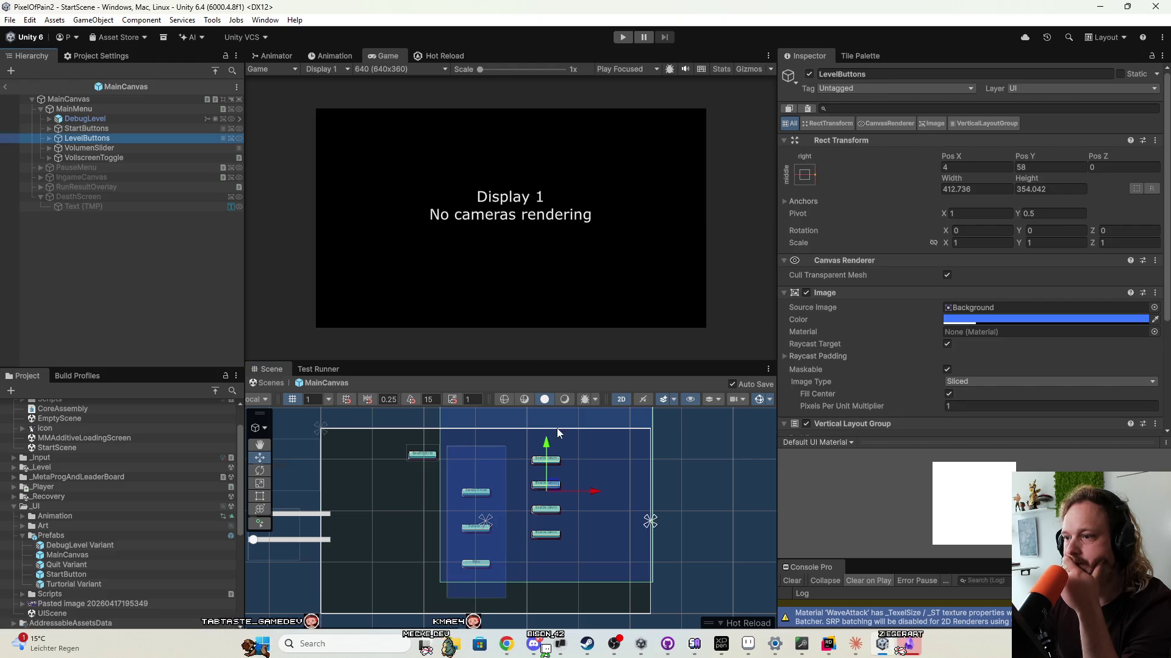
{"action": "mouse_move", "coordinate": [553, 485]}
{"action": "left_mouse_down"}
{"action": "mouse_move", "coordinate": [575, 519]}
{"action": "mouse_move", "coordinate": [547, 514]}
{"action": "left_mouse_up"}
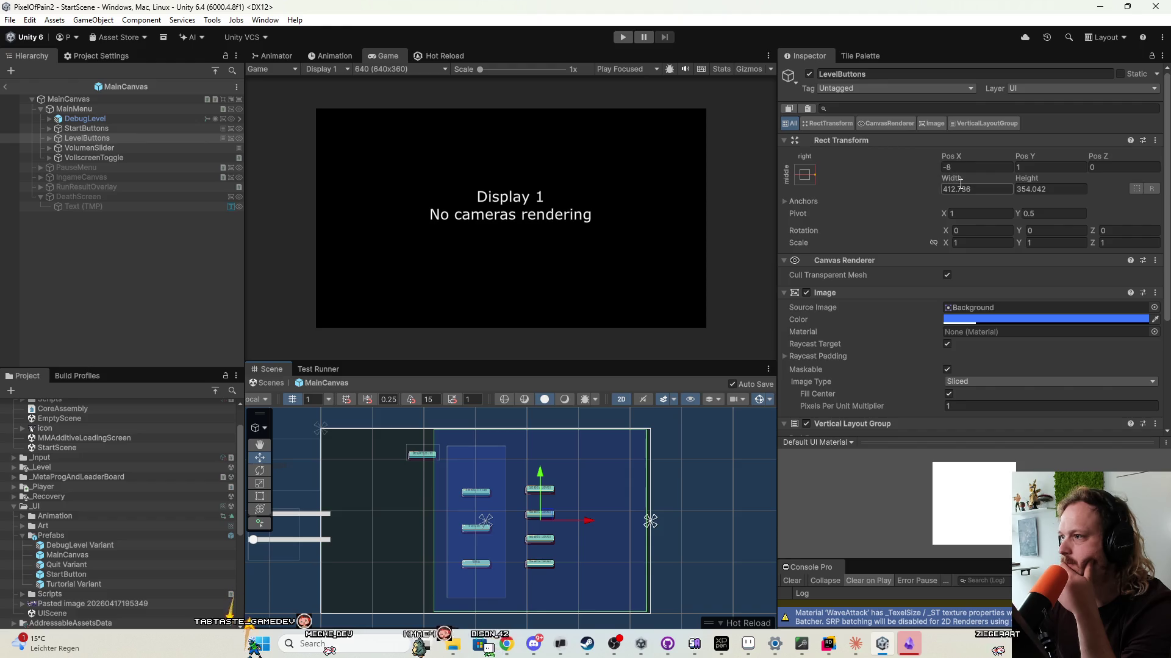
{"action": "left_click_drag", "start_coordinate": [927, 181], "coordinate": [445, 182]}
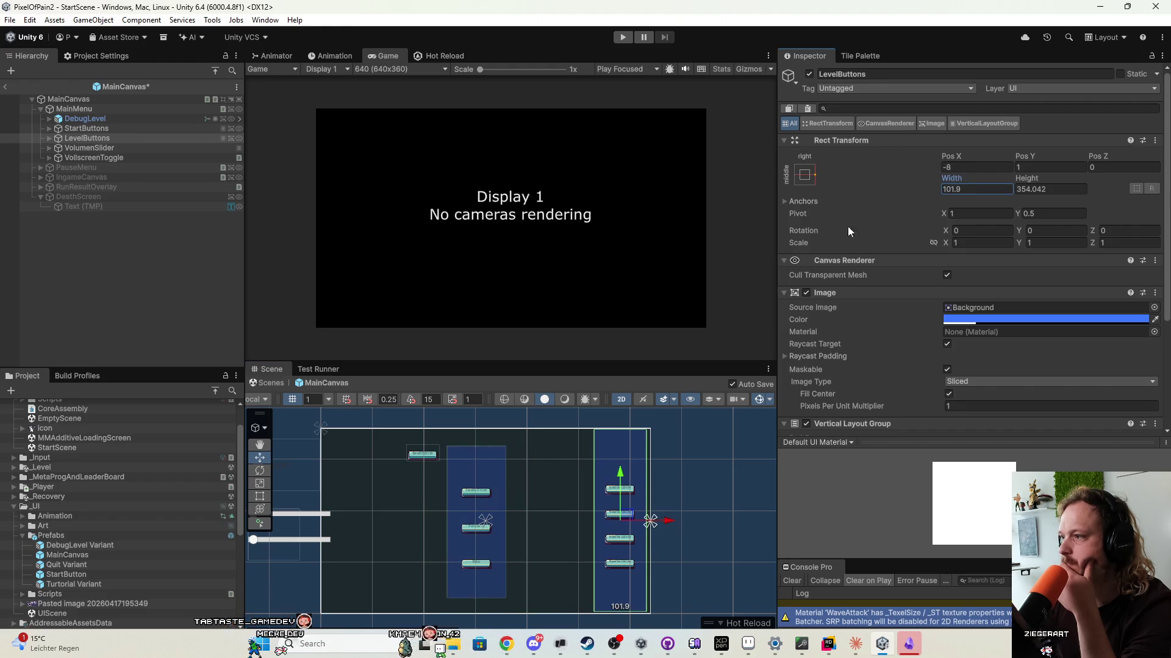
{"action": "mouse_move", "coordinate": [1009, 174]}
{"action": "left_mouse_down"}
{"action": "mouse_move", "coordinate": [839, 176]}
{"action": "mouse_move", "coordinate": [985, 194]}
{"action": "mouse_move", "coordinate": [895, 199]}
{"action": "mouse_move", "coordinate": [949, 203]}
{"action": "left_mouse_up"}
{"action": "left_click_drag", "start_coordinate": [635, 517], "coordinate": [517, 517]}
{"action": "scroll", "coordinate": [570, 519], "scroll_direction": "up", "scroll_amount": 2}
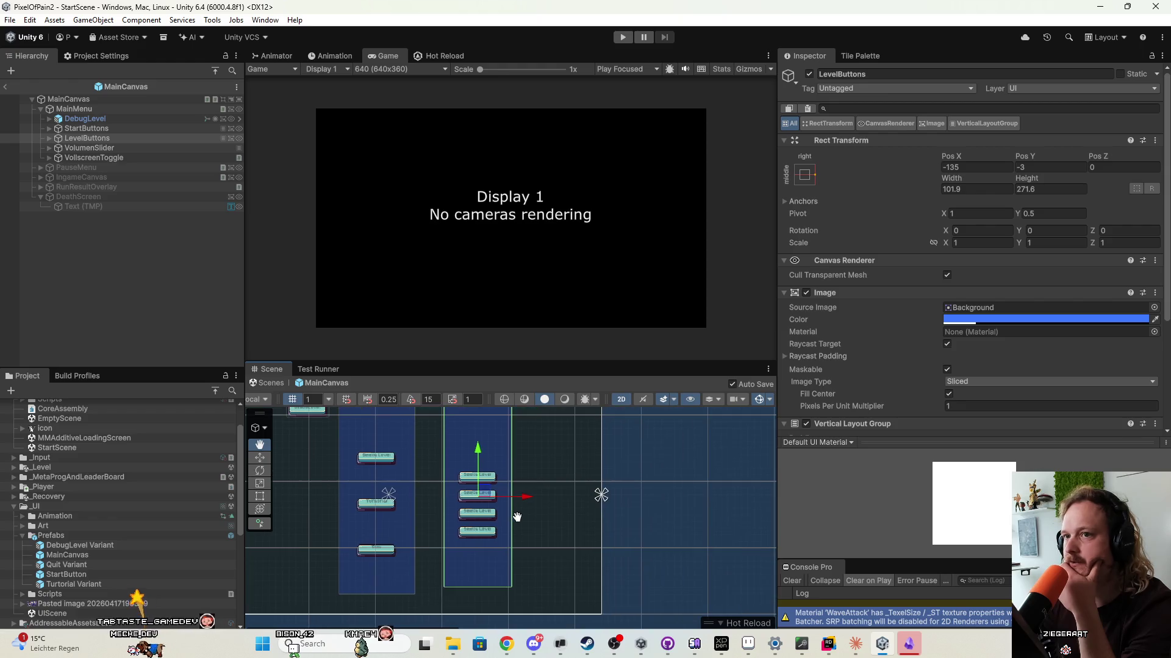
{"action": "left_click", "coordinate": [49, 138]}
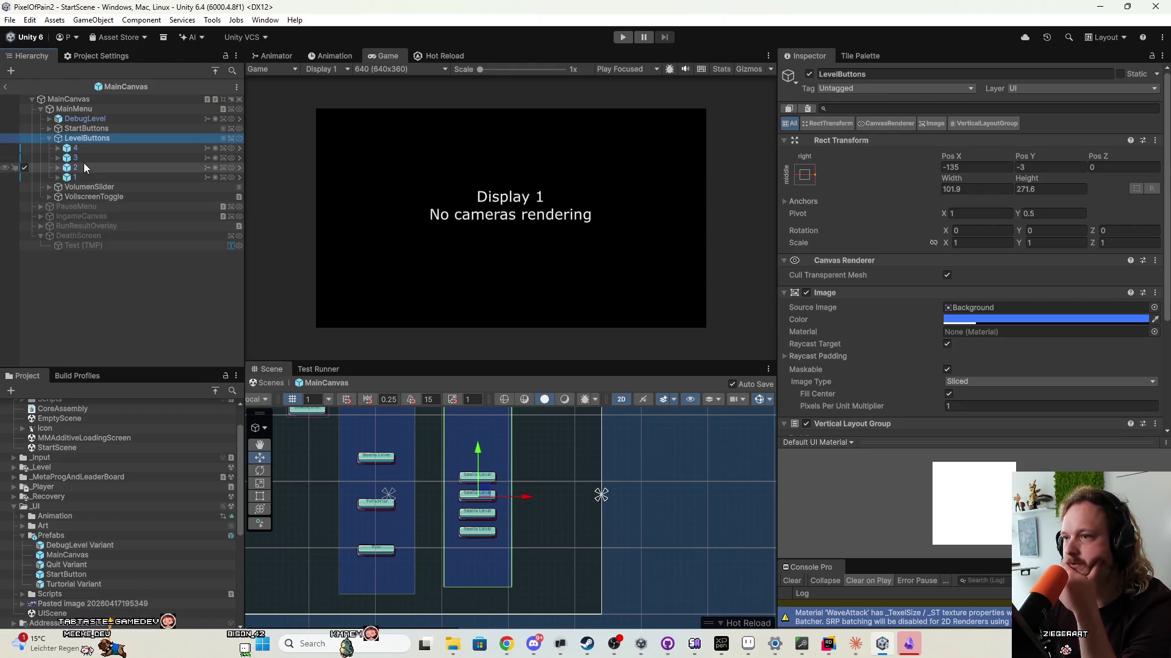
Toggle Control Child Size Width on LevelButtons and set the Vertical Layout Group spacing to 0.
{"action": "scroll", "coordinate": [858, 378], "scroll_direction": "down", "scroll_amount": 5}
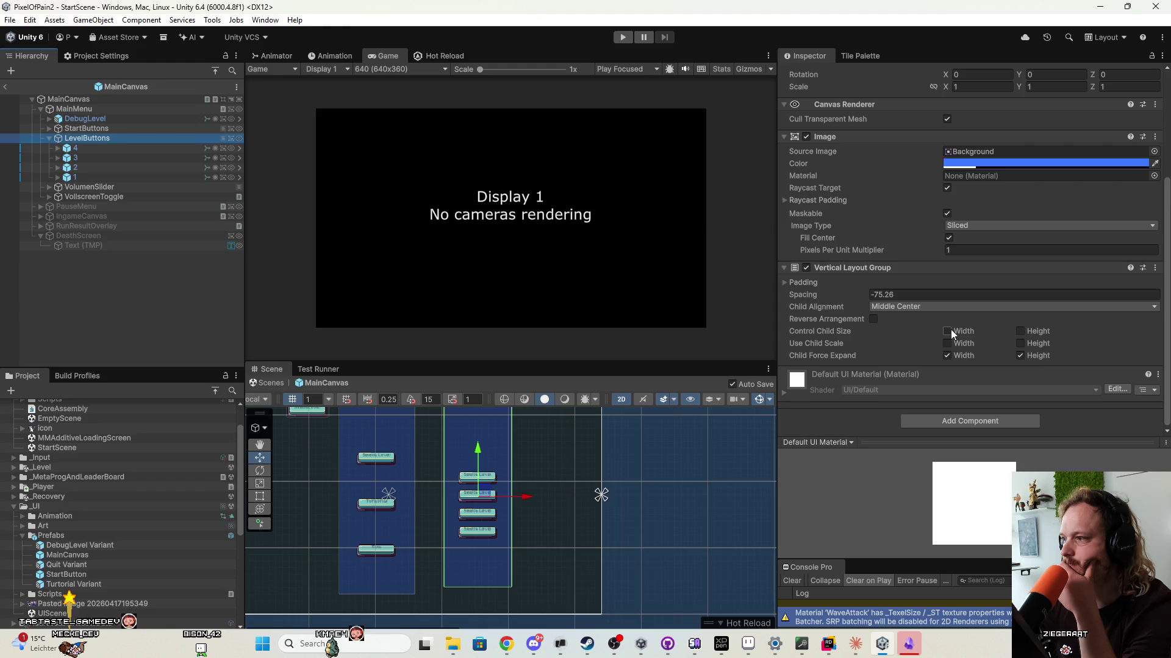
{"action": "left_click", "coordinate": [947, 331]}
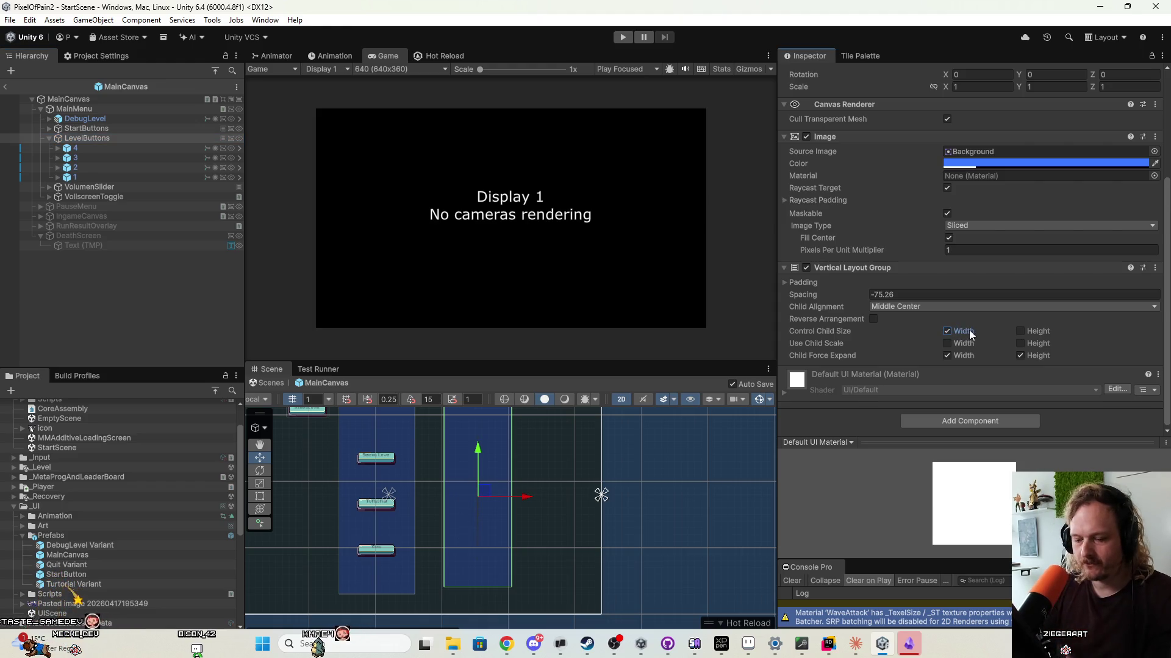
{"action": "left_click", "coordinate": [969, 332]}
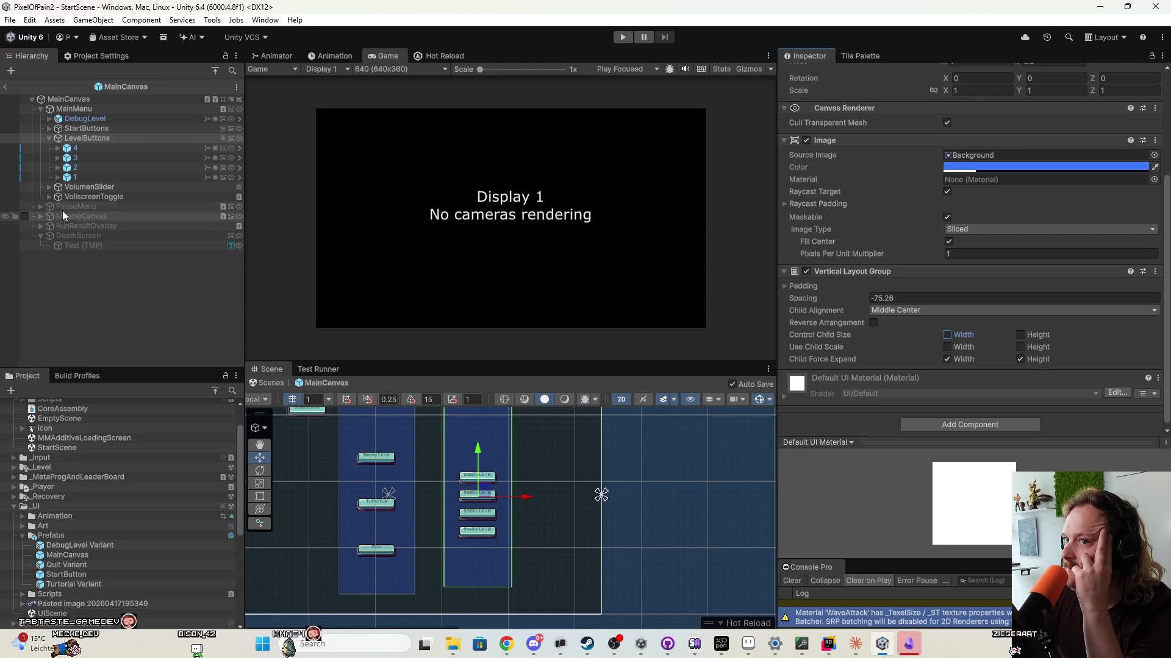
{"action": "scroll", "coordinate": [488, 491], "scroll_direction": "up", "scroll_amount": 2}
{"action": "left_click_drag", "start_coordinate": [803, 295], "coordinate": [939, 302]}
{"action": "left_click_drag", "start_coordinate": [1017, 302], "coordinate": [934, 299]}
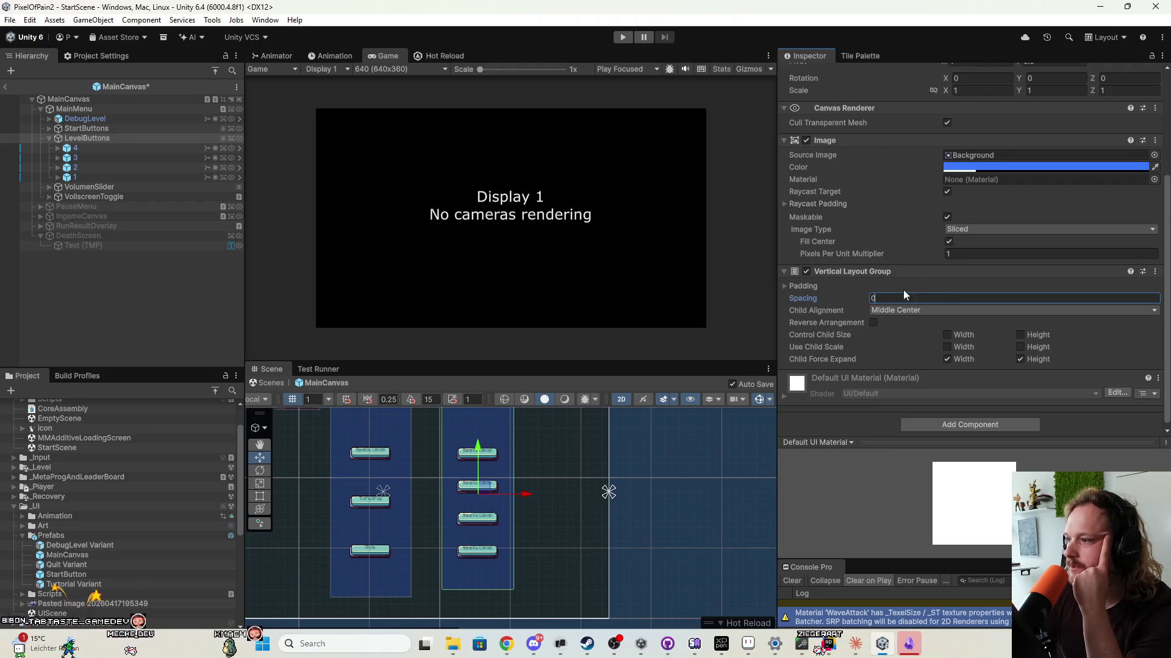
{"action": "left_click_drag", "start_coordinate": [814, 295], "coordinate": [1004, 303]}
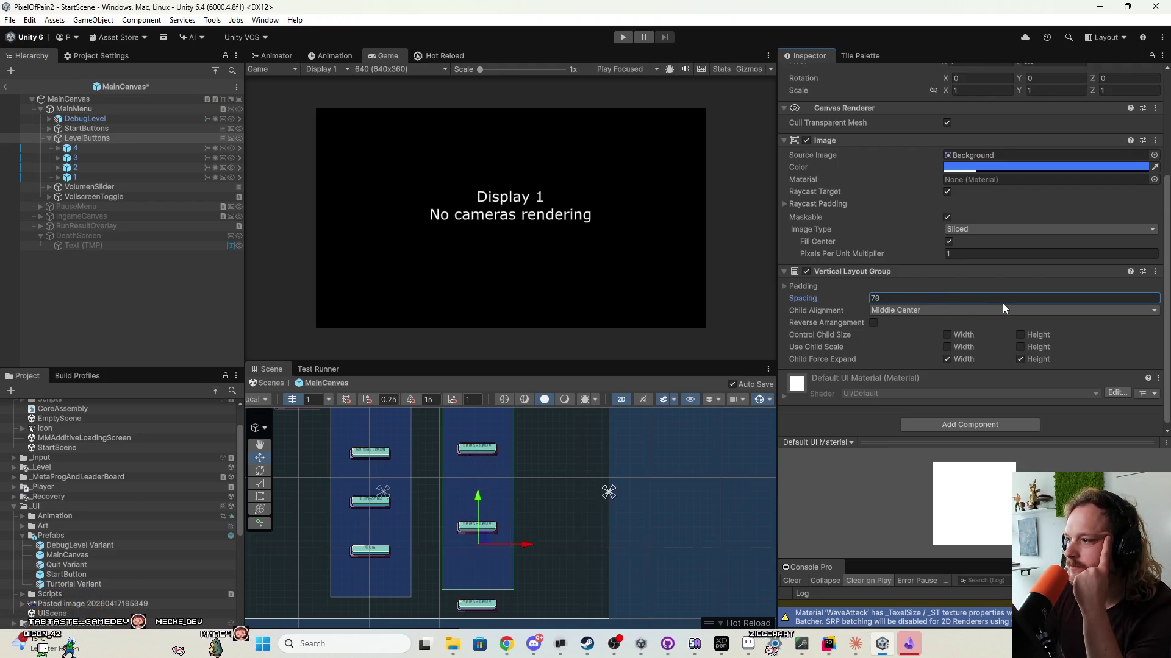
{"action": "type", "text": "0"}
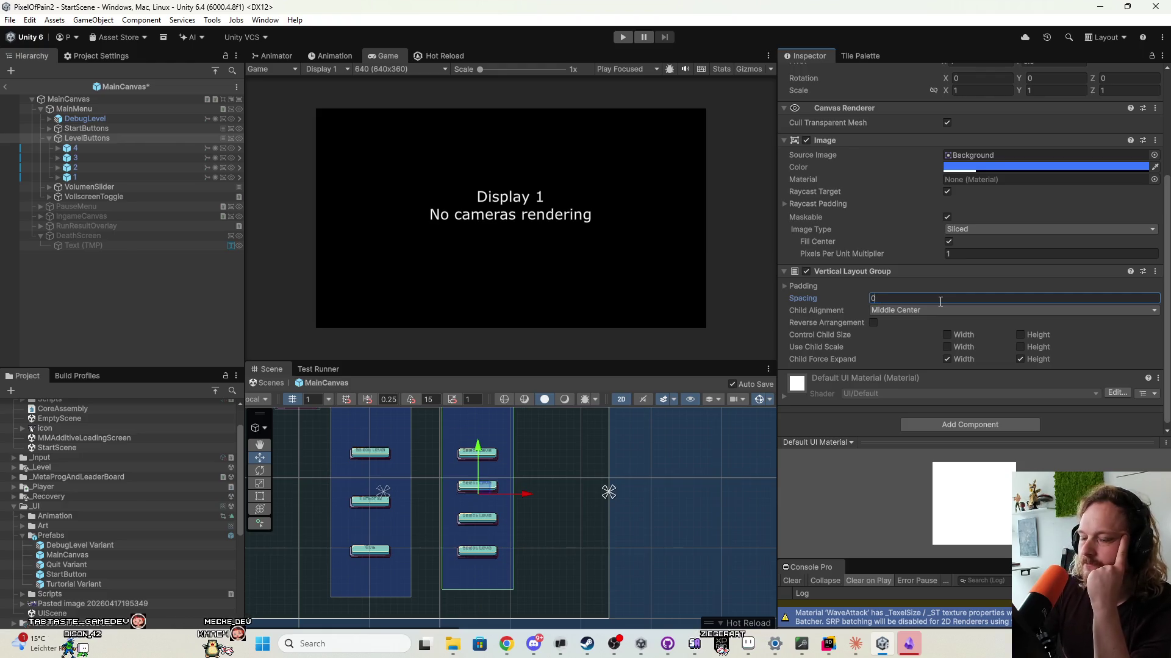
Drag the VolumenSlider group lower on the main menu canvas.
{"action": "scroll", "coordinate": [514, 548], "scroll_direction": "down", "scroll_amount": 2}
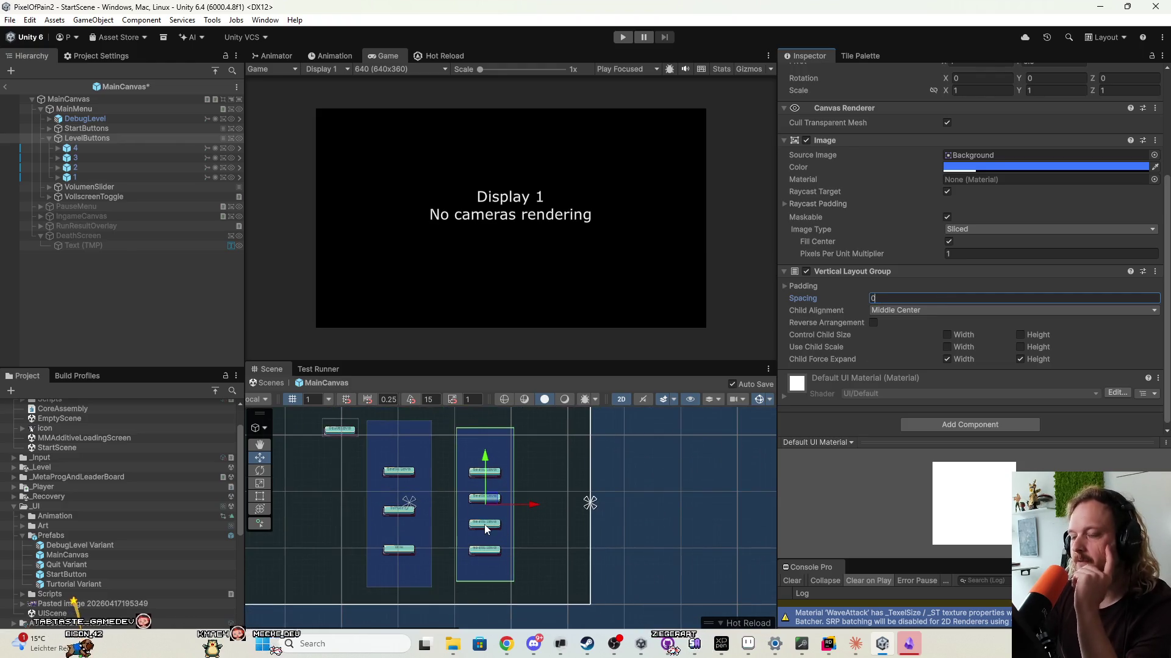
{"action": "scroll", "coordinate": [488, 500], "scroll_direction": "up", "scroll_amount": 2}
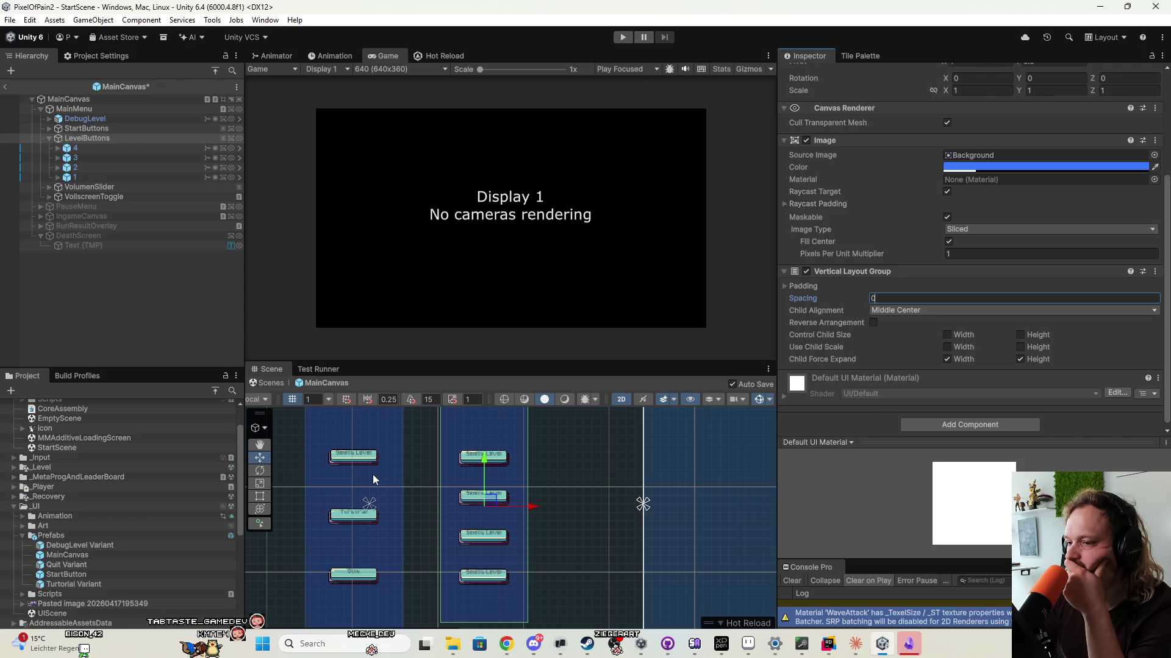
{"action": "scroll", "coordinate": [373, 475], "scroll_direction": "down", "scroll_amount": 4}
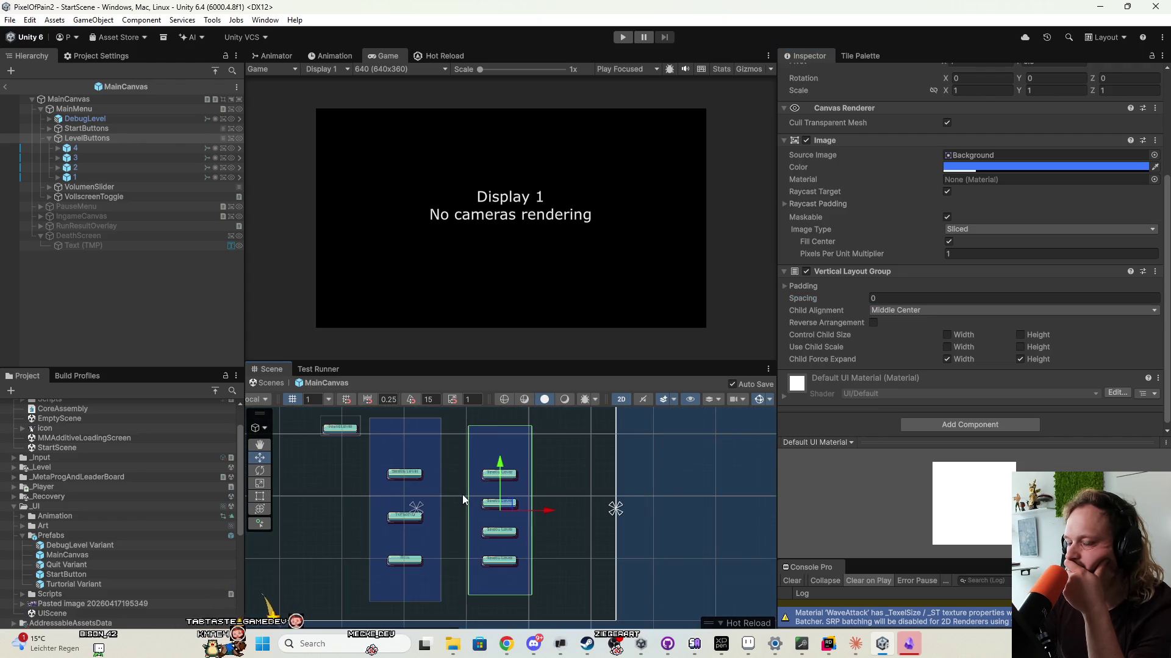
{"action": "scroll", "coordinate": [448, 481], "scroll_direction": "up", "scroll_amount": 2}
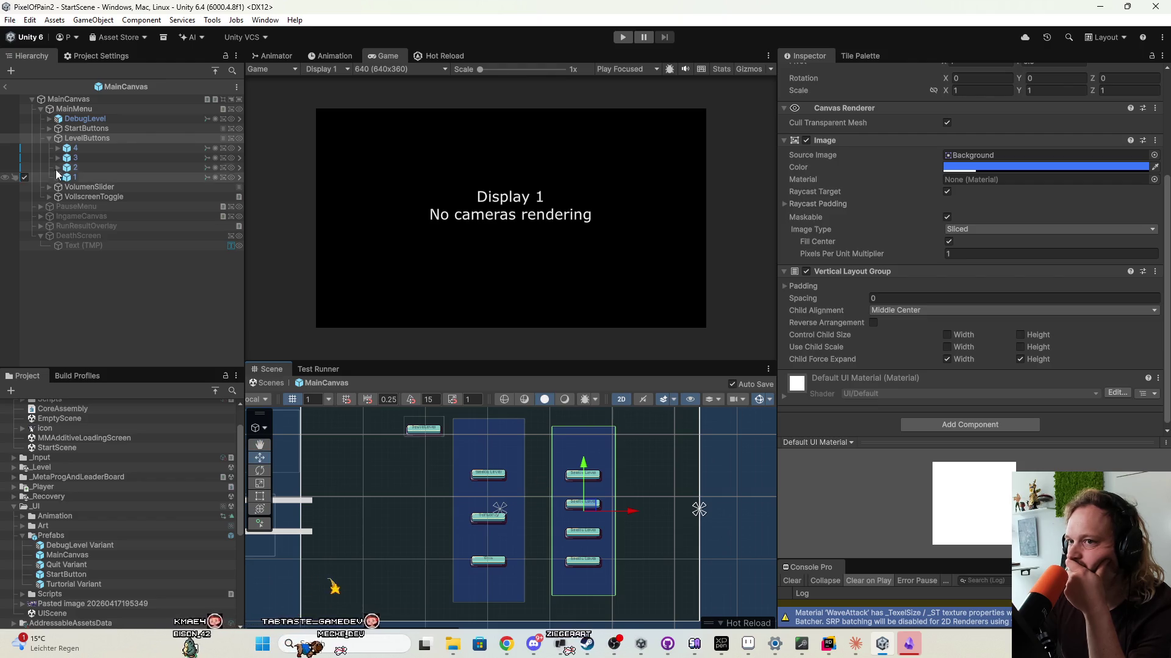
{"action": "left_click", "coordinate": [86, 128]}
{"action": "left_click", "coordinate": [86, 138]}
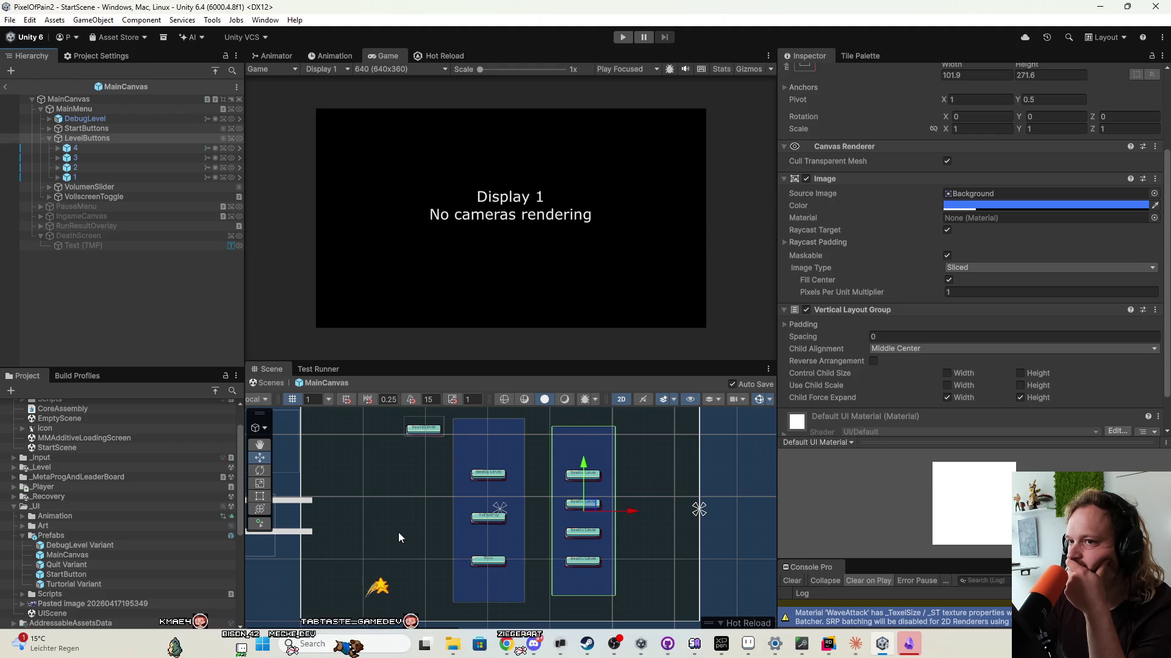
{"action": "left_click_drag", "start_coordinate": [397, 532], "coordinate": [489, 495]}
{"action": "scroll", "coordinate": [477, 492], "scroll_direction": "down", "scroll_amount": 1}
{"action": "left_click", "coordinate": [89, 186]}
{"action": "mouse_move", "coordinate": [389, 498]}
{"action": "left_mouse_down"}
{"action": "mouse_move", "coordinate": [478, 535]}
{"action": "mouse_move", "coordinate": [481, 548]}
{"action": "left_mouse_up"}
{"action": "left_click", "coordinate": [78, 198]}
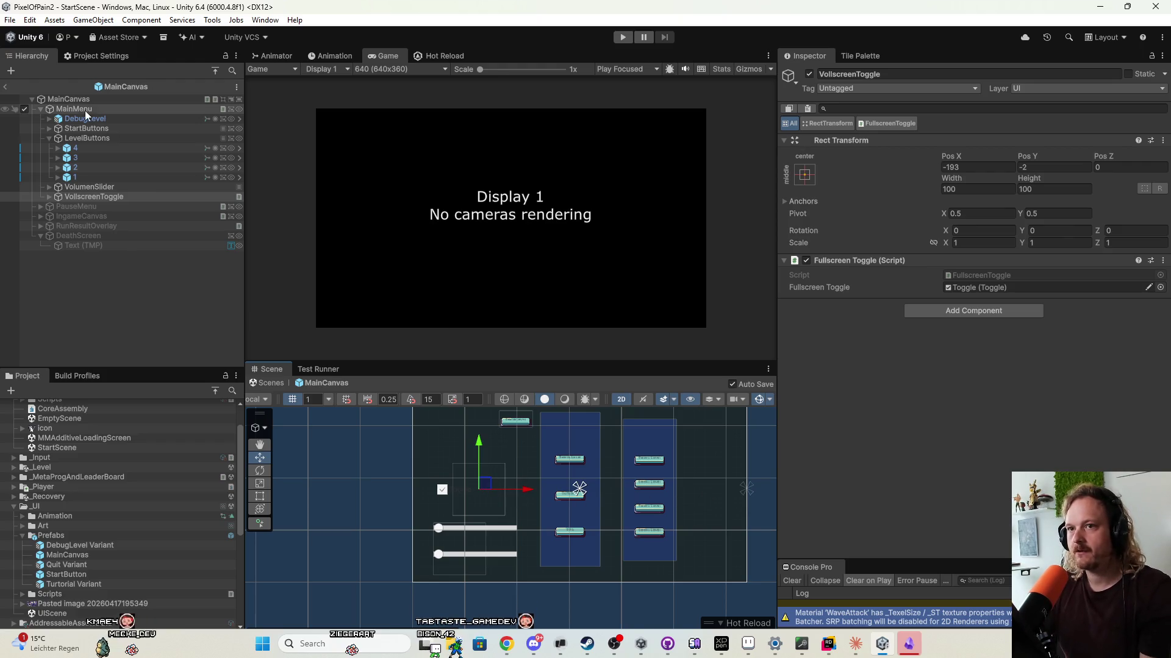
Leave MainCanvas prefab editing, enter Play mode and walk the player left and right.
{"action": "left_click", "coordinate": [52, 108]}
{"action": "key", "text": "Left"}
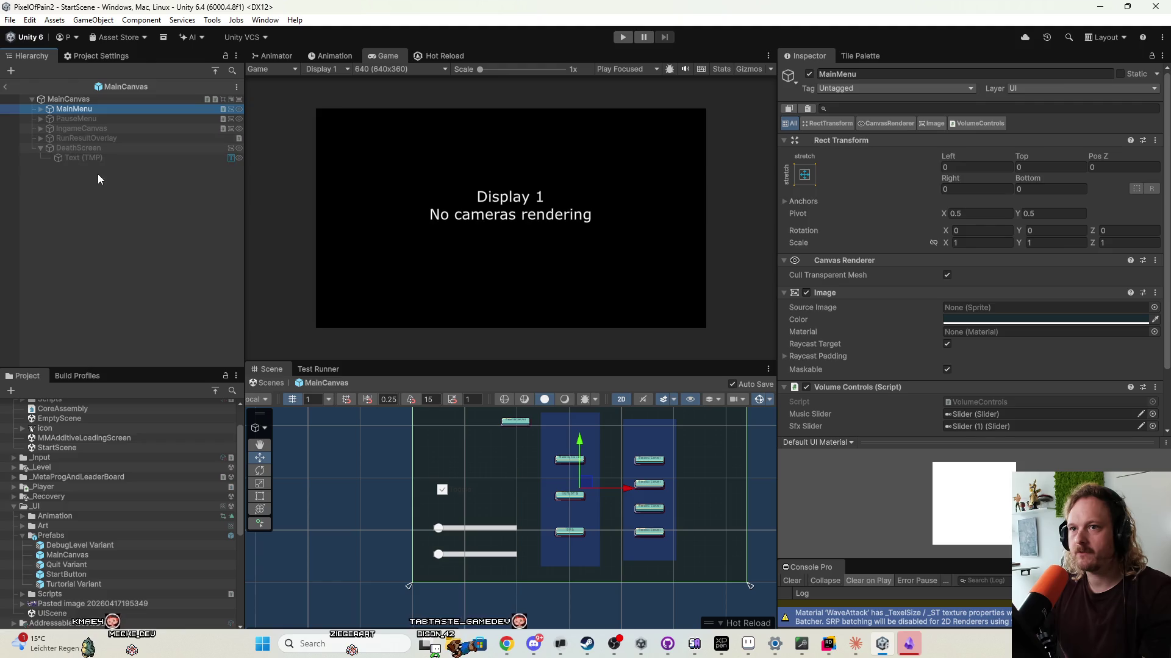
{"action": "left_click", "coordinate": [8, 88]}
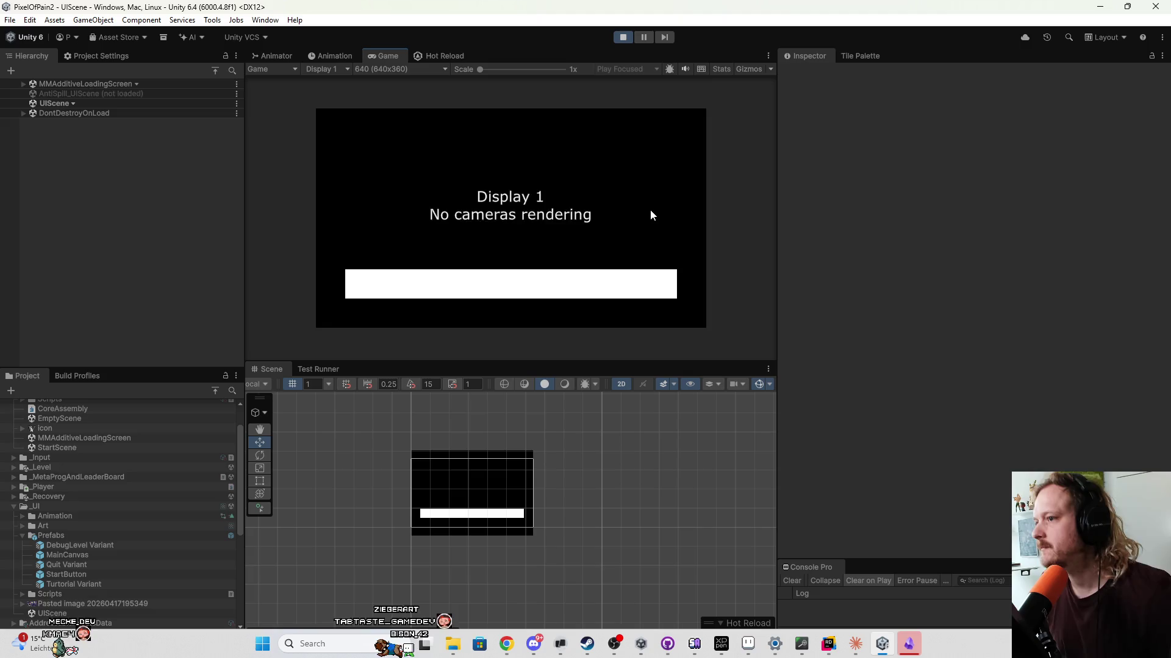
{"action": "left_click", "coordinate": [440, 143]}
{"action": "key", "text": "a"}
{"action": "key", "text": "d"}
{"action": "key", "text": "d"}
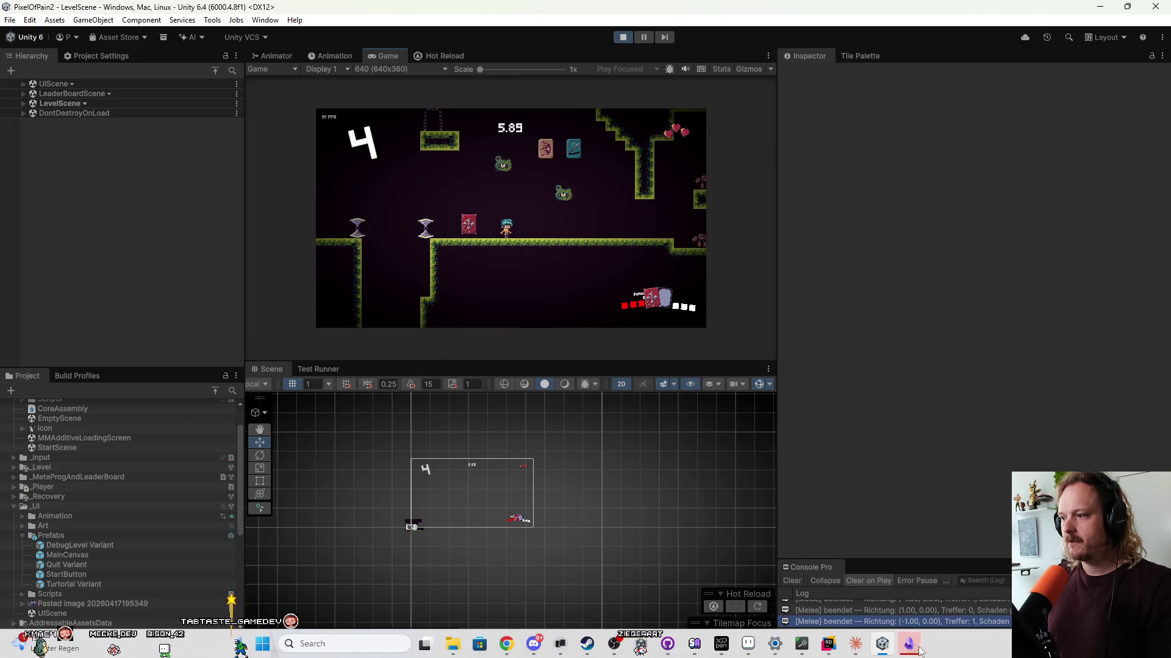
Copy the enemy design image from the ArtStation page with Bild kopieren.
{"action": "left_click", "coordinate": [911, 645]}
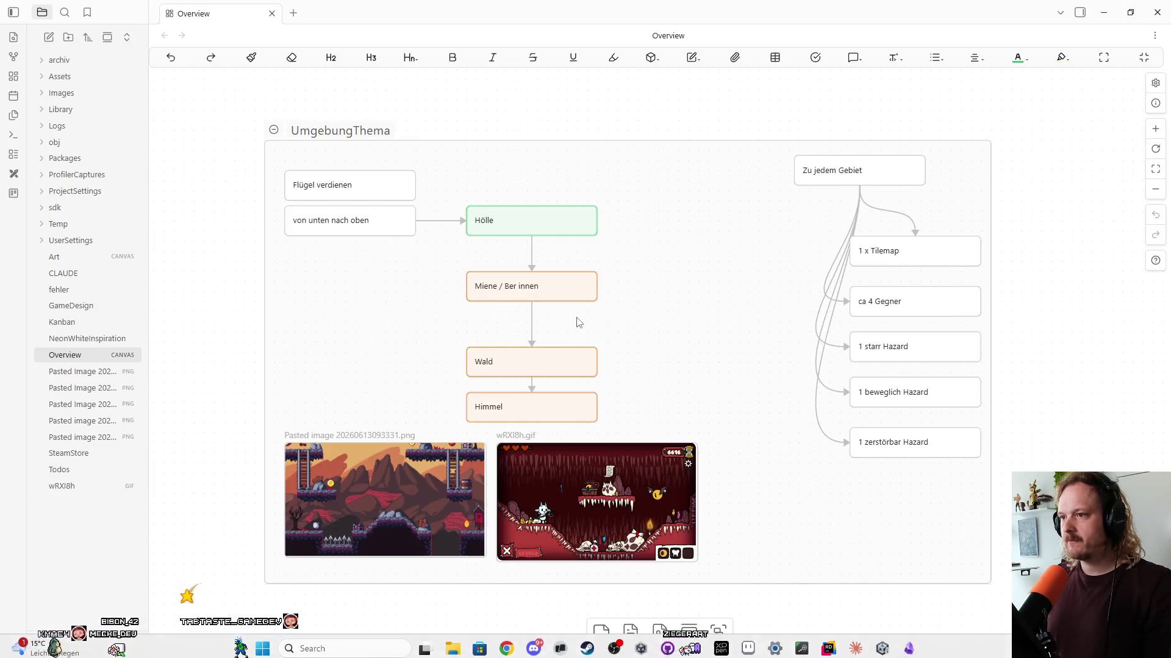
{"action": "left_click_drag", "start_coordinate": [737, 408], "coordinate": [634, 394]}
{"action": "left_click", "coordinate": [506, 644]}
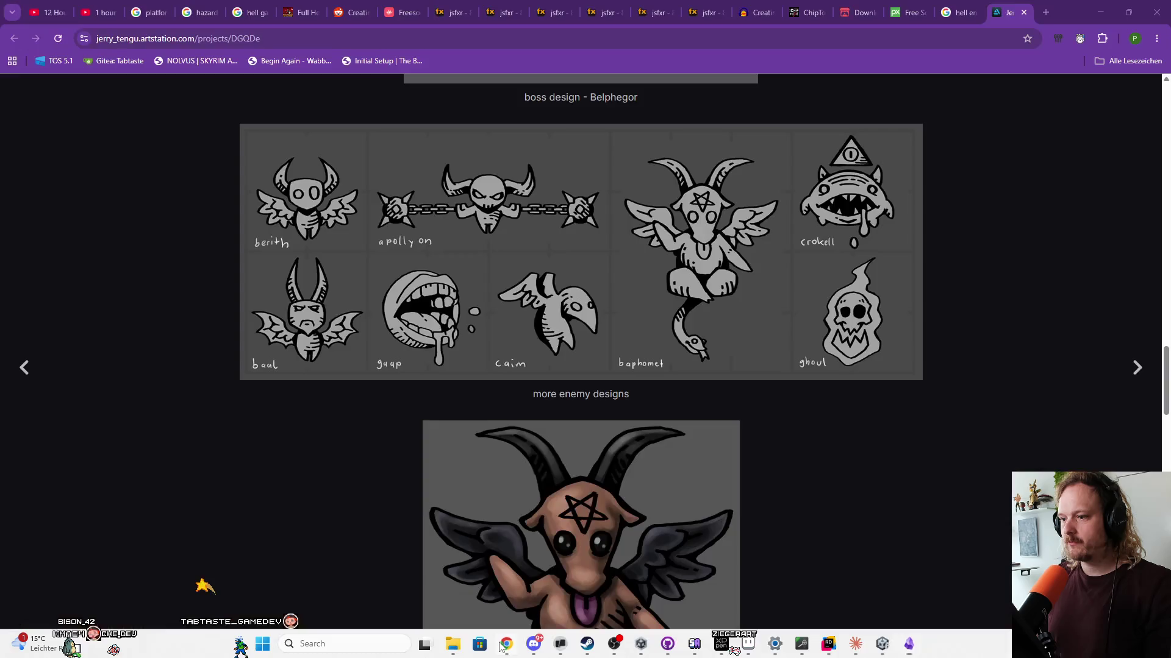
{"action": "right_click", "coordinate": [484, 225]}
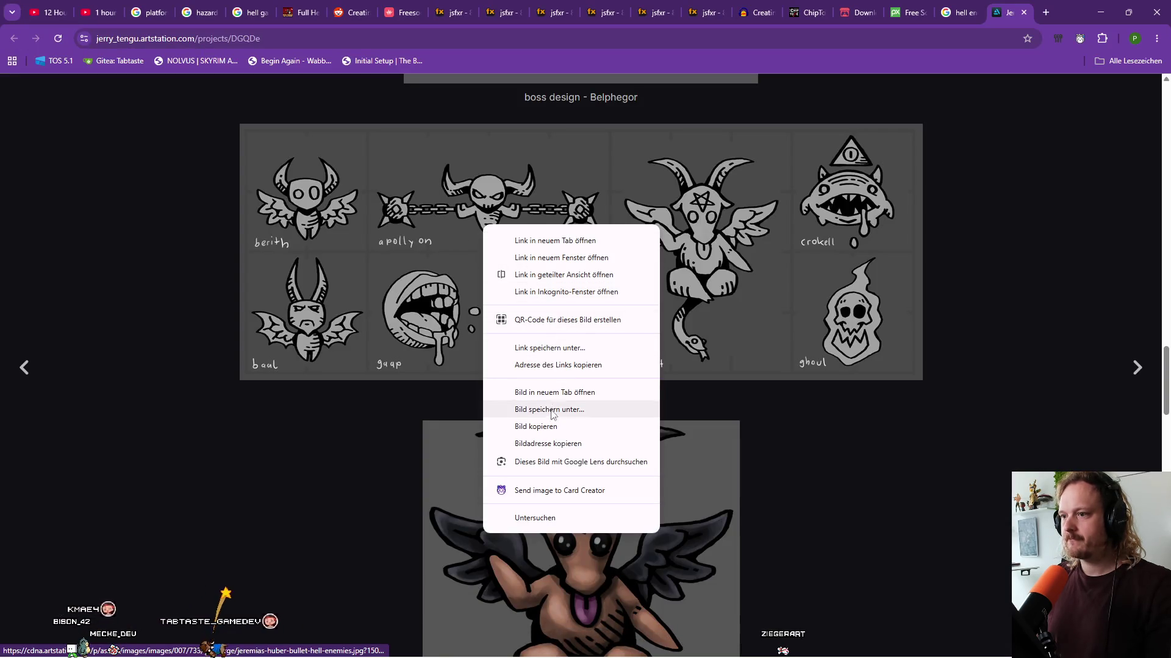
{"action": "left_click", "coordinate": [537, 426]}
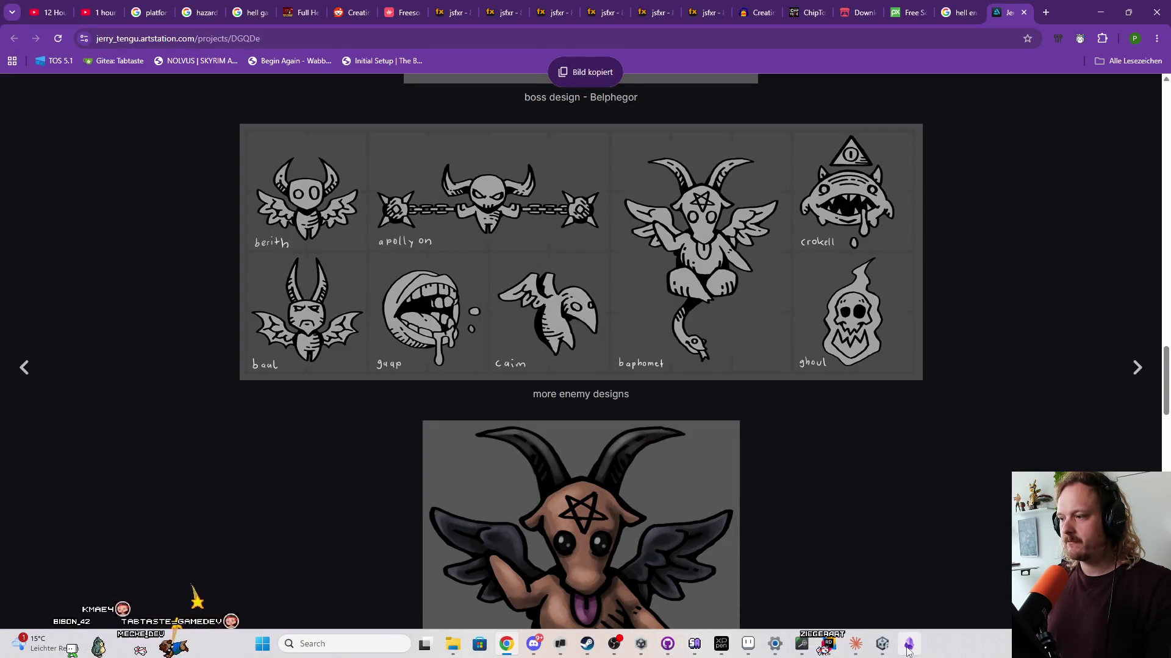
Paste the enemy sheet onto the Obsidian Overview canvas beside the other reference images.
{"action": "left_click", "coordinate": [908, 645]}
{"action": "key", "text": "ctrl+v"}
{"action": "mouse_move", "coordinate": [774, 404]}
{"action": "left_mouse_down"}
{"action": "mouse_move", "coordinate": [755, 507]}
{"action": "mouse_move", "coordinate": [729, 503]}
{"action": "left_mouse_up"}
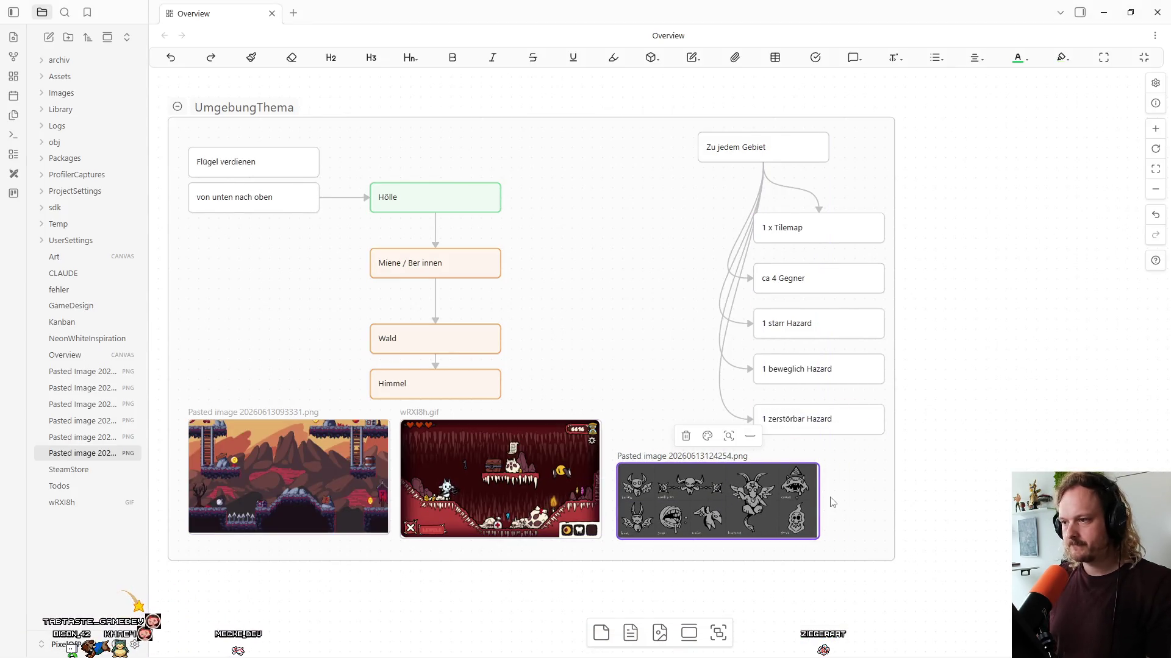
Switch to the Claude Code session 'Lance attack mechanics'.
{"action": "left_click", "coordinate": [606, 653]}
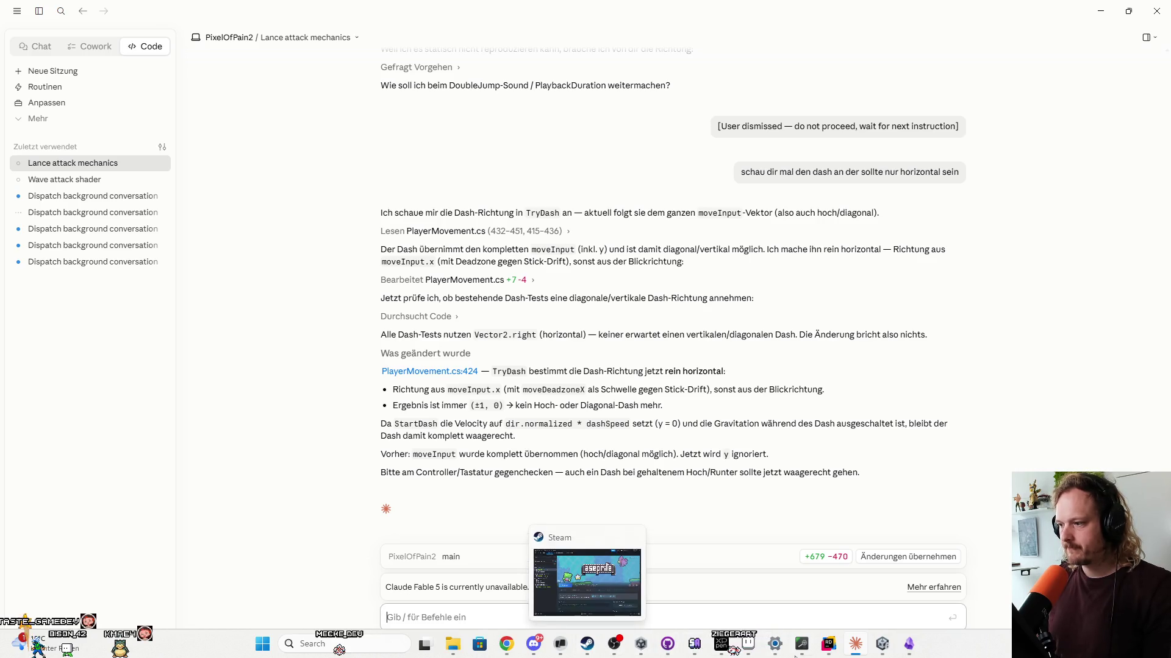
Return to the running Unity playtest after reading the TryDash horizontal-dash explanation.
{"action": "left_click", "coordinate": [882, 643]}
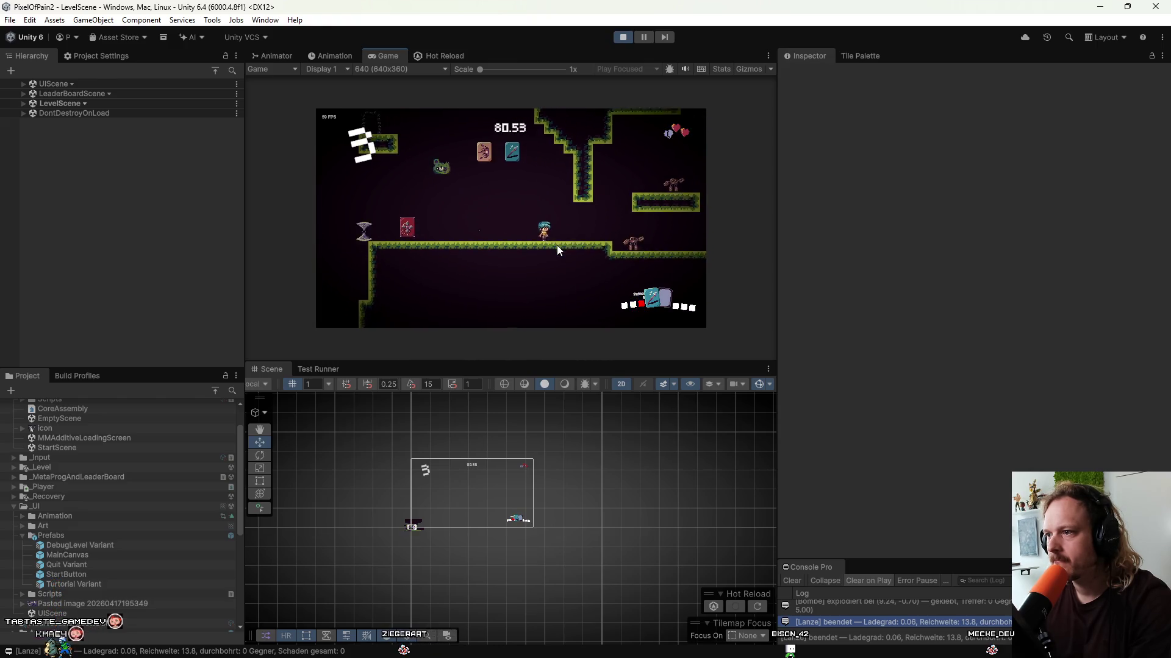
Run and jump back and forth through the opening area, collecting the pink card.
{"action": "key", "text": "a"}
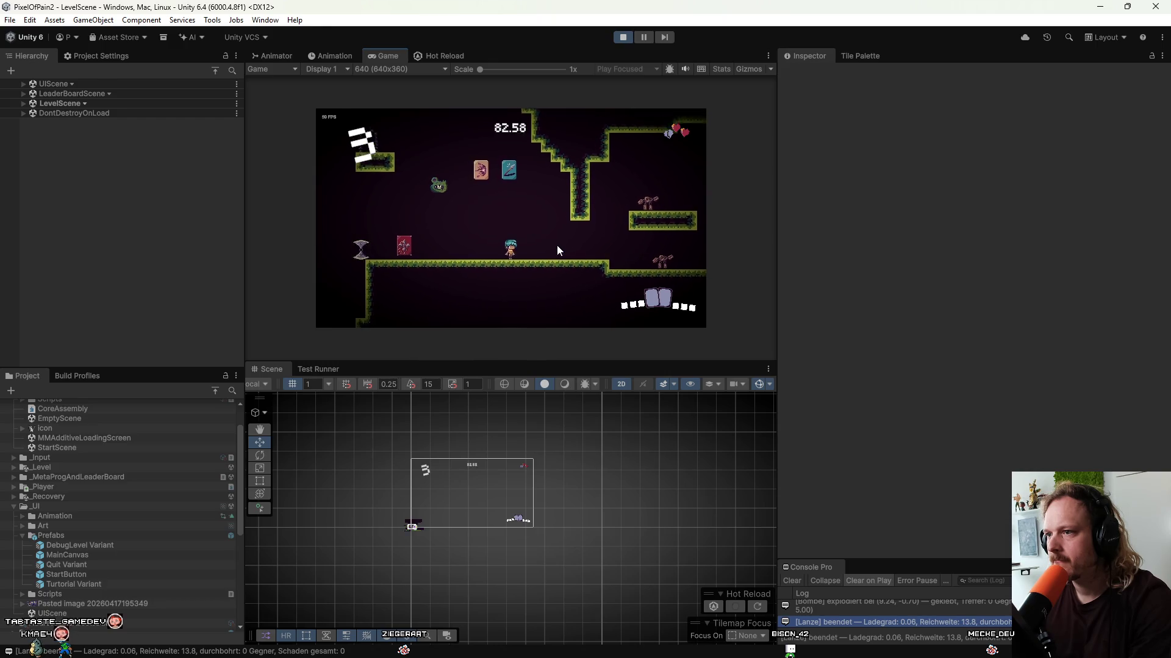
{"action": "key", "text": "d"}
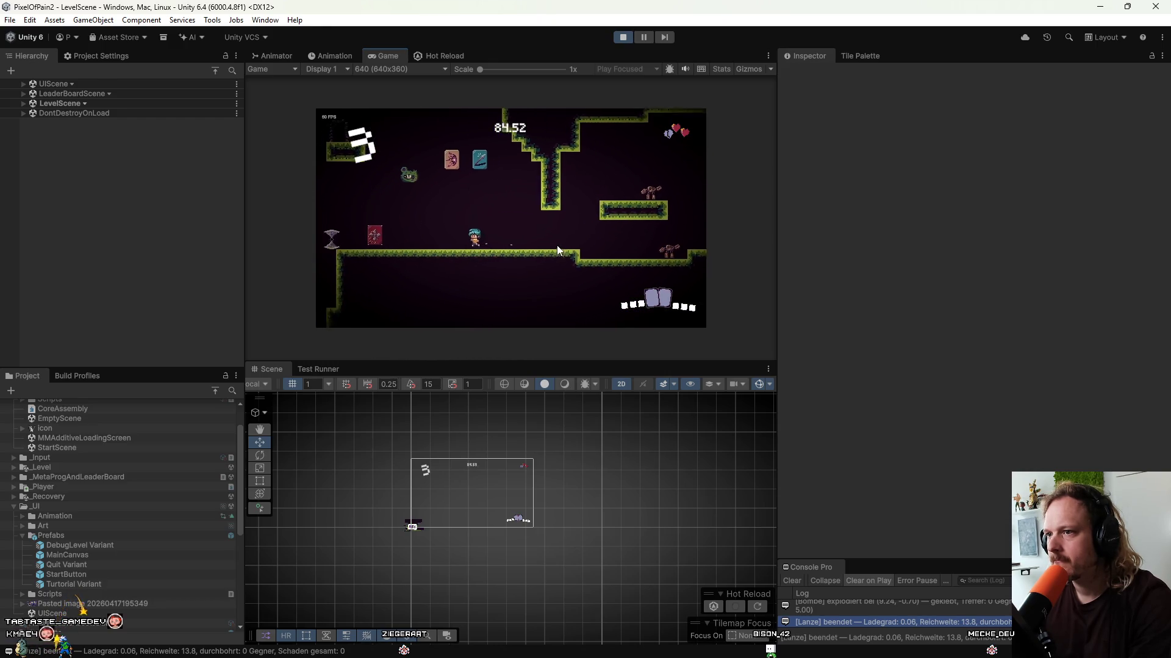
{"action": "key", "text": "a"}
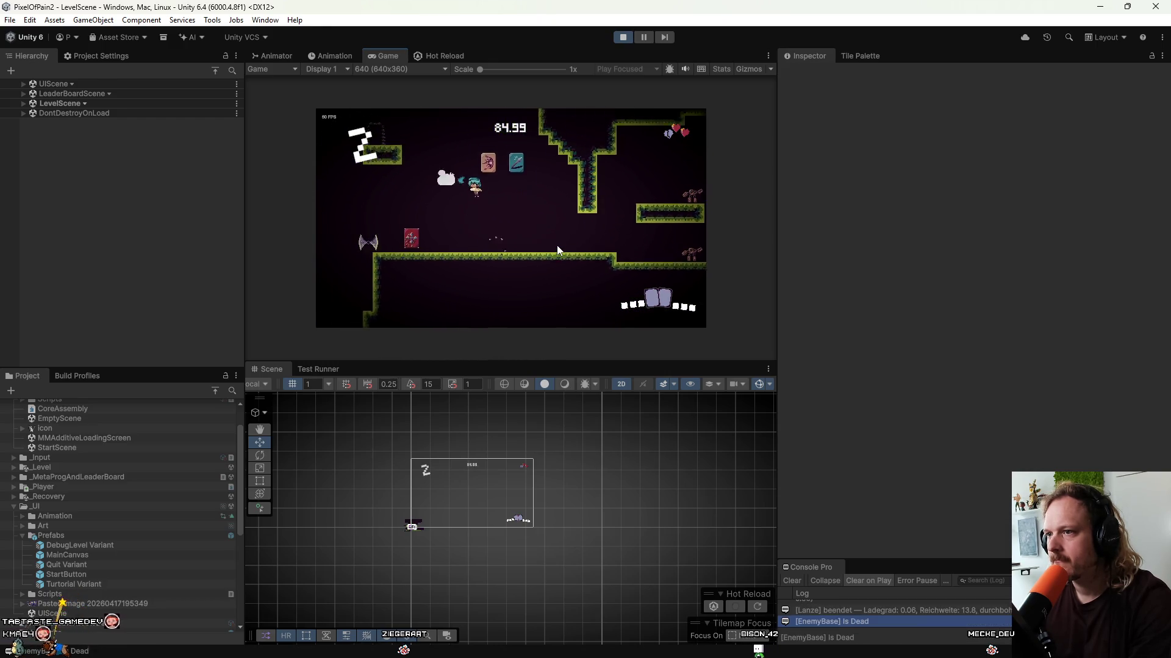
{"action": "key", "text": "d"}
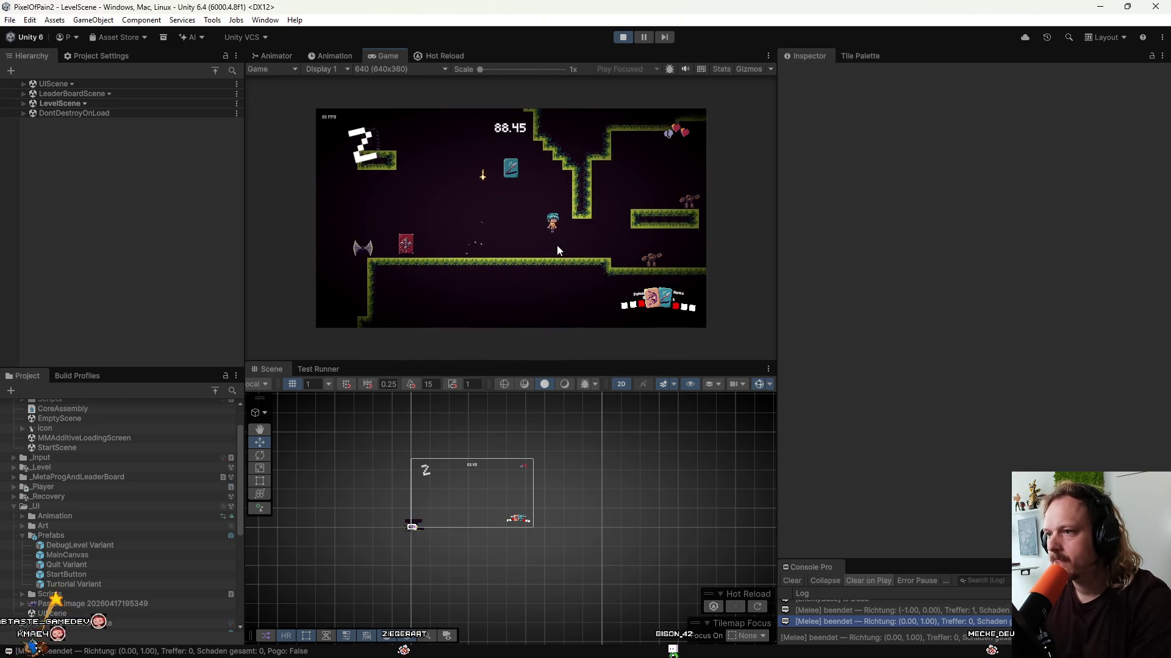
{"action": "key", "text": "a"}
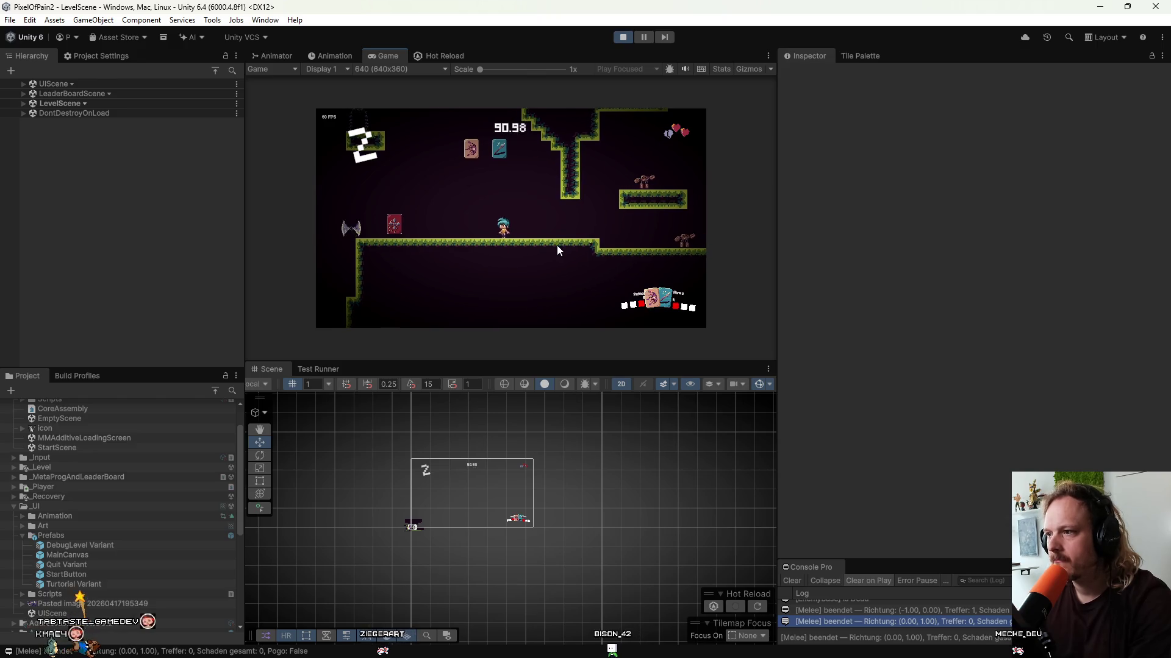
{"action": "key", "text": "space"}
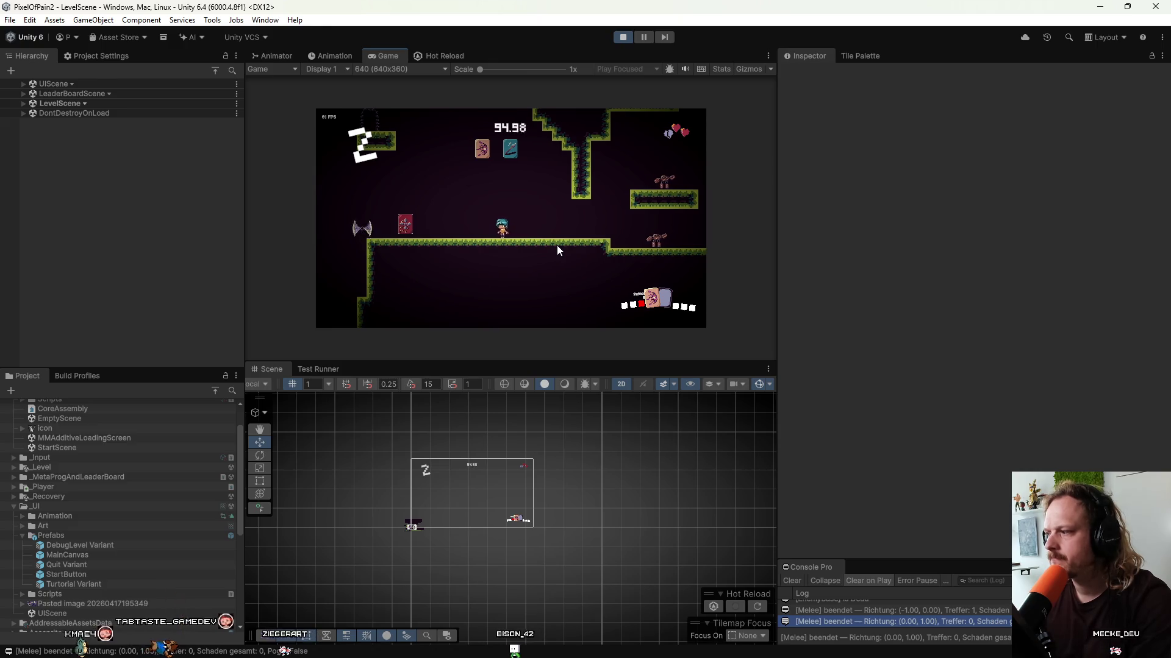
{"action": "key", "text": "a"}
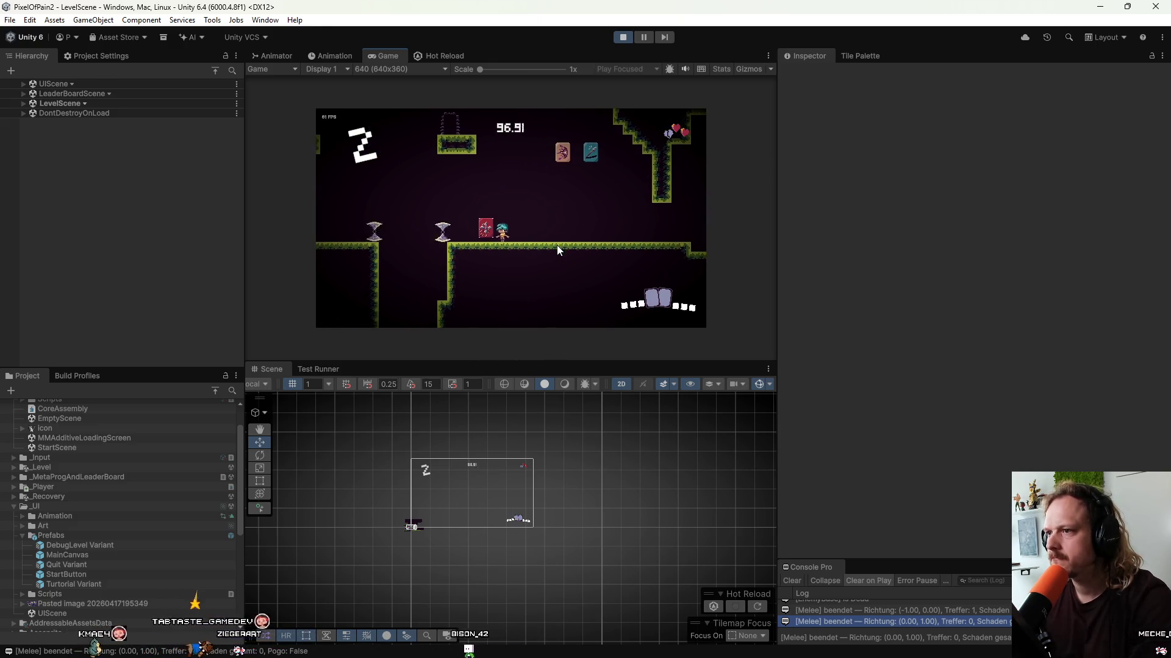
{"action": "key", "text": "d"}
{"action": "key", "text": "space"}
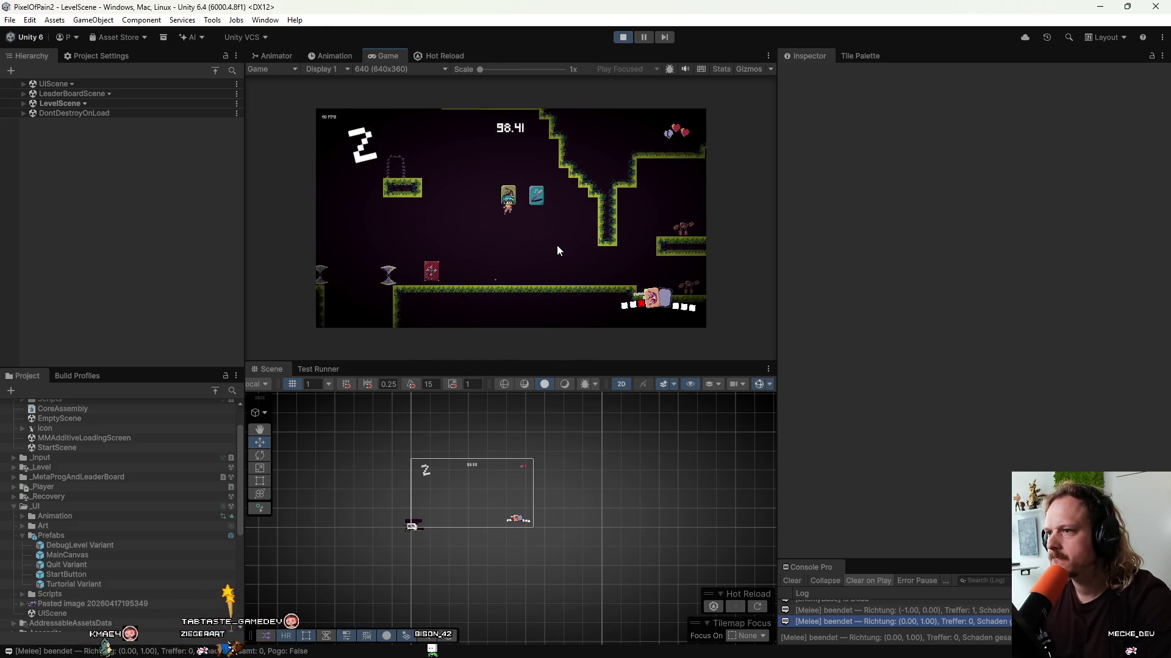
{"action": "key", "text": "a"}
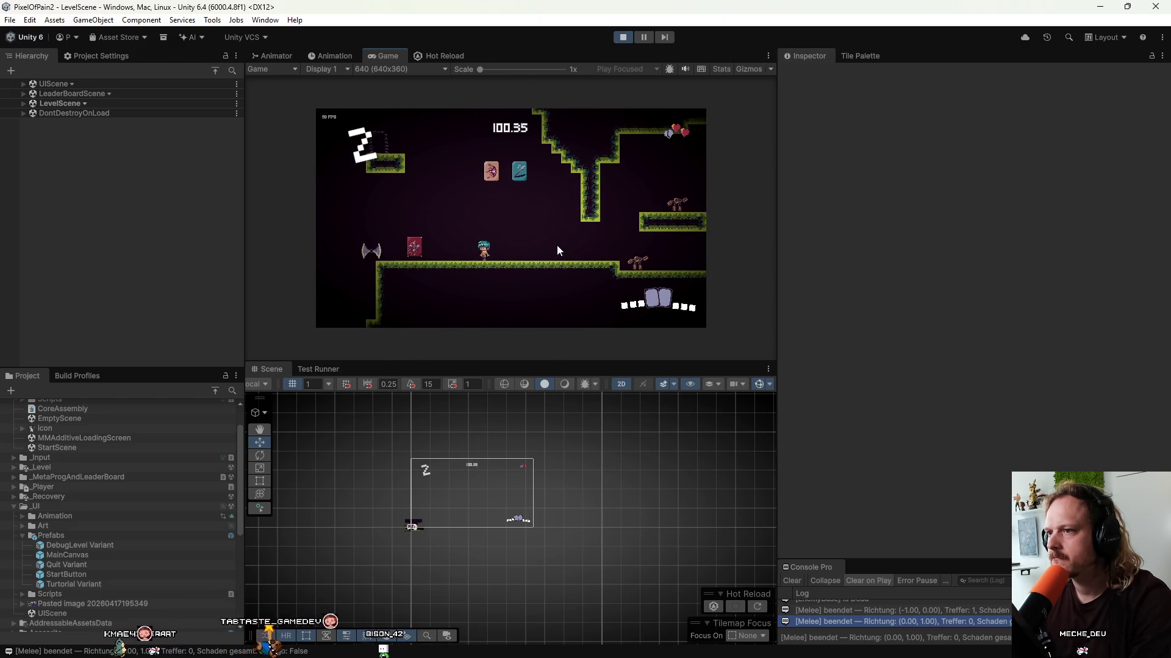
{"action": "key", "text": "d"}
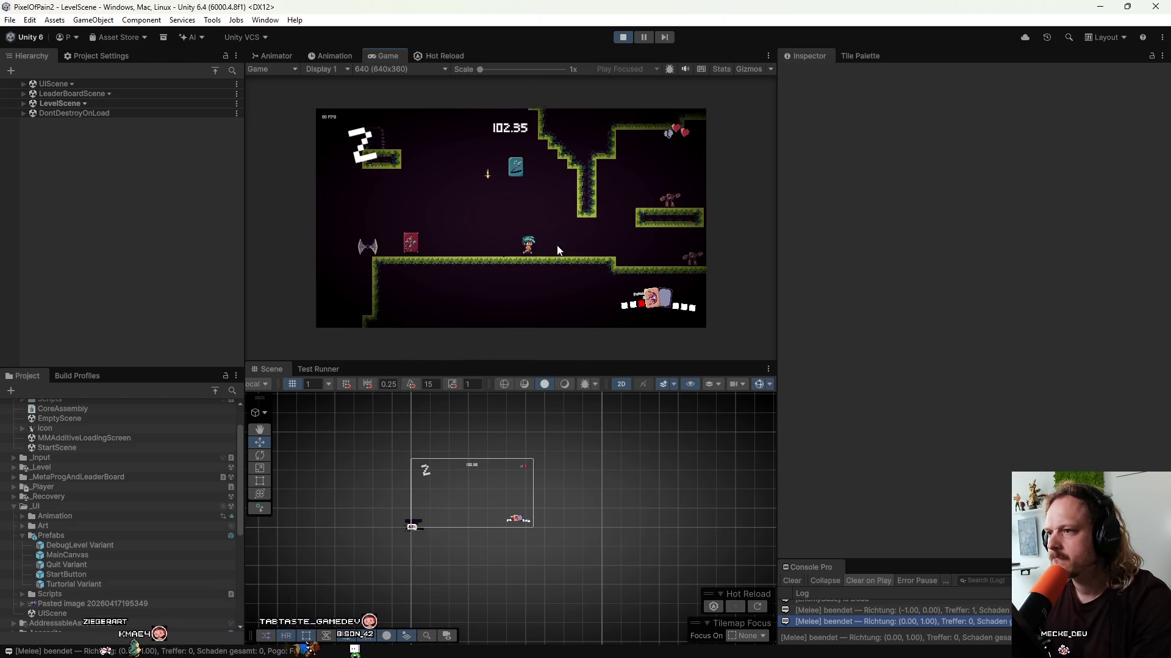
{"action": "key", "text": "a"}
{"action": "key", "text": "space"}
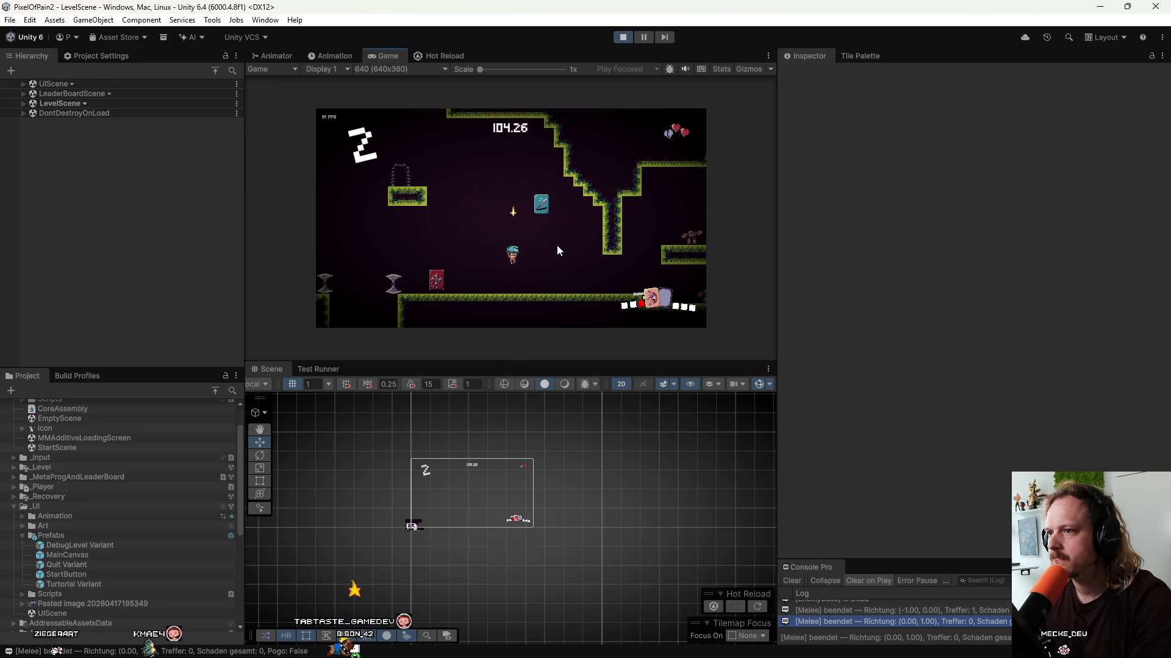
{"action": "key", "text": "a"}
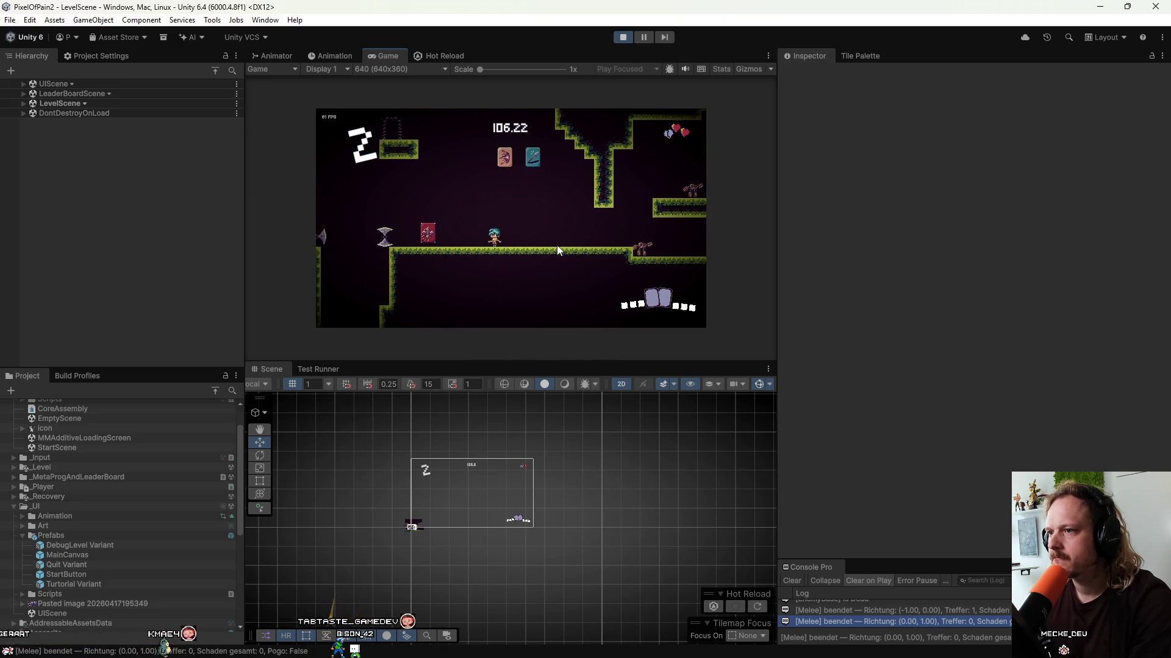
{"action": "key", "text": "space"}
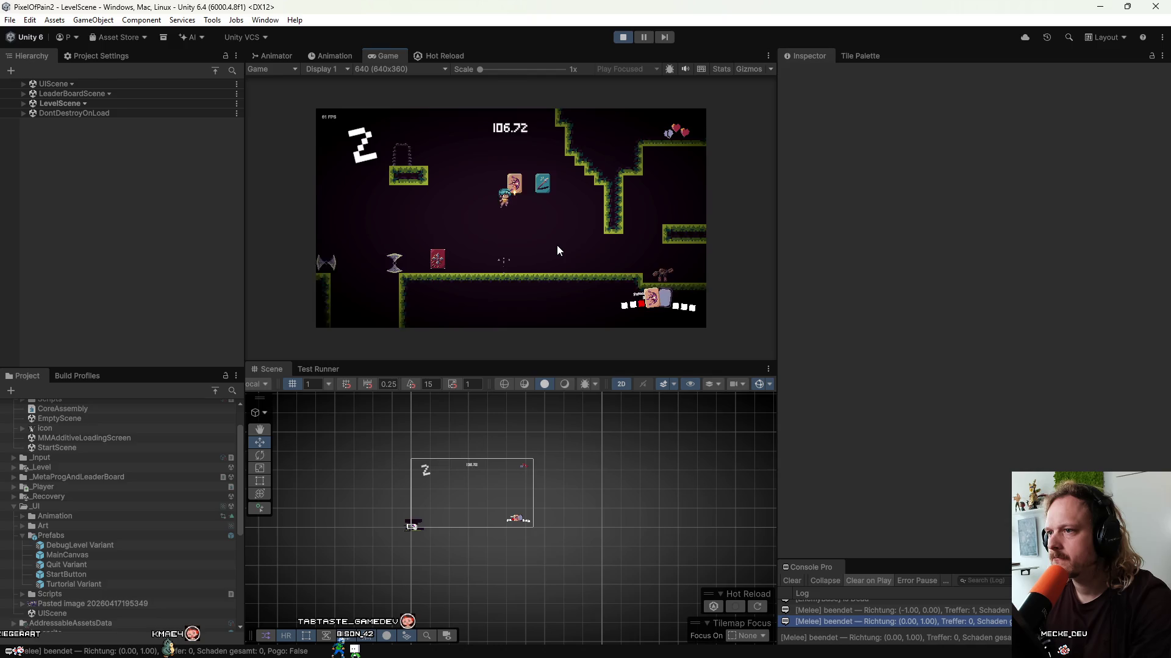
{"action": "key", "text": "a"}
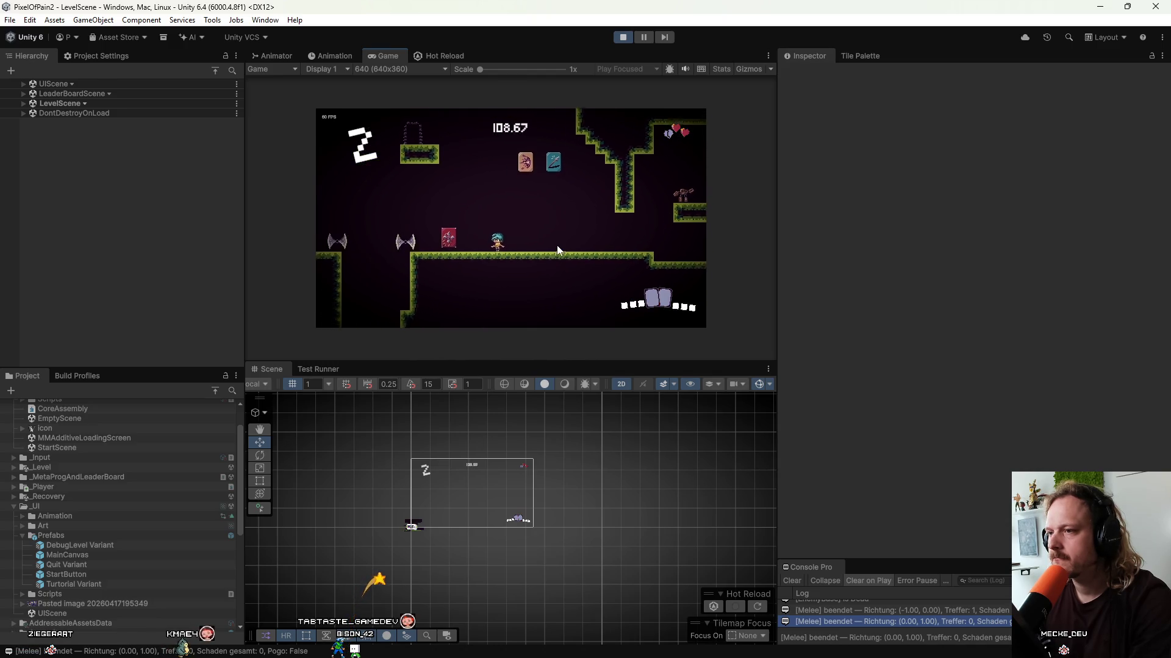
Keep running and jumping left and right along the floor further into the level.
{"action": "key", "text": "d"}
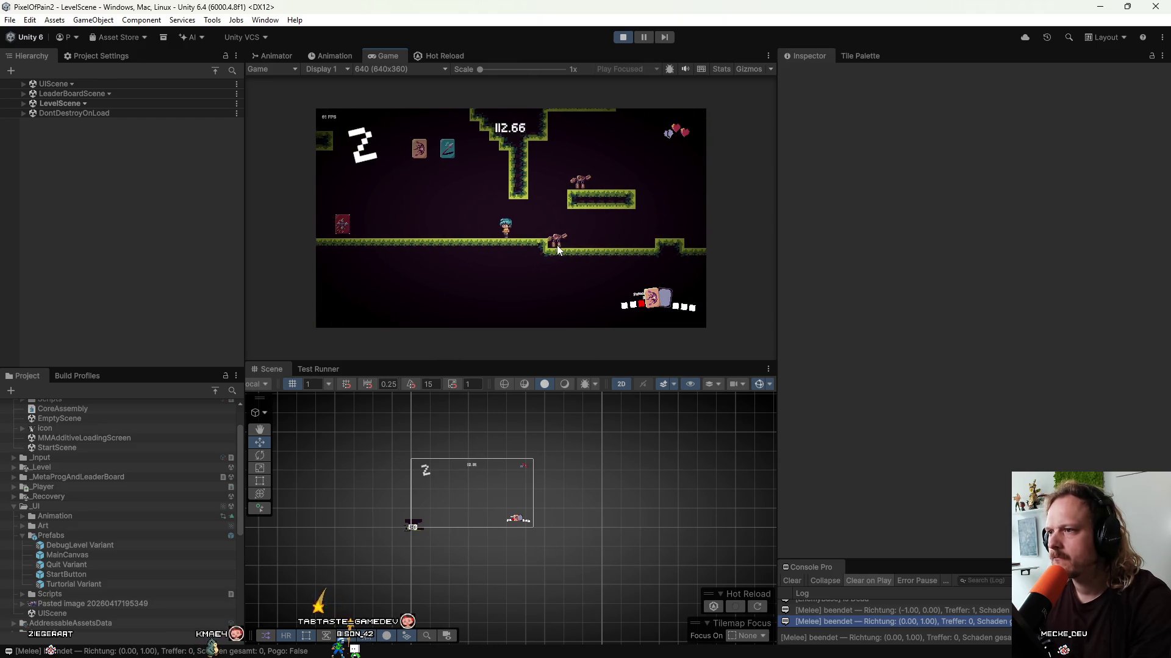
{"action": "key", "text": "a"}
{"action": "key", "text": "space"}
{"action": "key", "text": "a"}
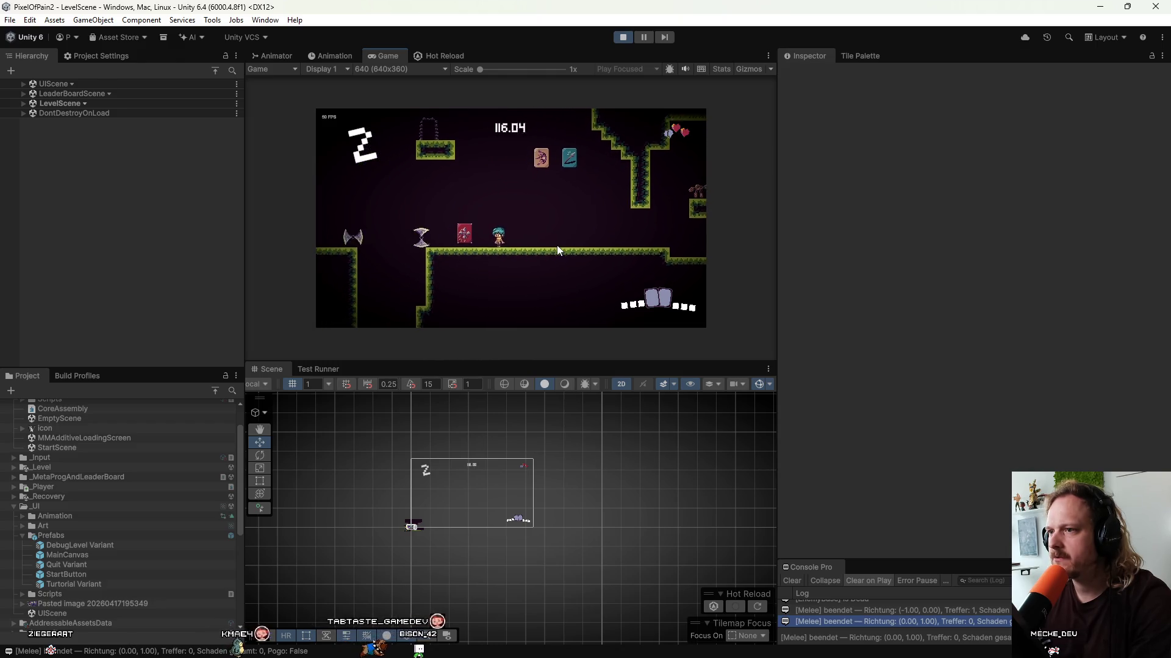
{"action": "key", "text": "d"}
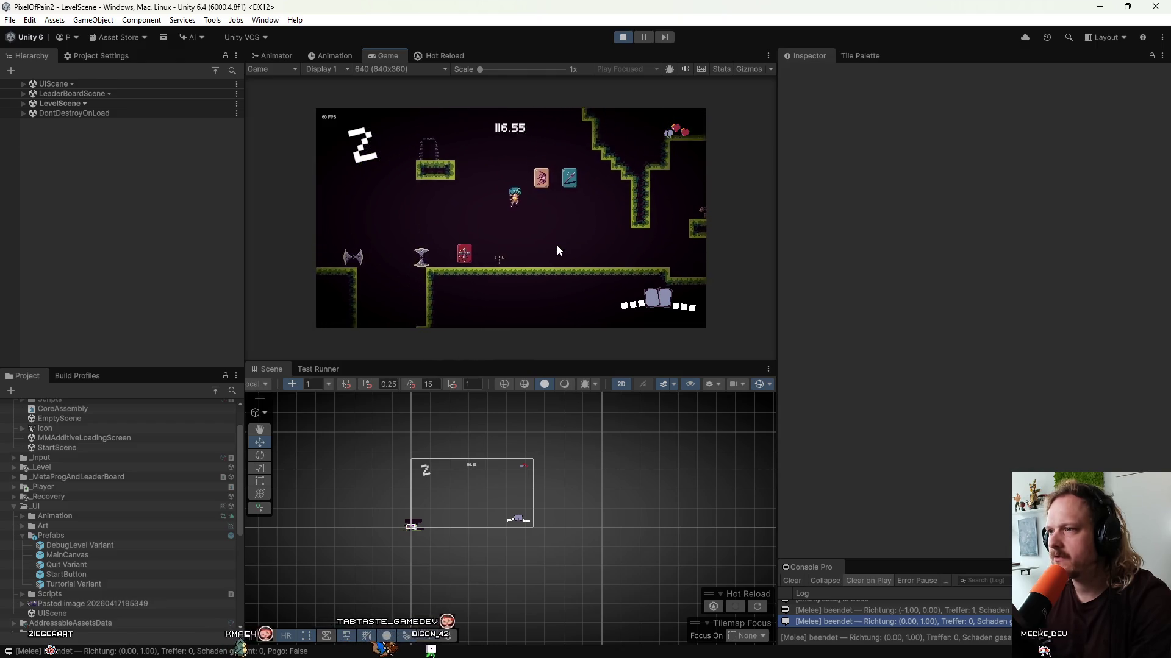
{"action": "key", "text": "space"}
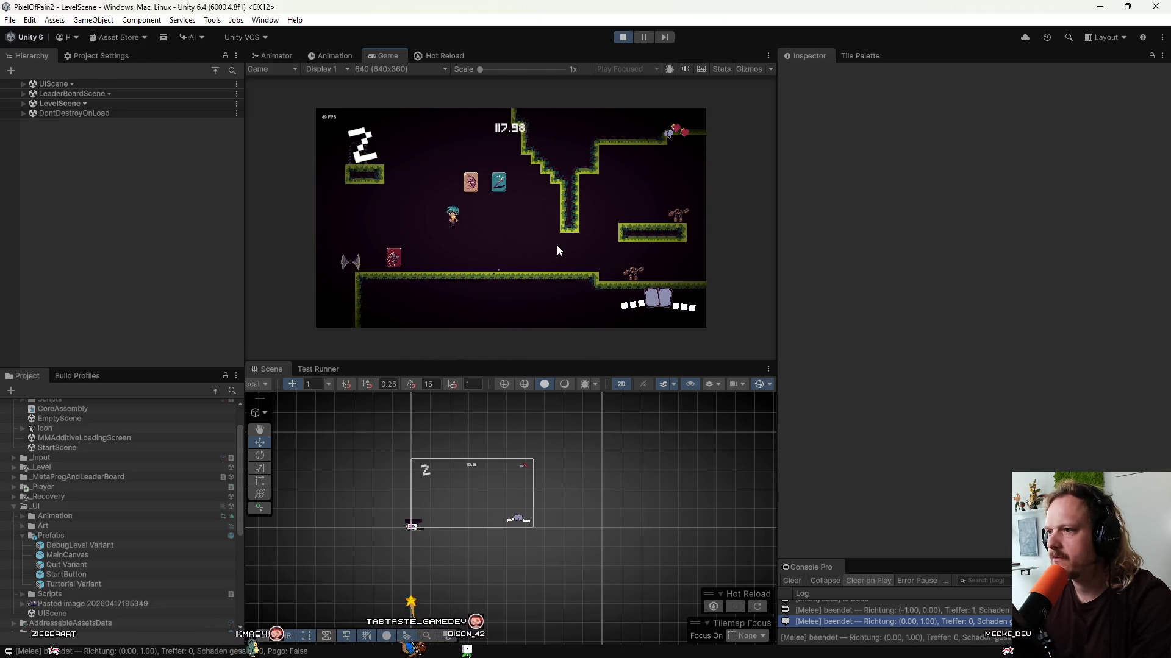
{"action": "key", "text": "d"}
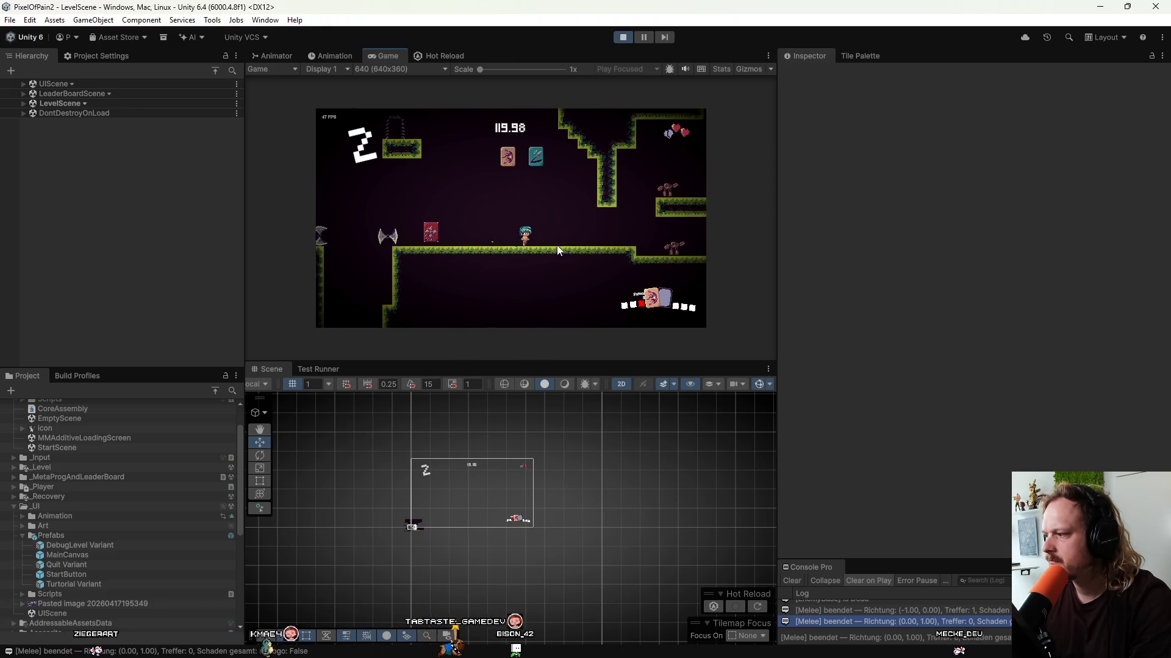
{"action": "key", "text": "a"}
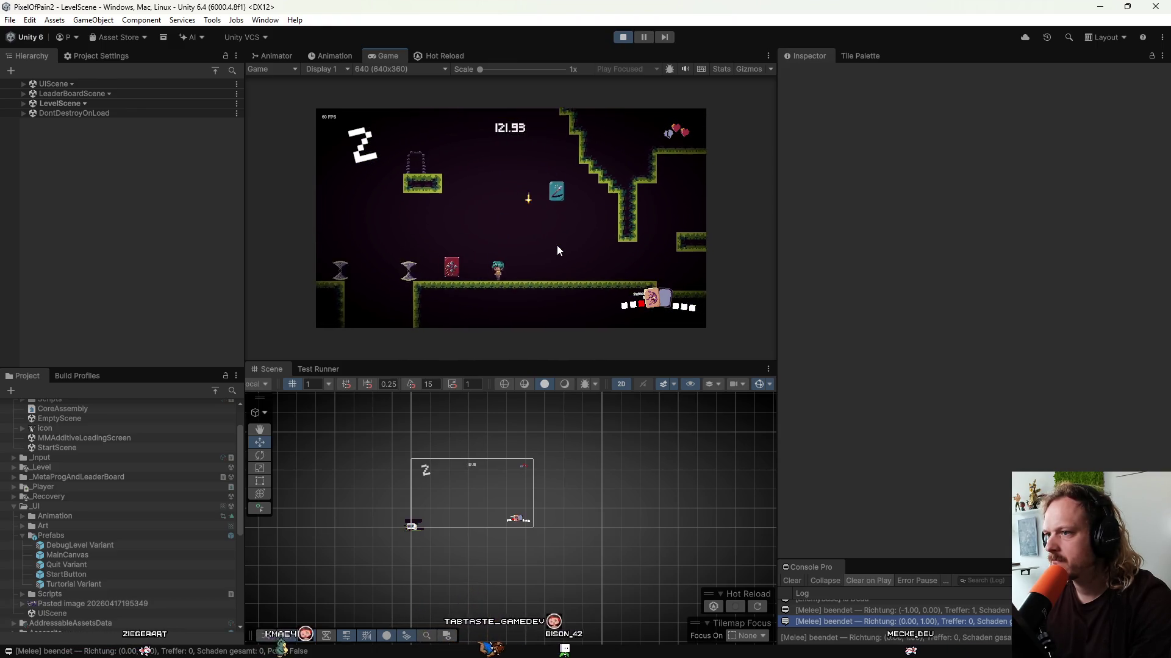
{"action": "key", "text": "space"}
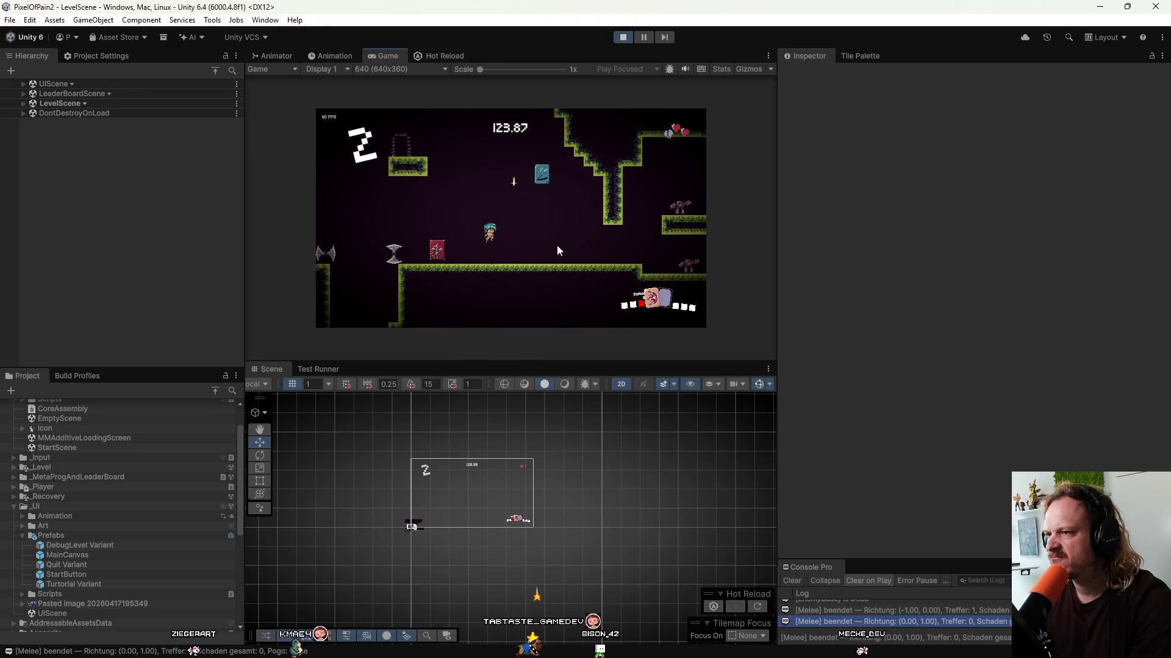
{"action": "key", "text": "a"}
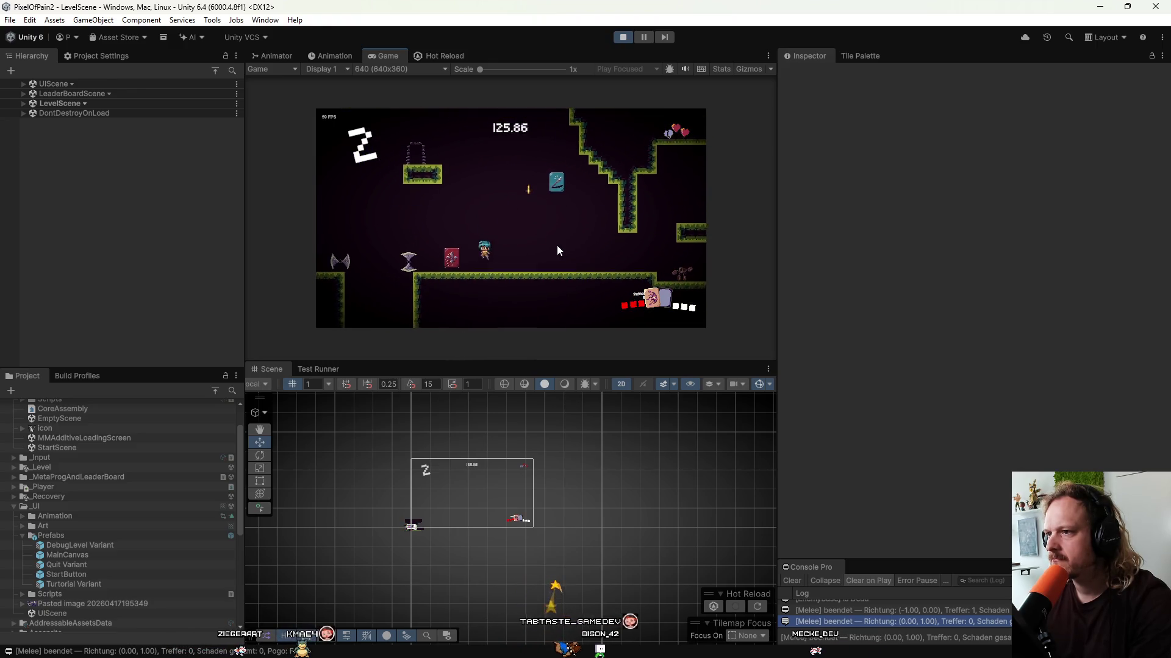
{"action": "key", "text": "a"}
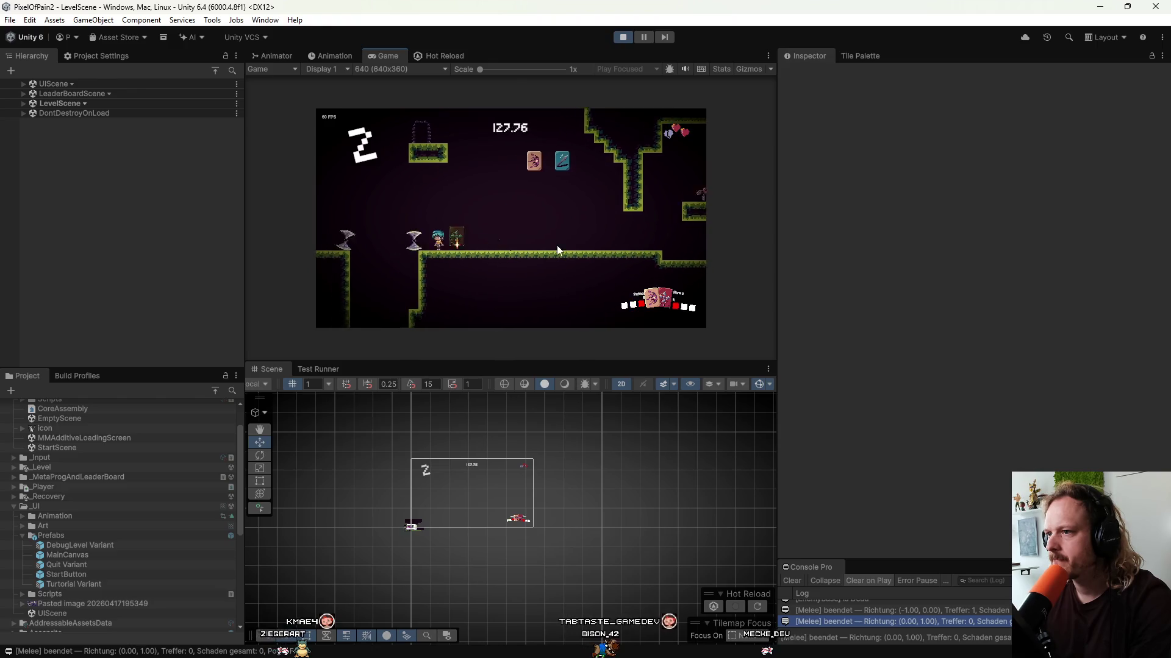
{"action": "key", "text": "d"}
{"action": "key", "text": "space"}
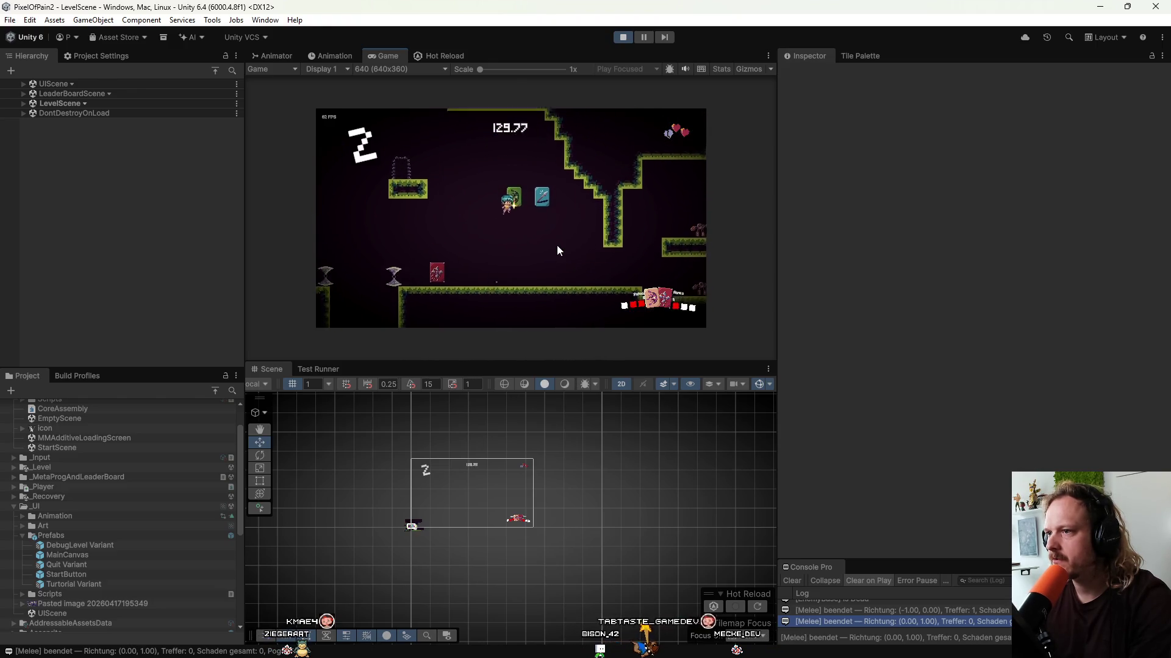
{"action": "key", "text": "d"}
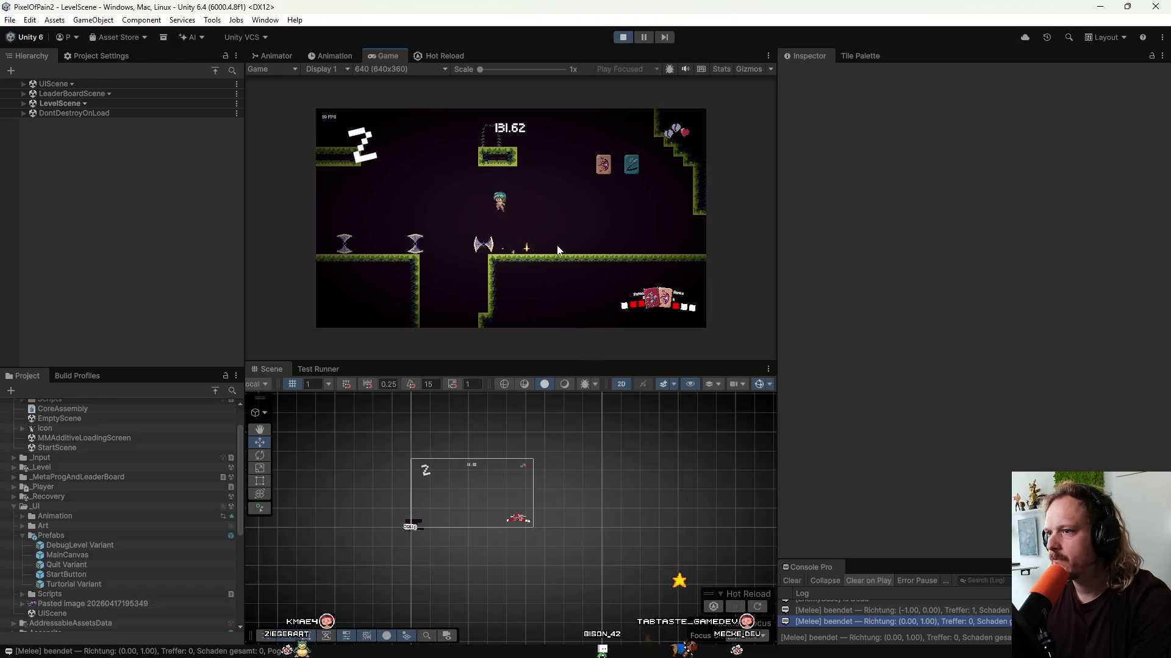
Climb to the higher ledge and fight with melee attacks, killing an enemy.
{"action": "key", "text": "d"}
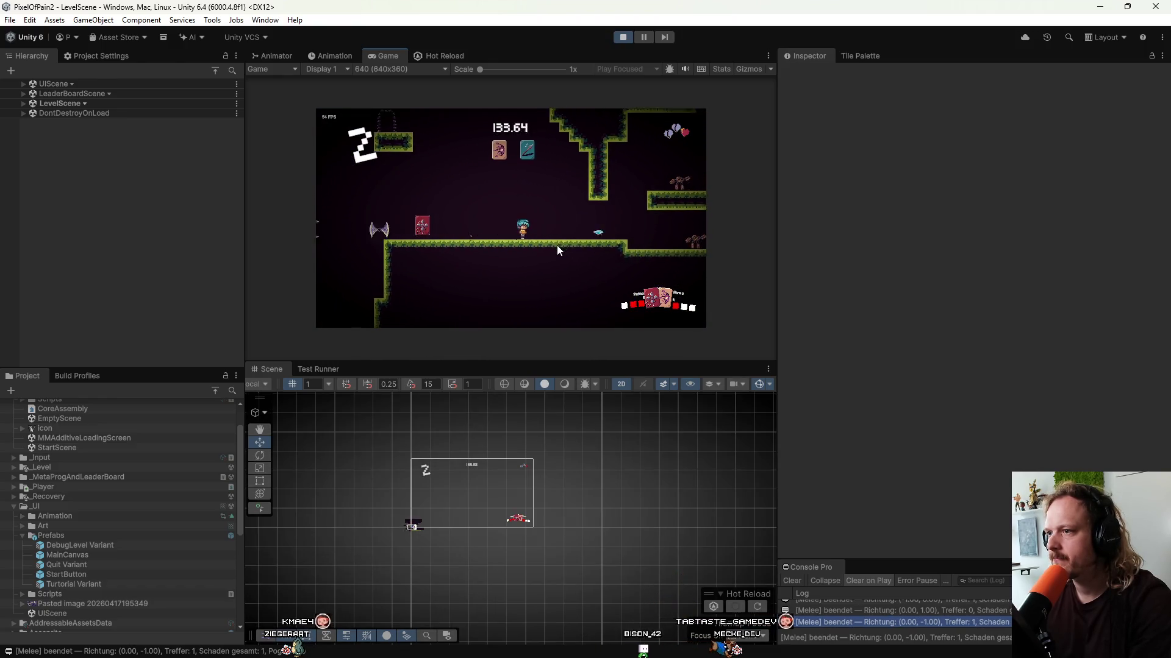
{"action": "key", "text": "d"}
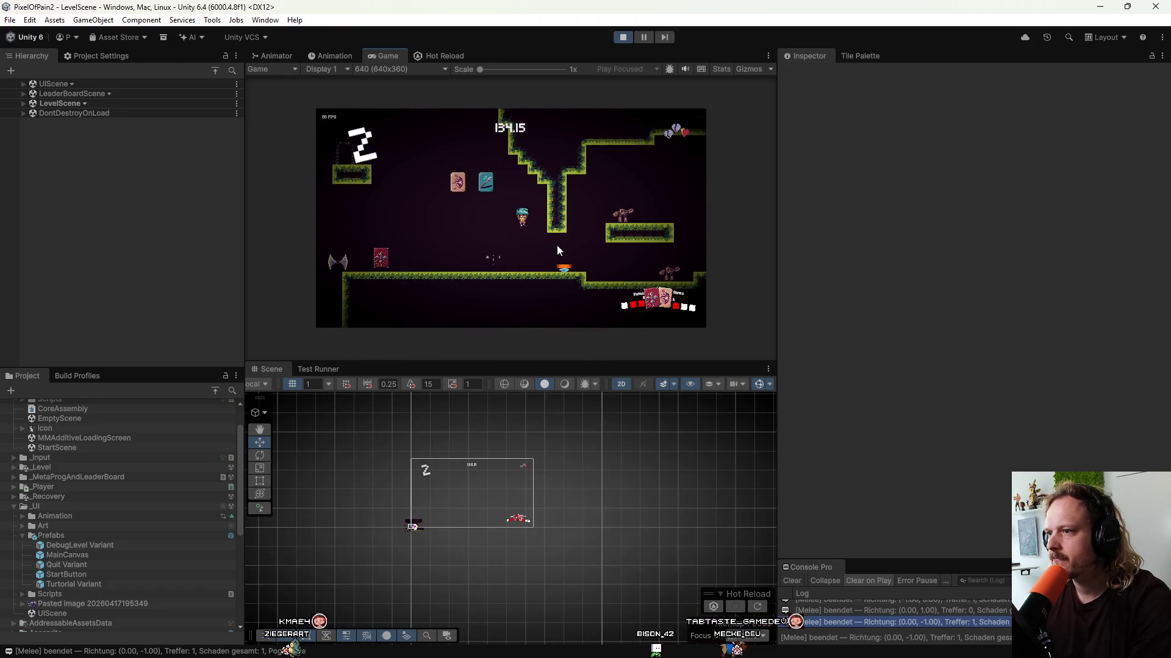
{"action": "key", "text": "space"}
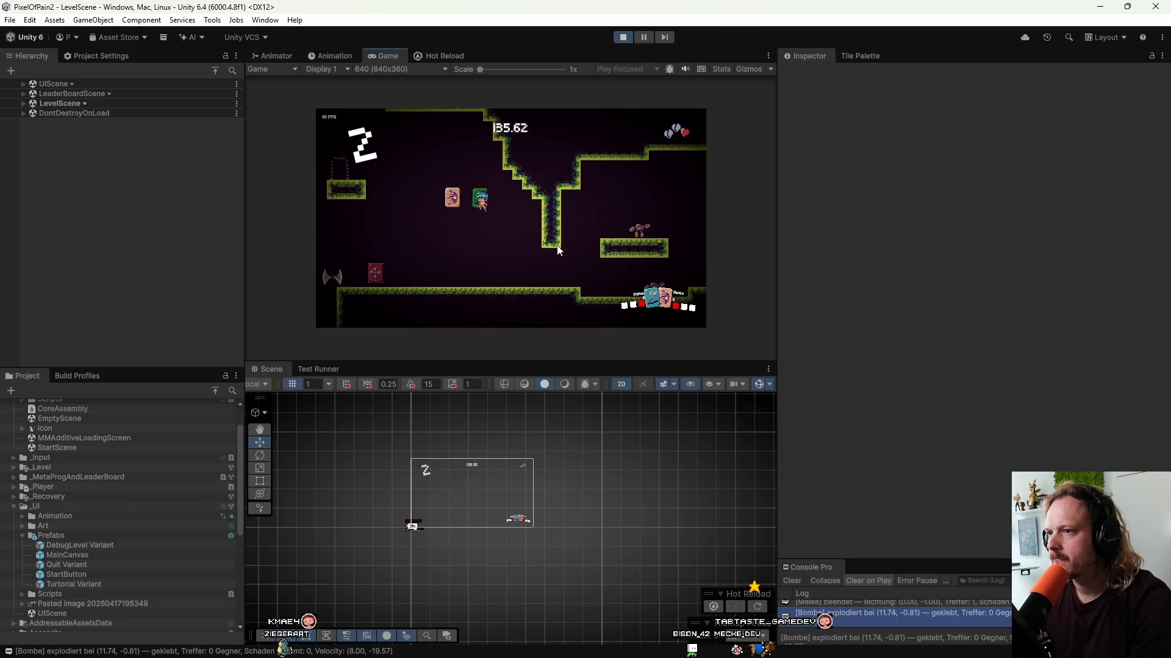
{"action": "key", "text": "a"}
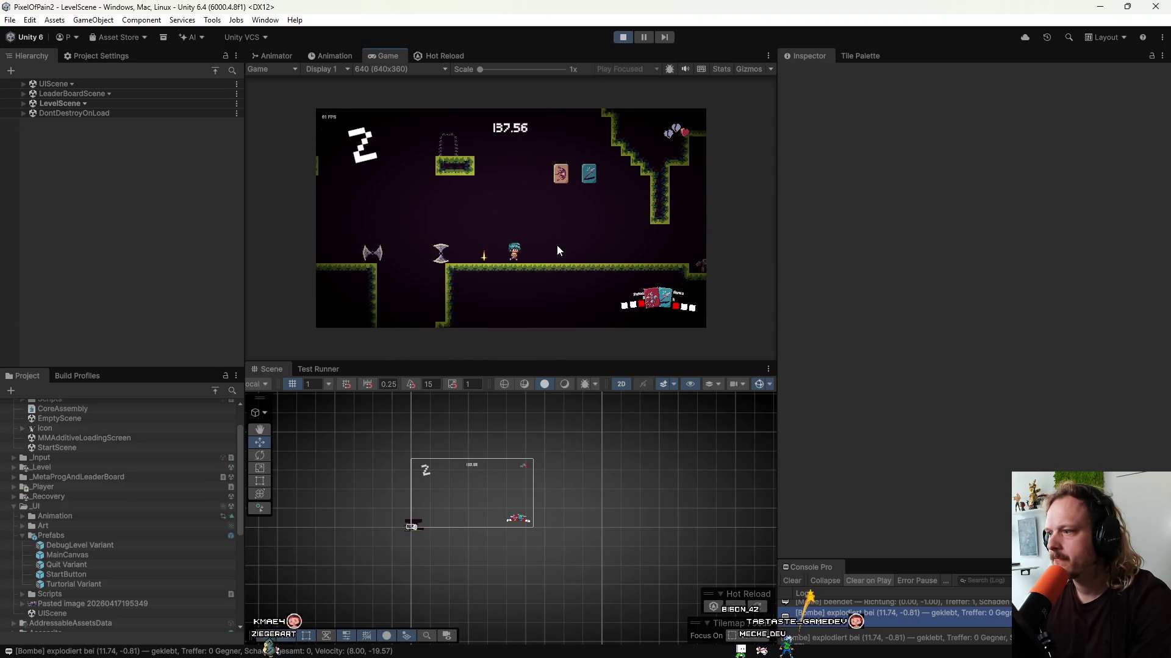
{"action": "key", "text": "d"}
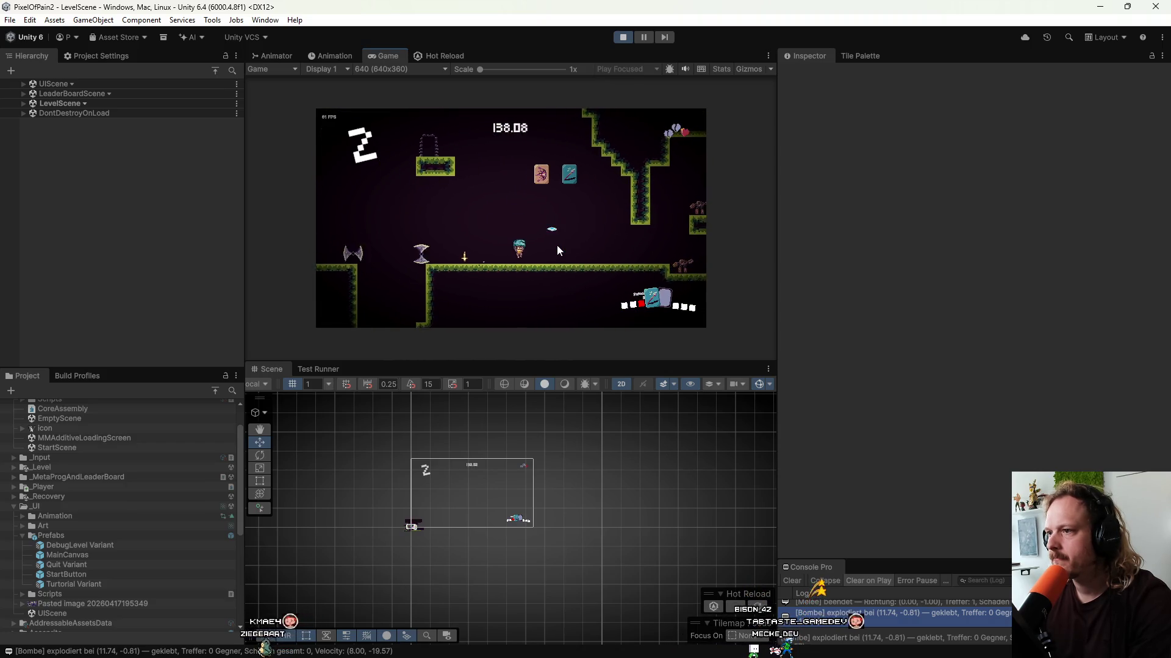
{"action": "key", "text": "space"}
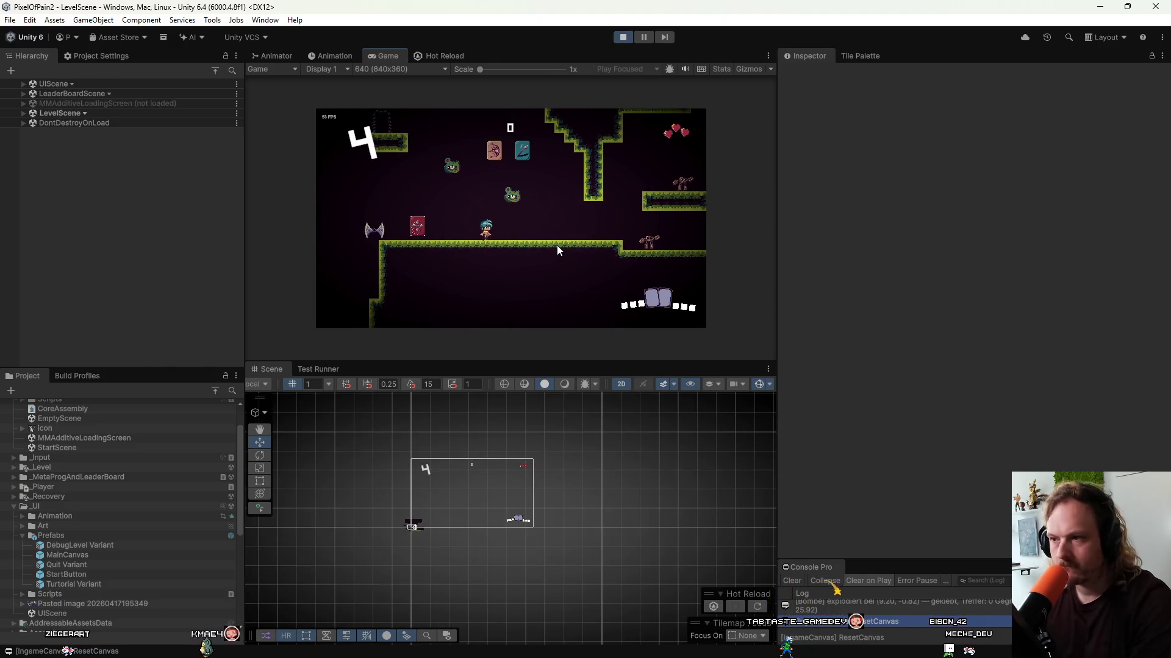
{"action": "key", "text": "Right"}
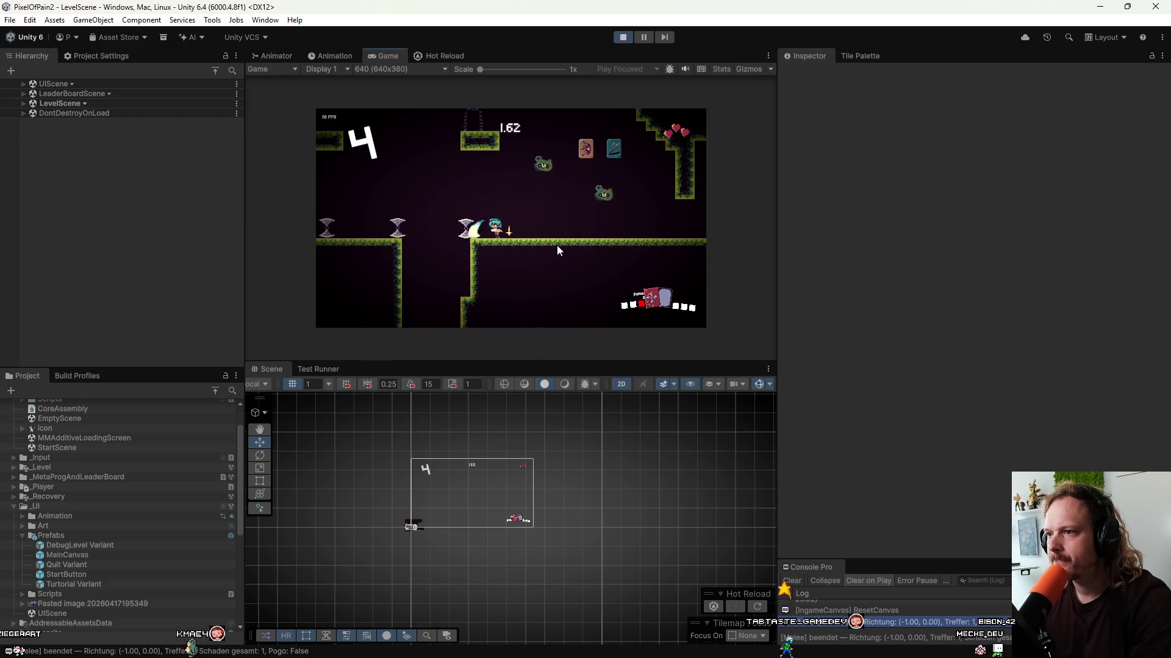
{"action": "key", "text": "space"}
{"action": "key", "text": "Right"}
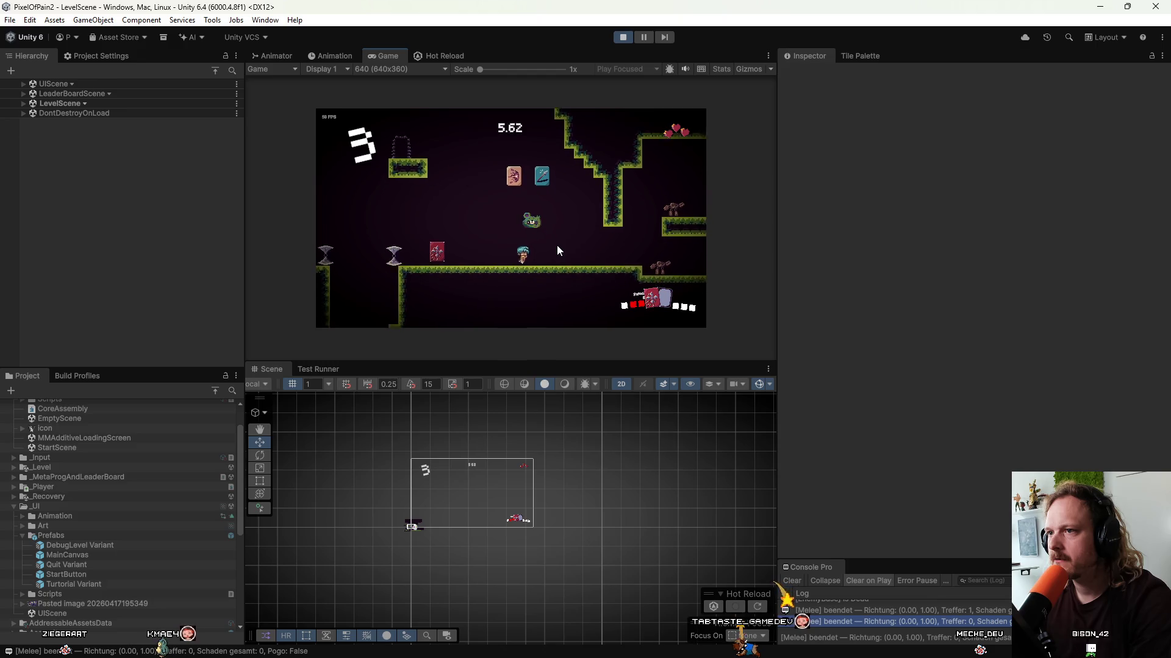
{"action": "key", "text": "Left"}
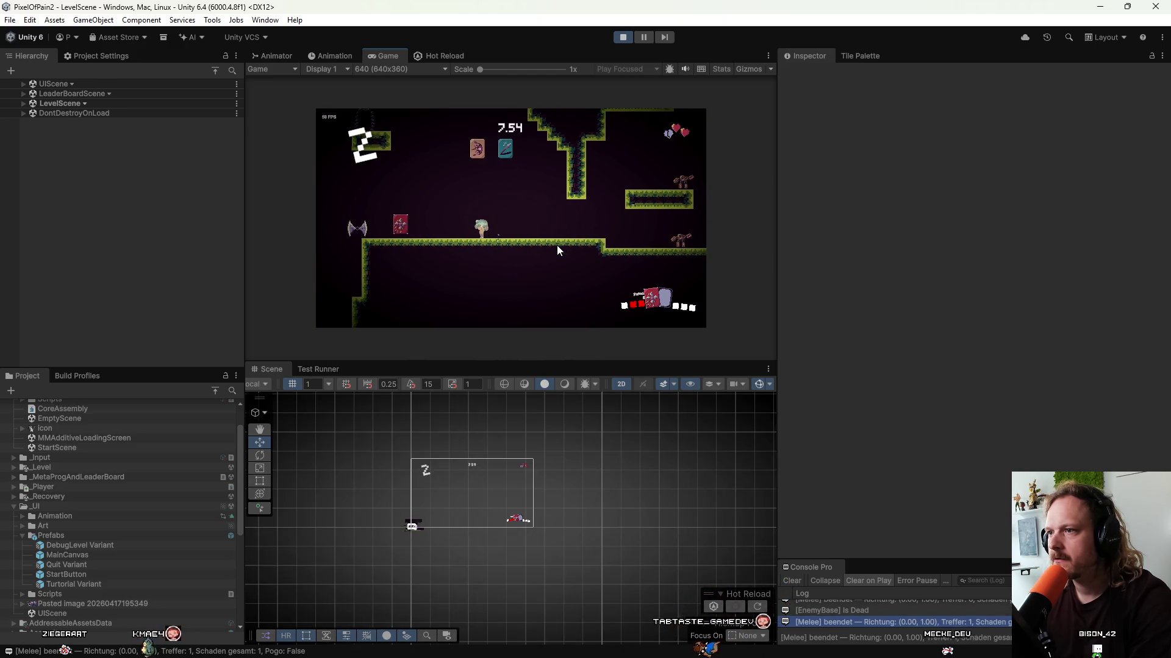
{"action": "key", "text": "Right"}
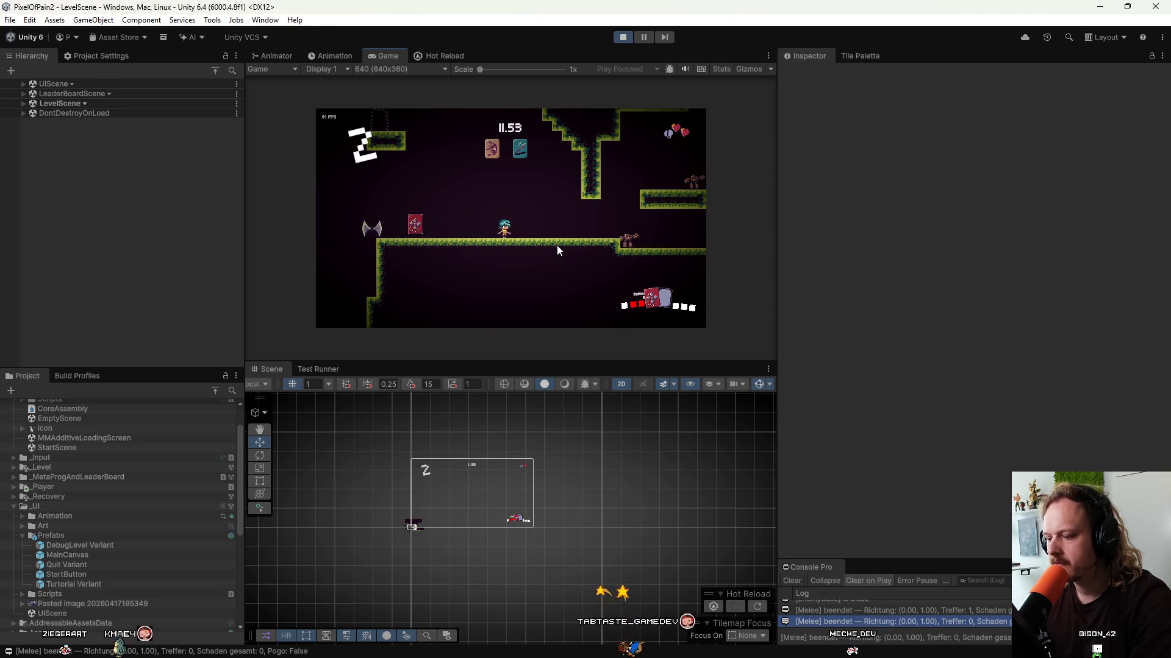
{"action": "key", "text": "Right"}
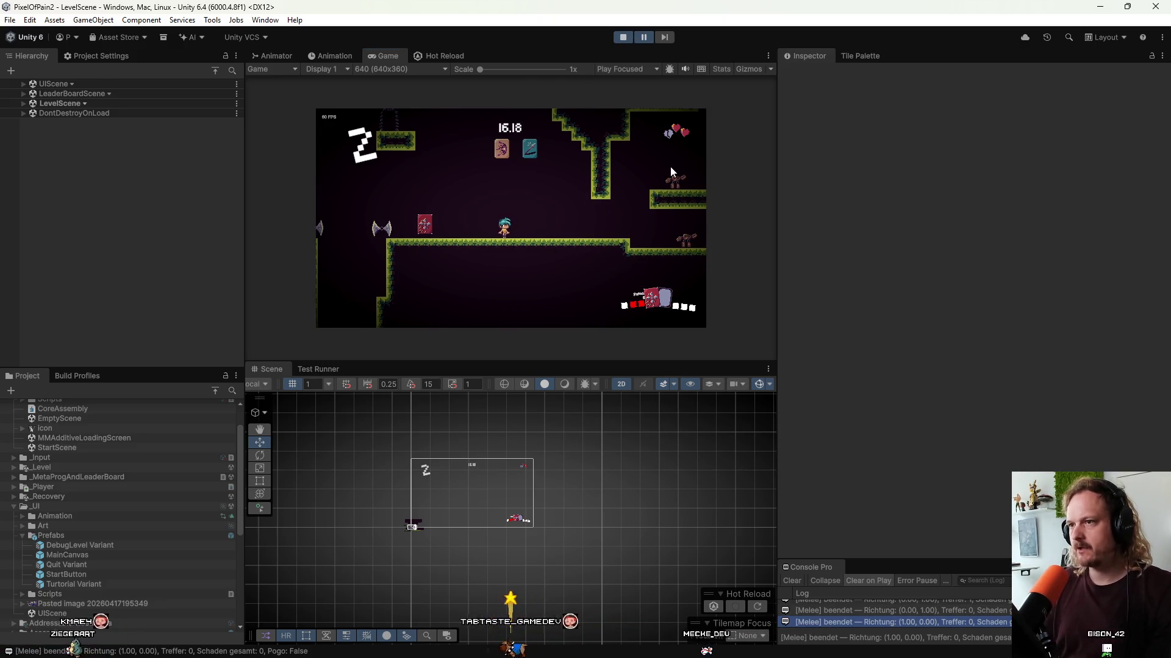
Expand LevelScene and Player(Clone) in the Hierarchy and inspect the player's components.
{"action": "left_click", "coordinate": [22, 103]}
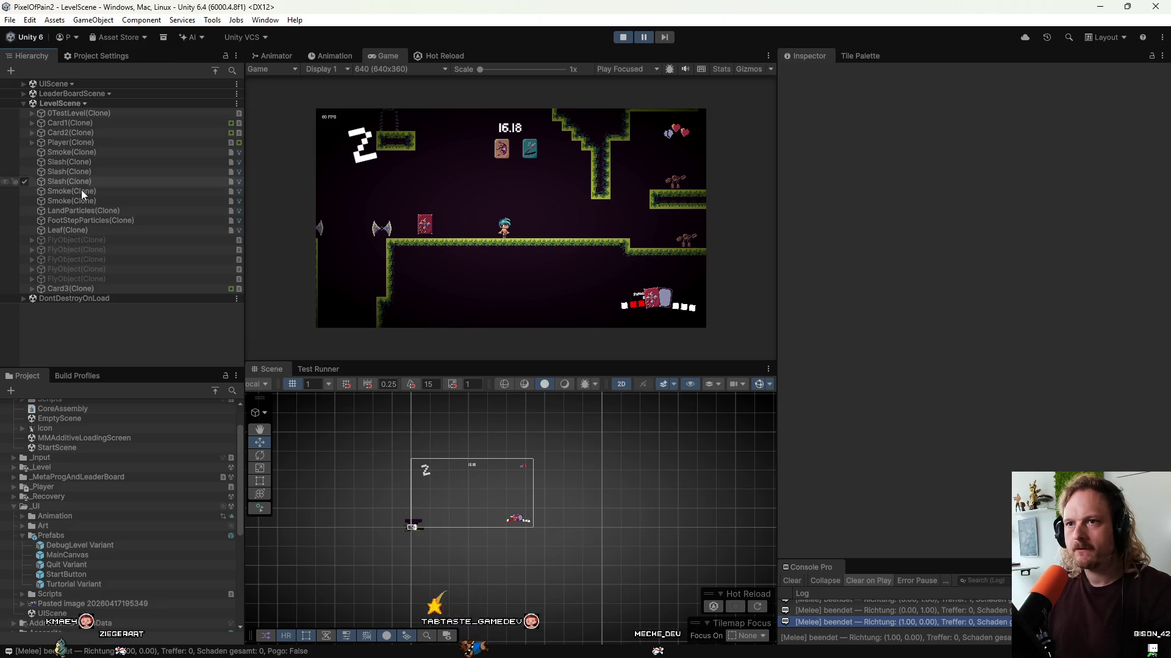
{"action": "left_click", "coordinate": [32, 142]}
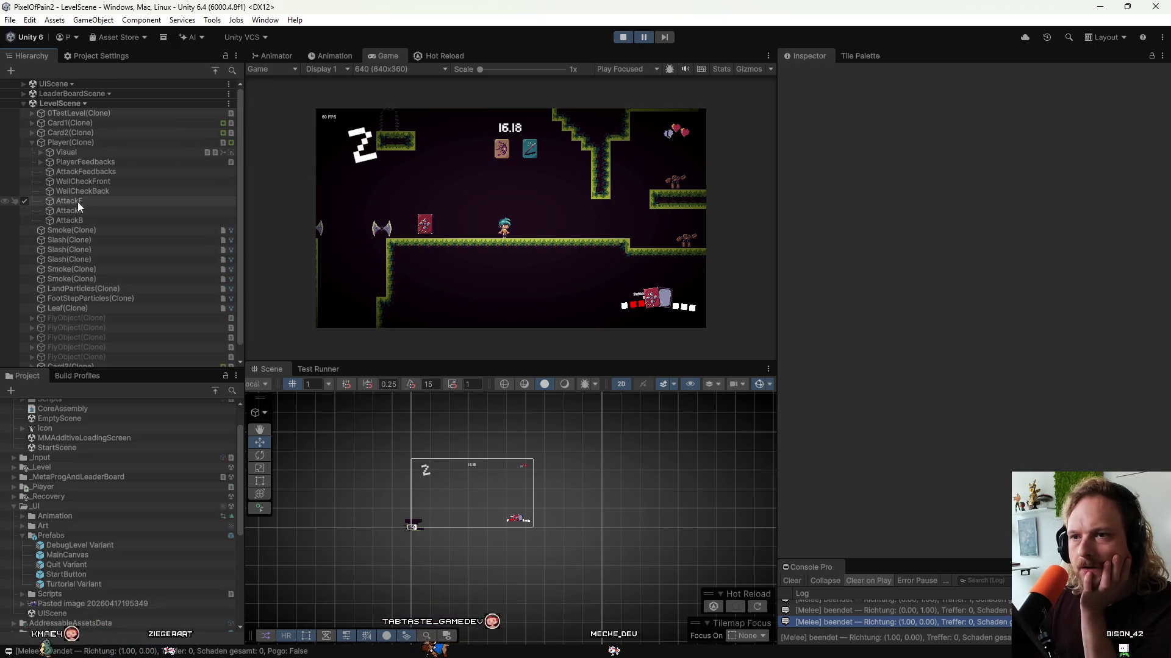
{"action": "left_click", "coordinate": [82, 146]}
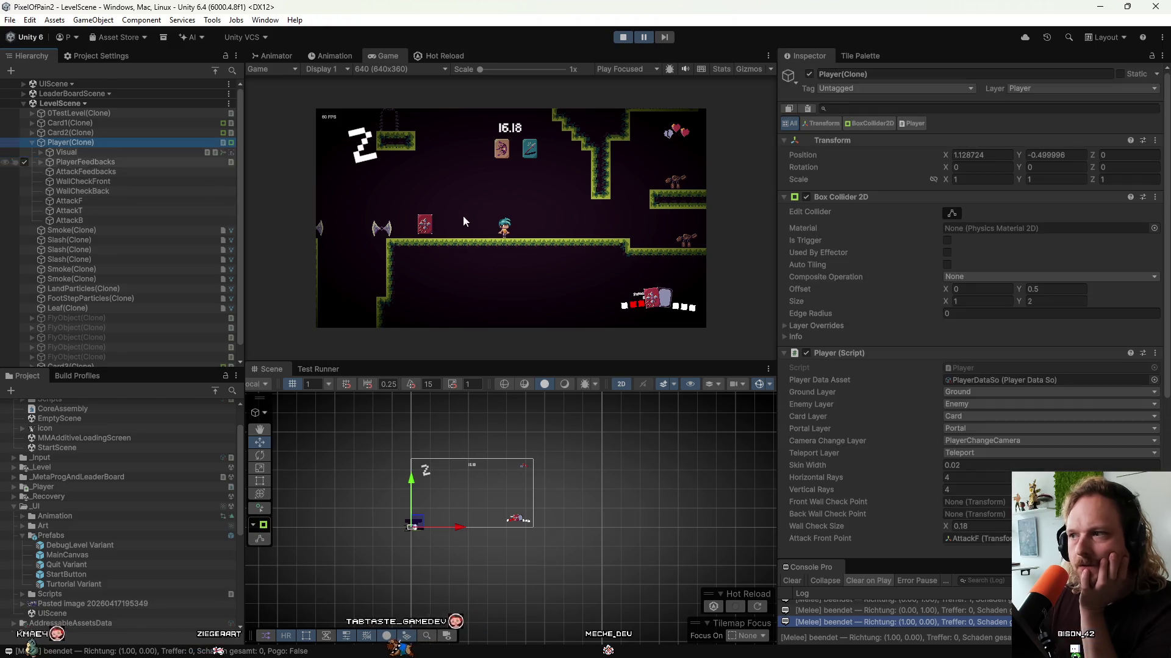
{"action": "scroll", "coordinate": [879, 324], "scroll_direction": "down", "scroll_amount": 3}
{"action": "scroll", "coordinate": [897, 364], "scroll_direction": "down", "scroll_amount": 3}
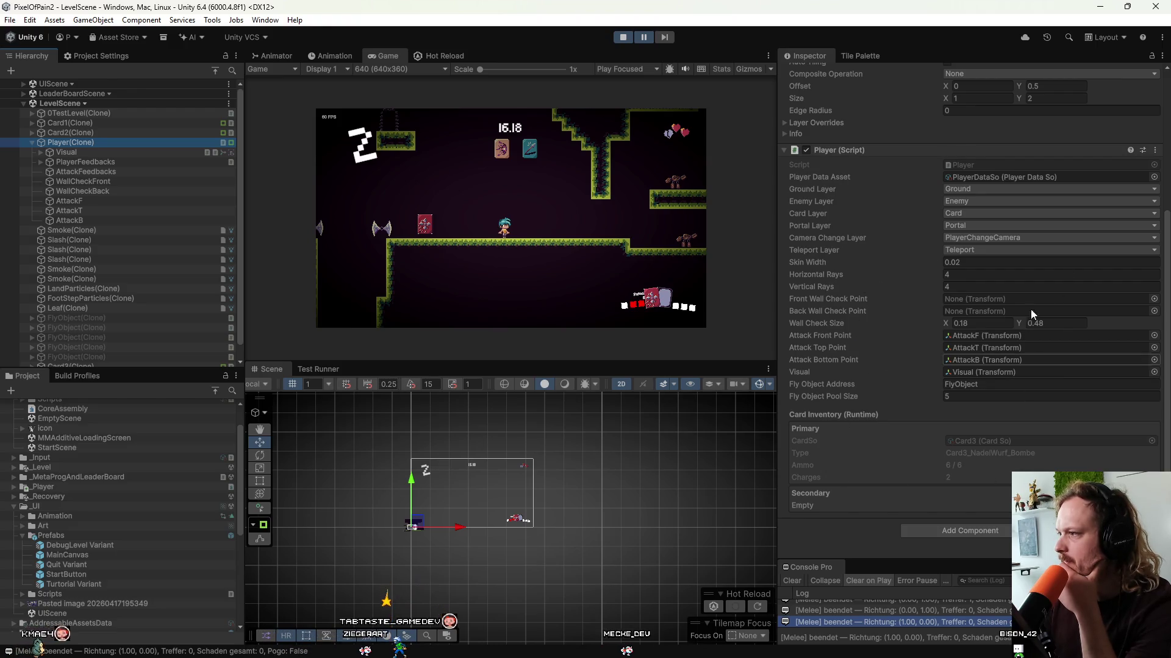
Switch the Inspector to Debug mode to view Player bounds, wall timers and velocity.
{"action": "left_click", "coordinate": [1163, 55]}
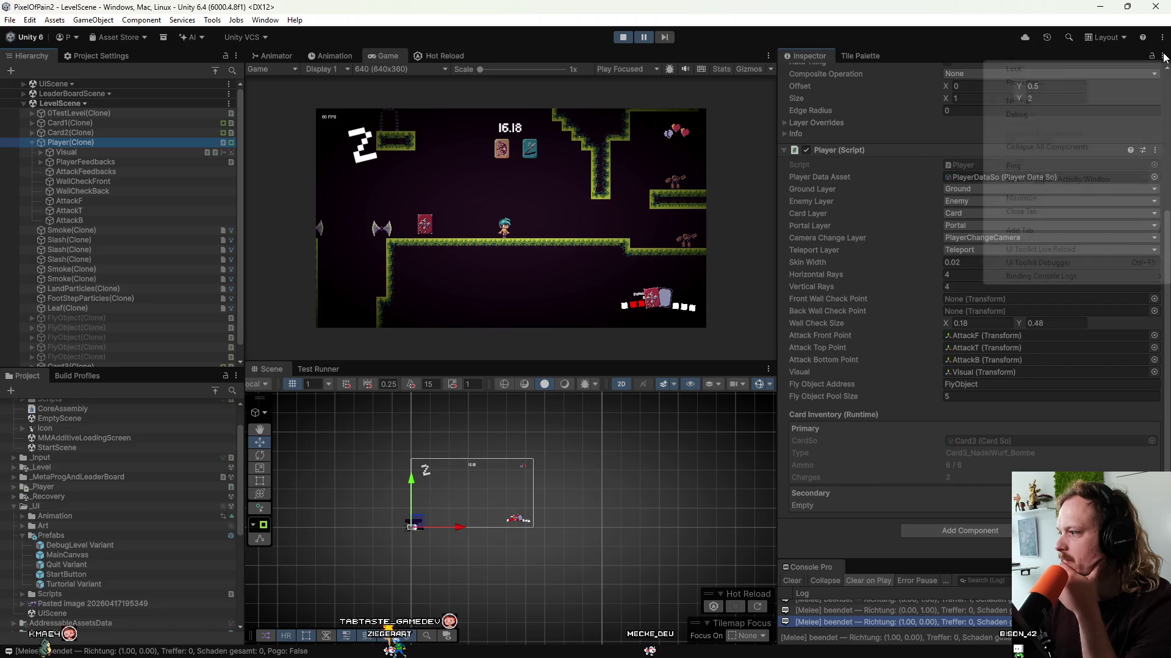
{"action": "left_click", "coordinate": [1016, 115]}
{"action": "scroll", "coordinate": [866, 293], "scroll_direction": "down", "scroll_amount": 5}
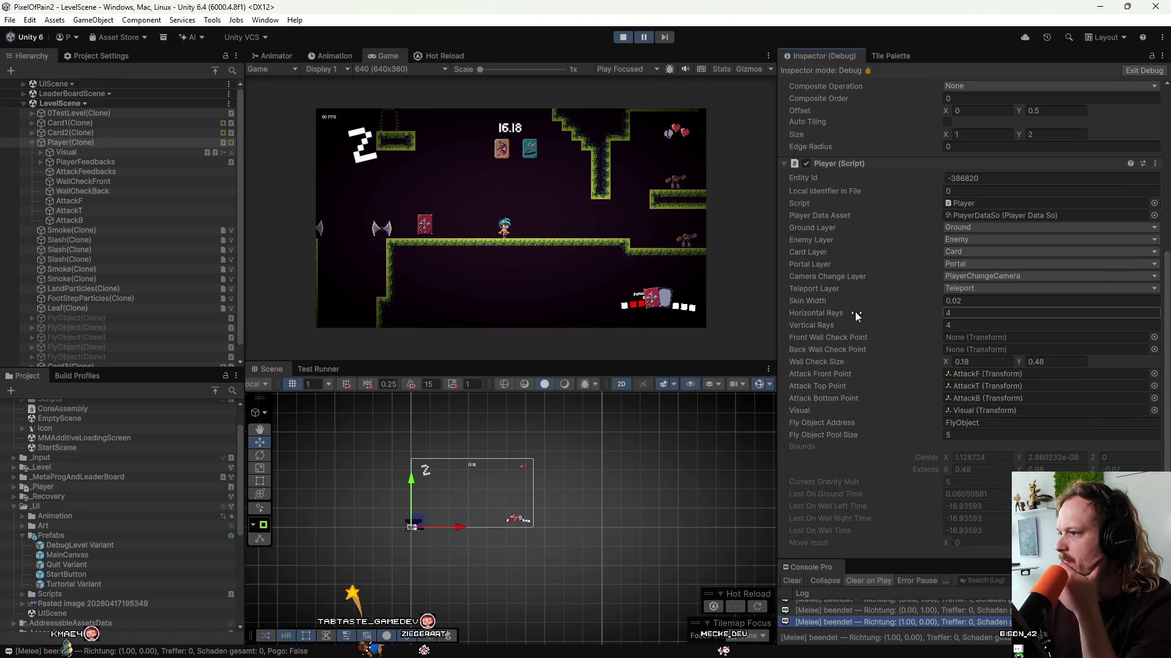
{"action": "scroll", "coordinate": [855, 312], "scroll_direction": "down", "scroll_amount": 2}
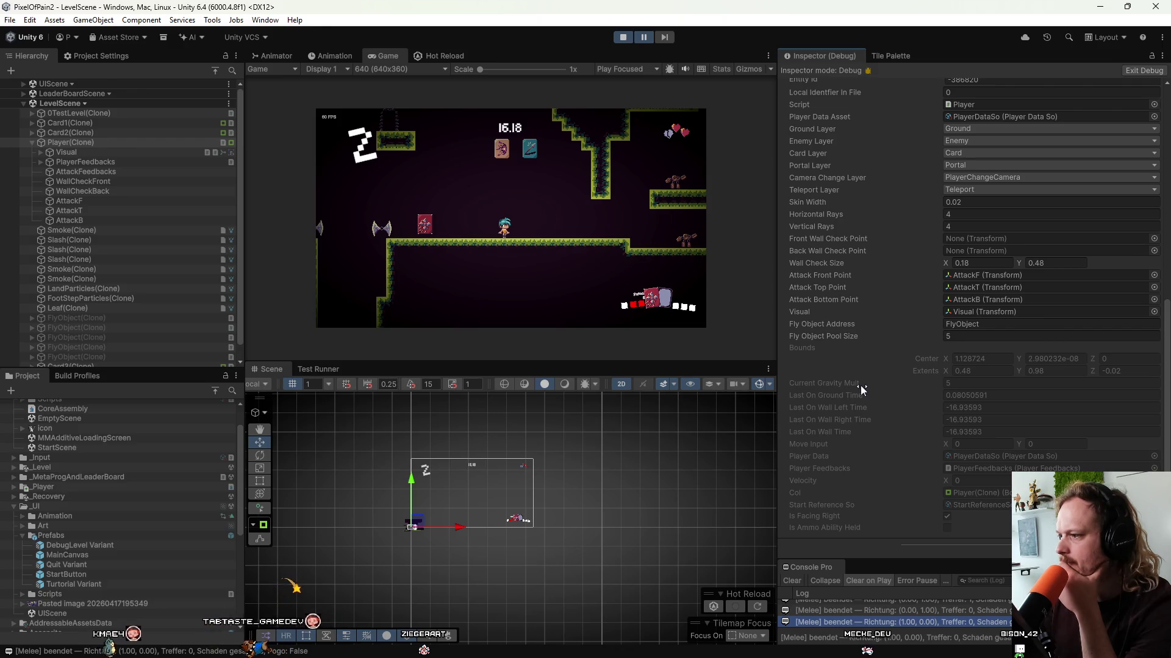
{"action": "scroll", "coordinate": [861, 385], "scroll_direction": "down", "scroll_amount": 1}
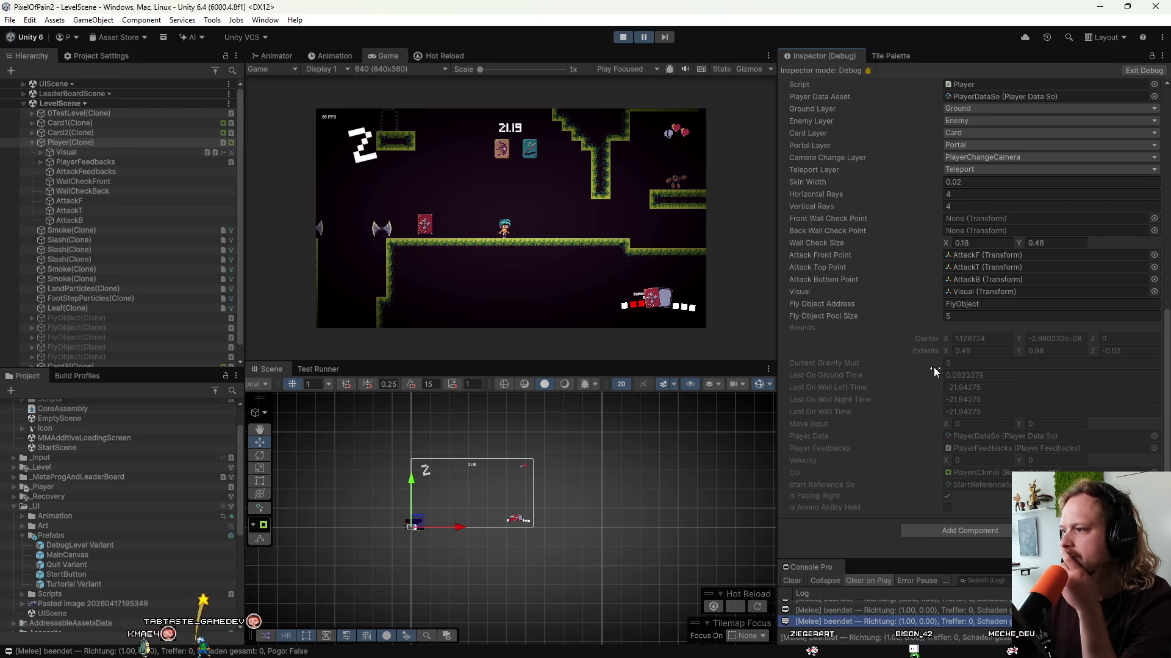
{"action": "scroll", "coordinate": [401, 496], "scroll_direction": "up", "scroll_amount": 3}
{"action": "double_click", "coordinate": [73, 140]}
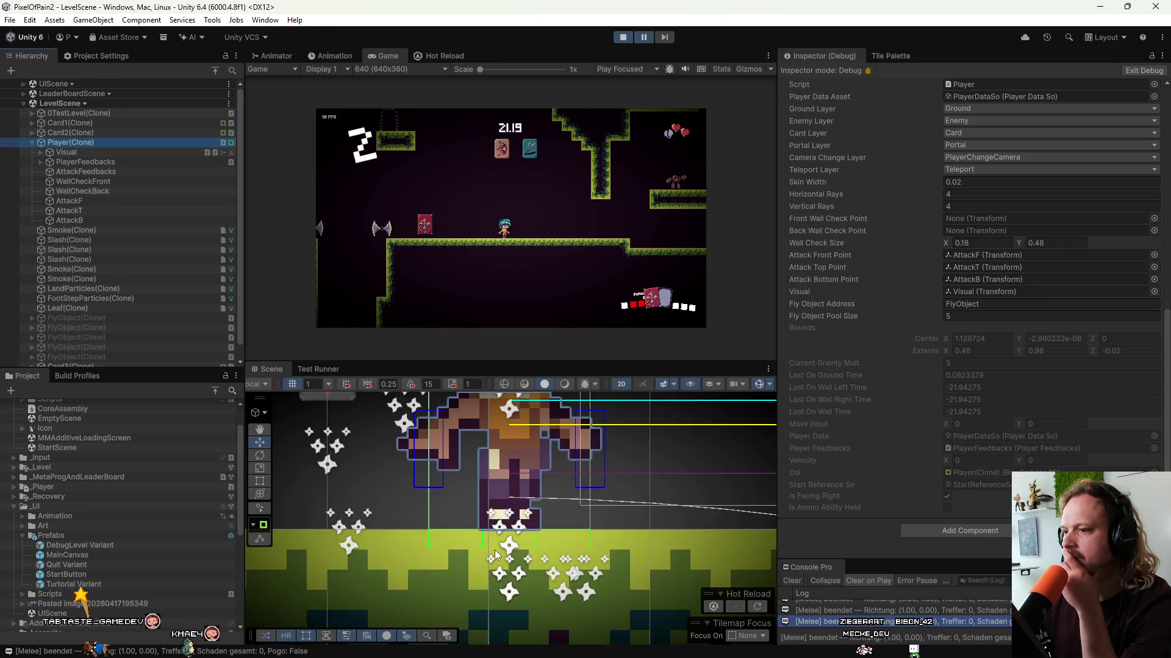
Zoom the Scene view in and out around the player's feet to examine its collision gizmos.
{"action": "scroll", "coordinate": [509, 531], "scroll_direction": "up", "scroll_amount": 3}
{"action": "scroll", "coordinate": [511, 529], "scroll_direction": "down", "scroll_amount": 2}
{"action": "scroll", "coordinate": [507, 529], "scroll_direction": "down", "scroll_amount": 3}
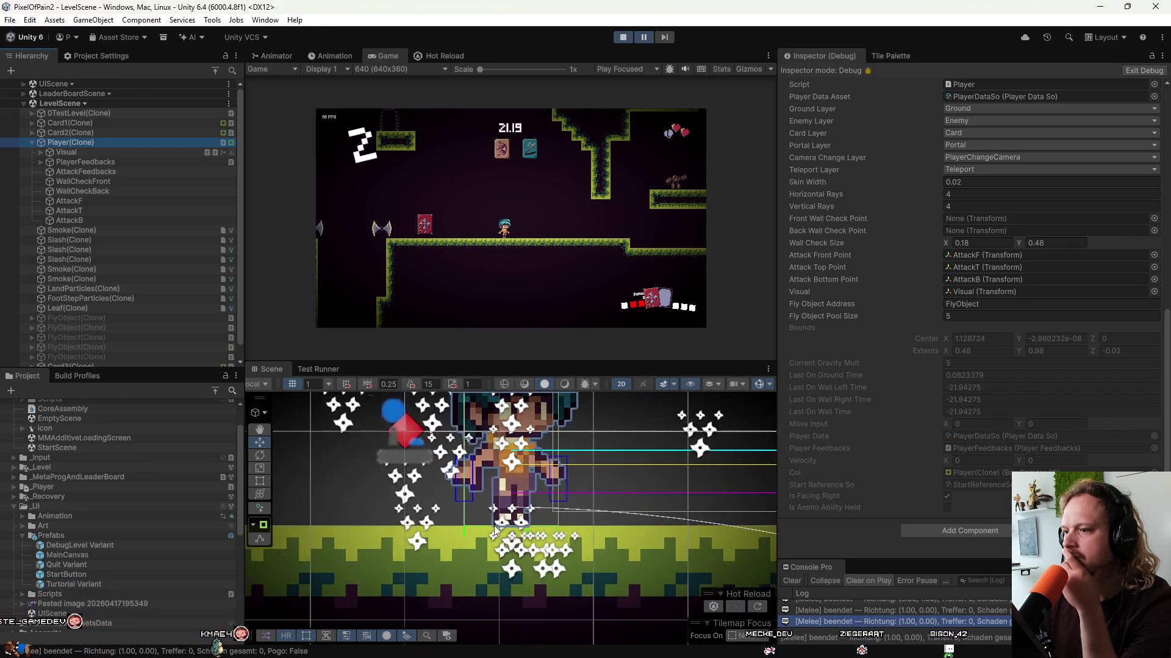
{"action": "scroll", "coordinate": [512, 524], "scroll_direction": "up", "scroll_amount": 5}
{"action": "scroll", "coordinate": [521, 521], "scroll_direction": "down", "scroll_amount": 5}
{"action": "scroll", "coordinate": [522, 497], "scroll_direction": "down", "scroll_amount": 2}
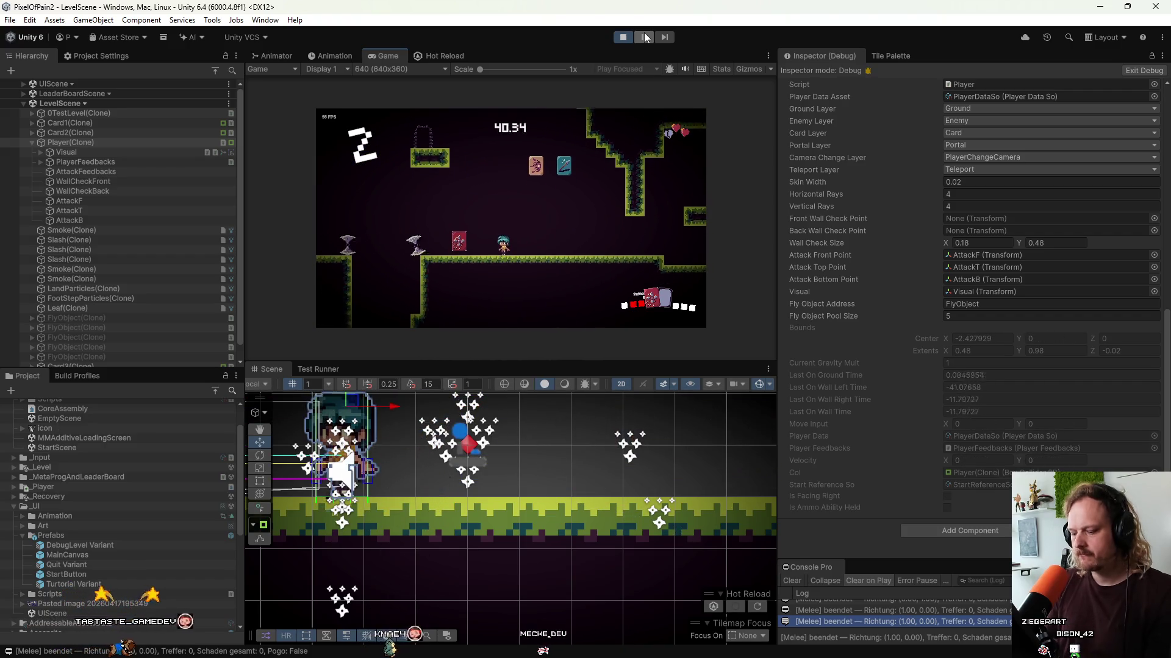
Pause the game to zoom around the player's gizmos, then later stop the playtest.
{"action": "left_click", "coordinate": [644, 37]}
{"action": "scroll", "coordinate": [574, 459], "scroll_direction": "up", "scroll_amount": 5}
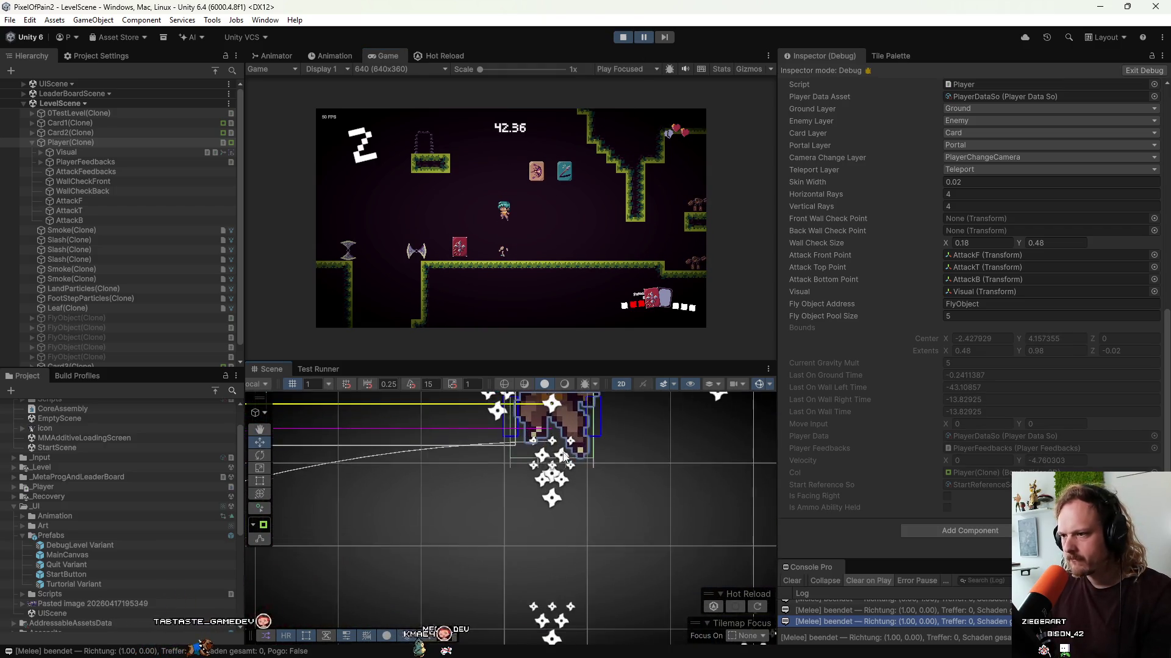
{"action": "scroll", "coordinate": [560, 505], "scroll_direction": "up", "scroll_amount": 5}
{"action": "scroll", "coordinate": [599, 469], "scroll_direction": "down", "scroll_amount": 5}
{"action": "scroll", "coordinate": [581, 504], "scroll_direction": "down", "scroll_amount": 5}
{"action": "scroll", "coordinate": [558, 473], "scroll_direction": "up", "scroll_amount": 2}
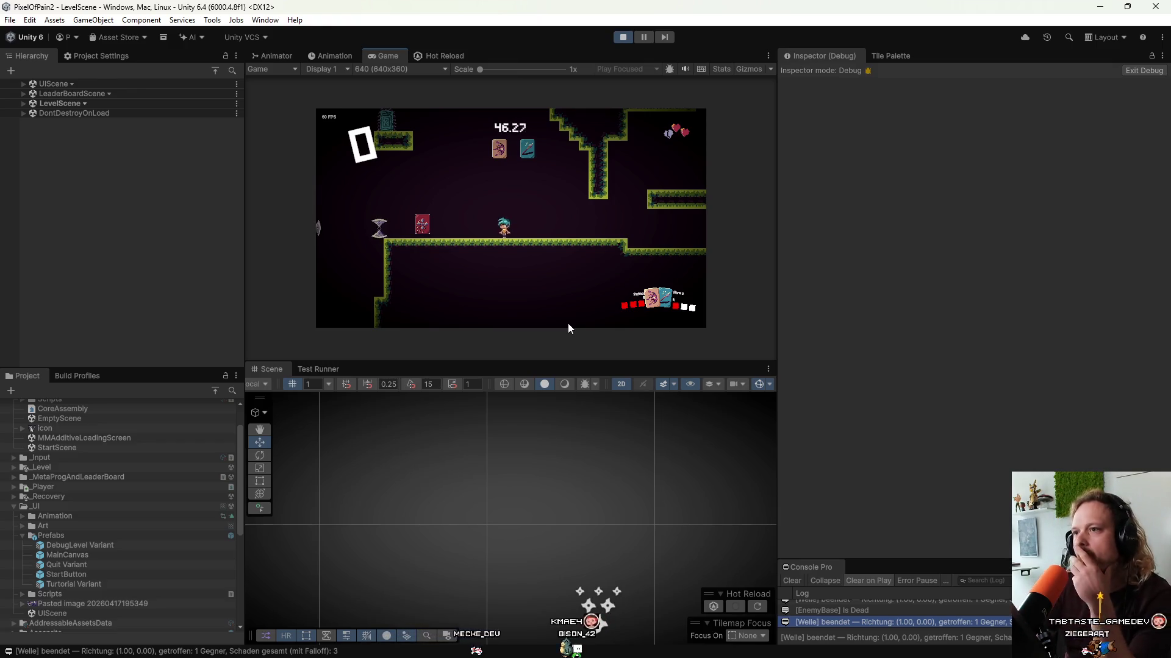
{"action": "left_click", "coordinate": [623, 36]}
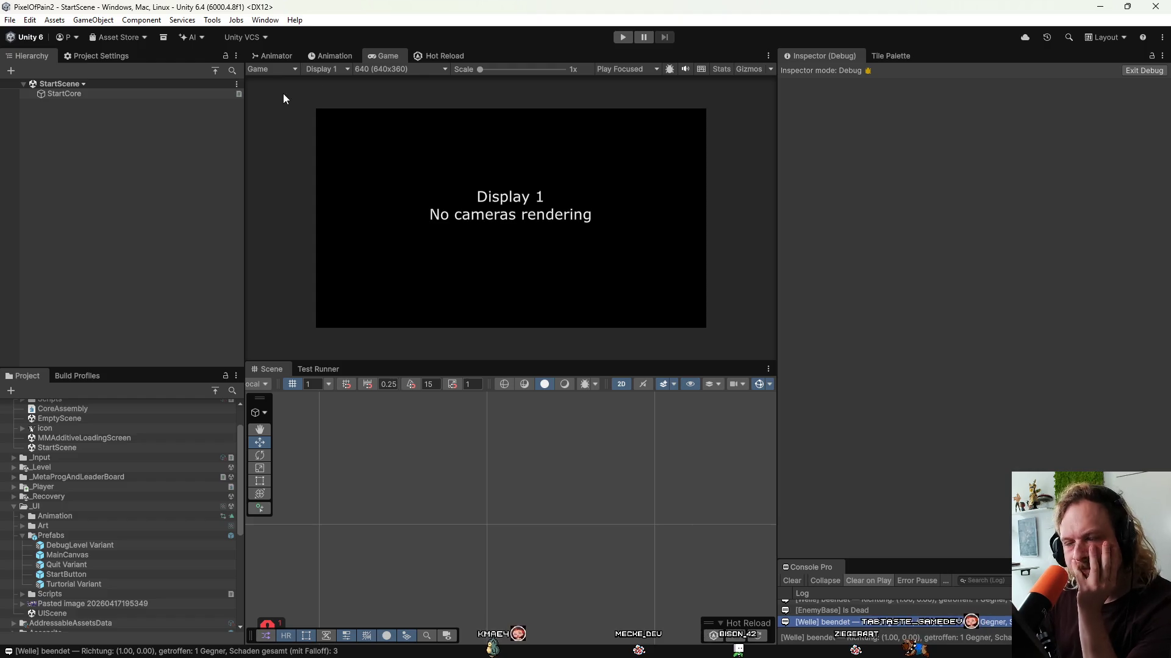
Open the 0TestLevel prefab from _Level > LevelPrefabs in the Project panel.
{"action": "scroll", "coordinate": [100, 448], "scroll_direction": "down", "scroll_amount": 2}
{"action": "scroll", "coordinate": [97, 427], "scroll_direction": "down", "scroll_amount": 2}
{"action": "scroll", "coordinate": [72, 460], "scroll_direction": "down", "scroll_amount": 2}
{"action": "scroll", "coordinate": [81, 472], "scroll_direction": "up", "scroll_amount": 5}
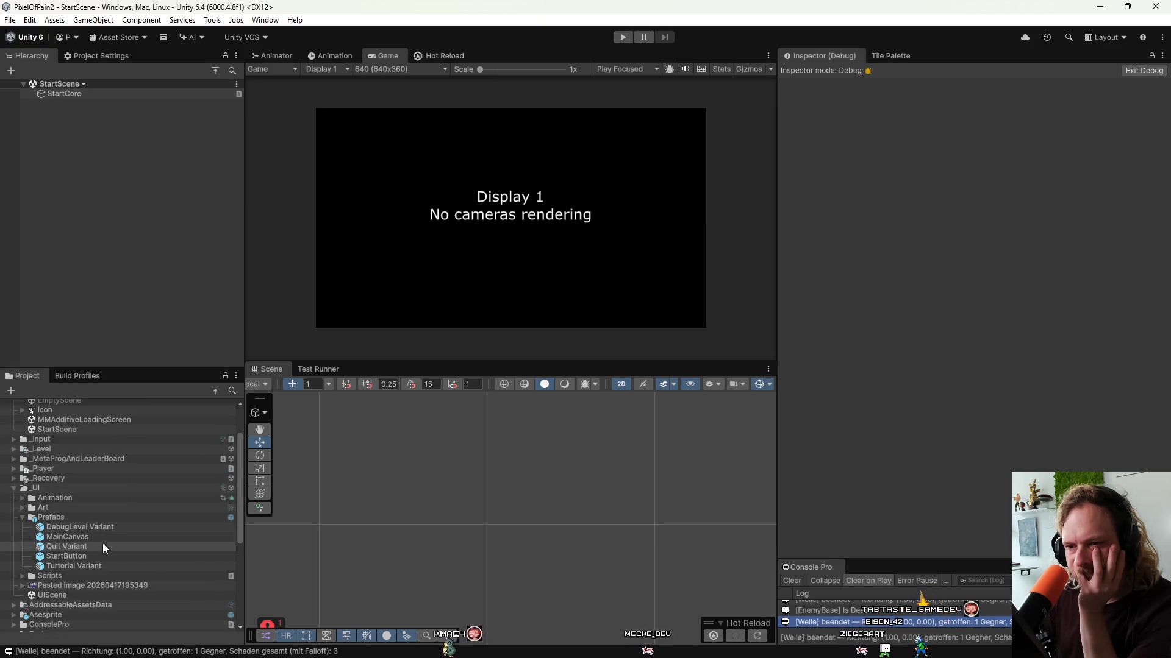
{"action": "scroll", "coordinate": [105, 550], "scroll_direction": "up", "scroll_amount": 2}
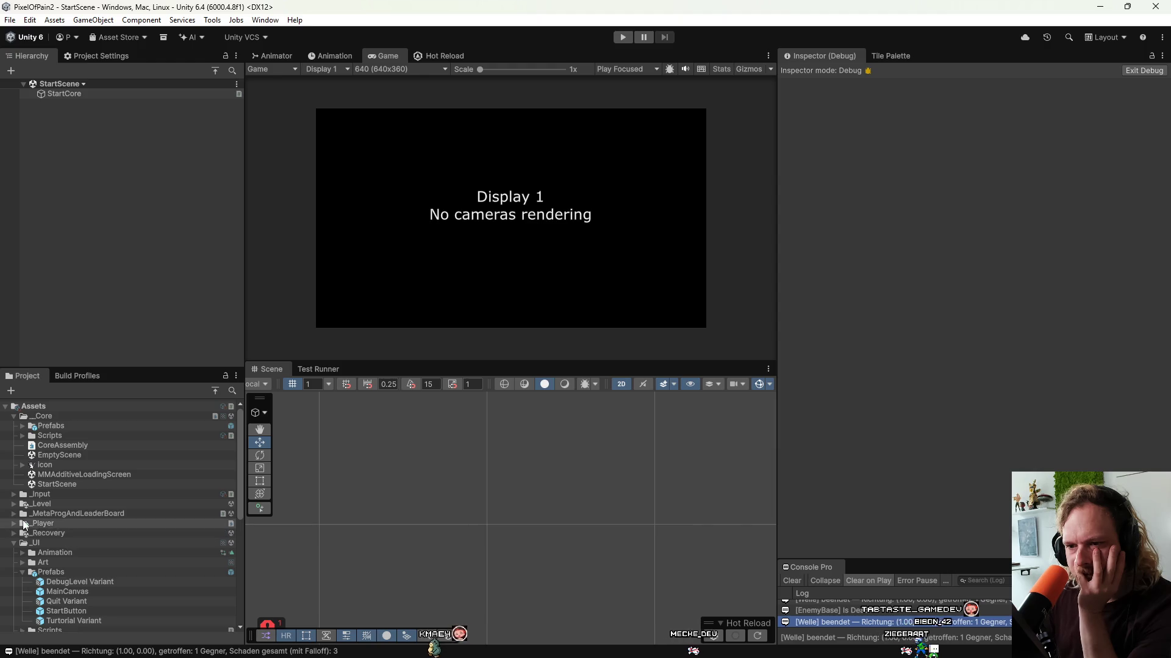
{"action": "left_click", "coordinate": [13, 504]}
{"action": "left_click", "coordinate": [23, 543]}
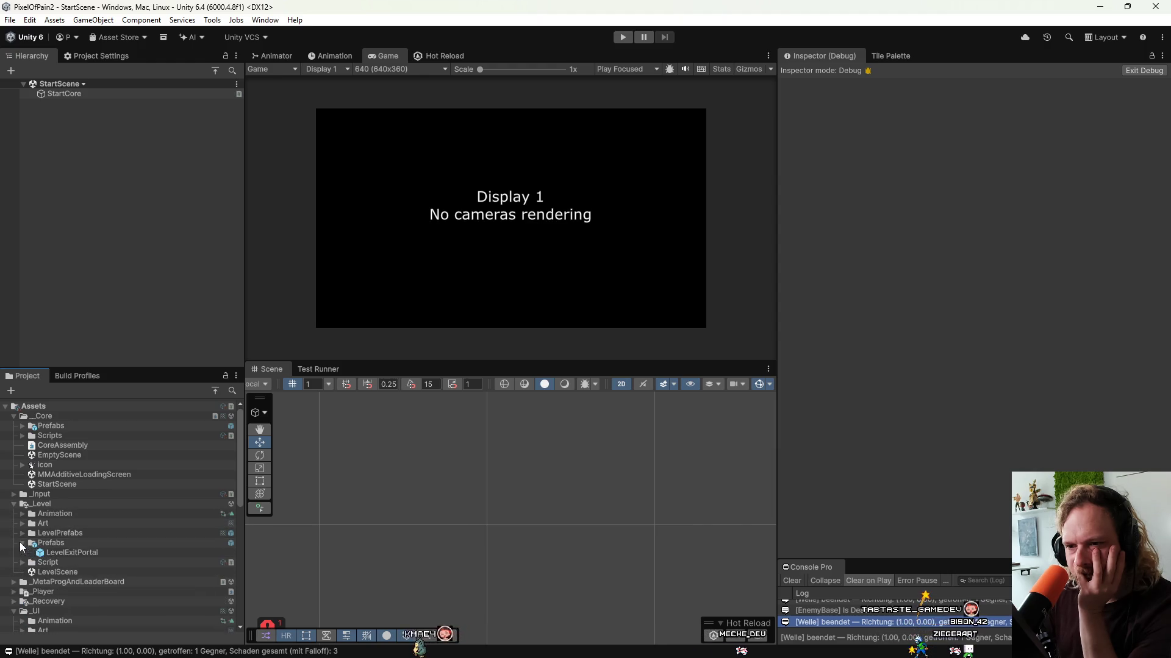
{"action": "left_click", "coordinate": [23, 534]}
{"action": "scroll", "coordinate": [61, 535], "scroll_direction": "down", "scroll_amount": 3}
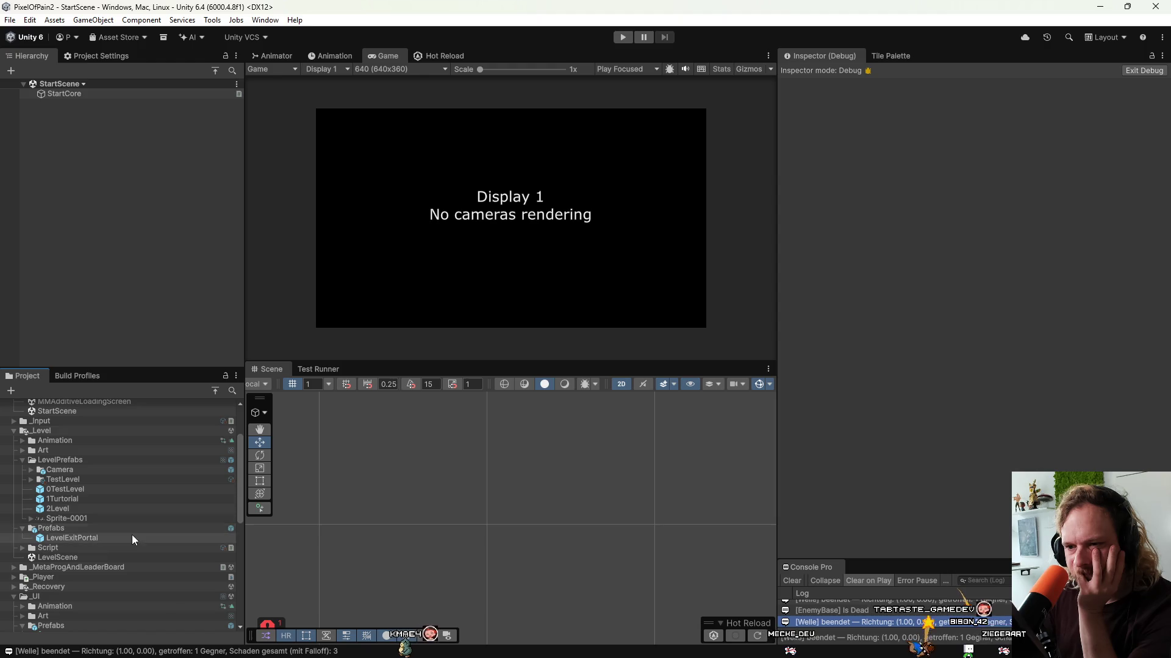
{"action": "left_click", "coordinate": [66, 492]}
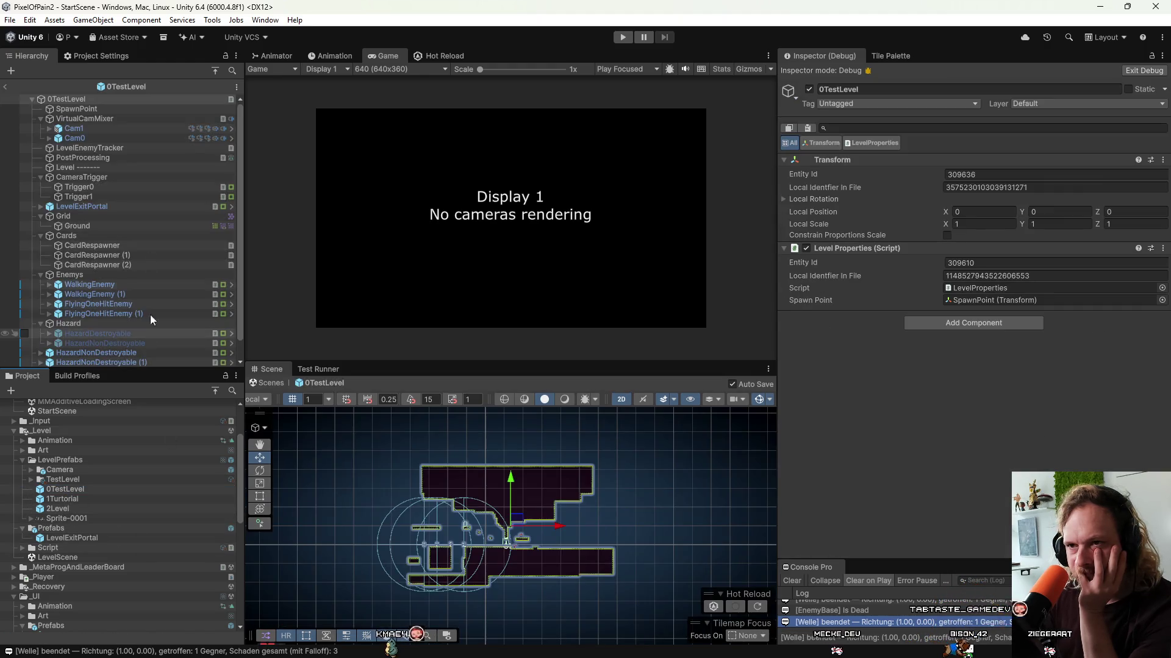
Inspect the Cam1 and Cam0 virtual cameras, then select Cam1's child collider 1.
{"action": "scroll", "coordinate": [507, 551], "scroll_direction": "up", "scroll_amount": 4}
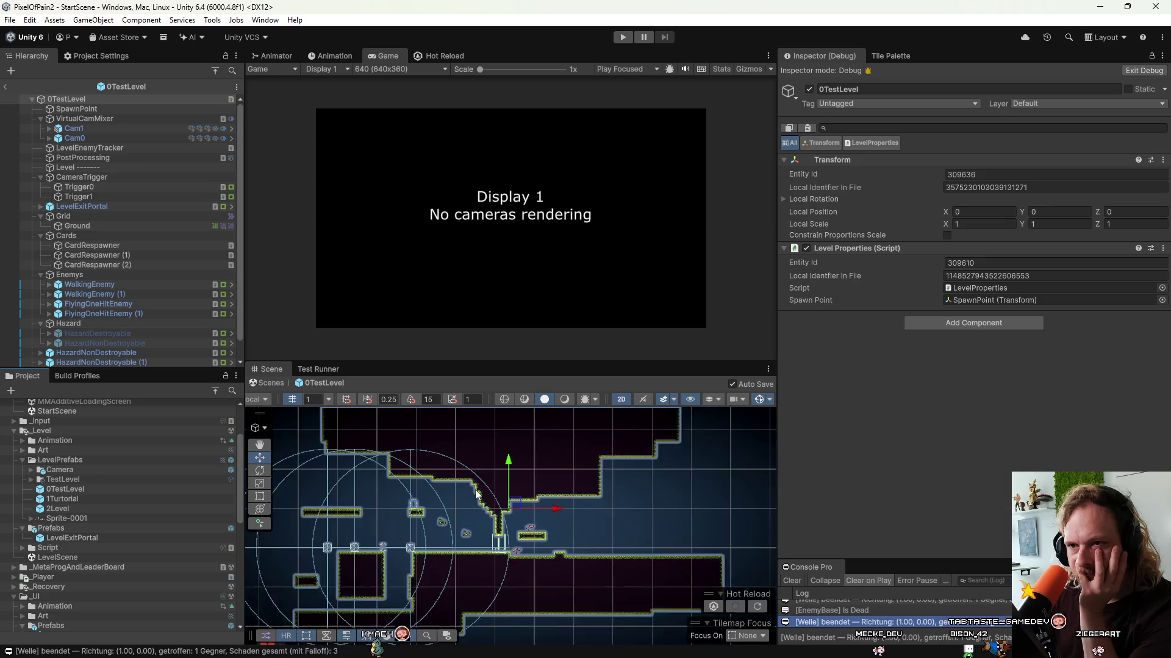
{"action": "left_click", "coordinate": [86, 127]}
{"action": "scroll", "coordinate": [420, 485], "scroll_direction": "down", "scroll_amount": 5}
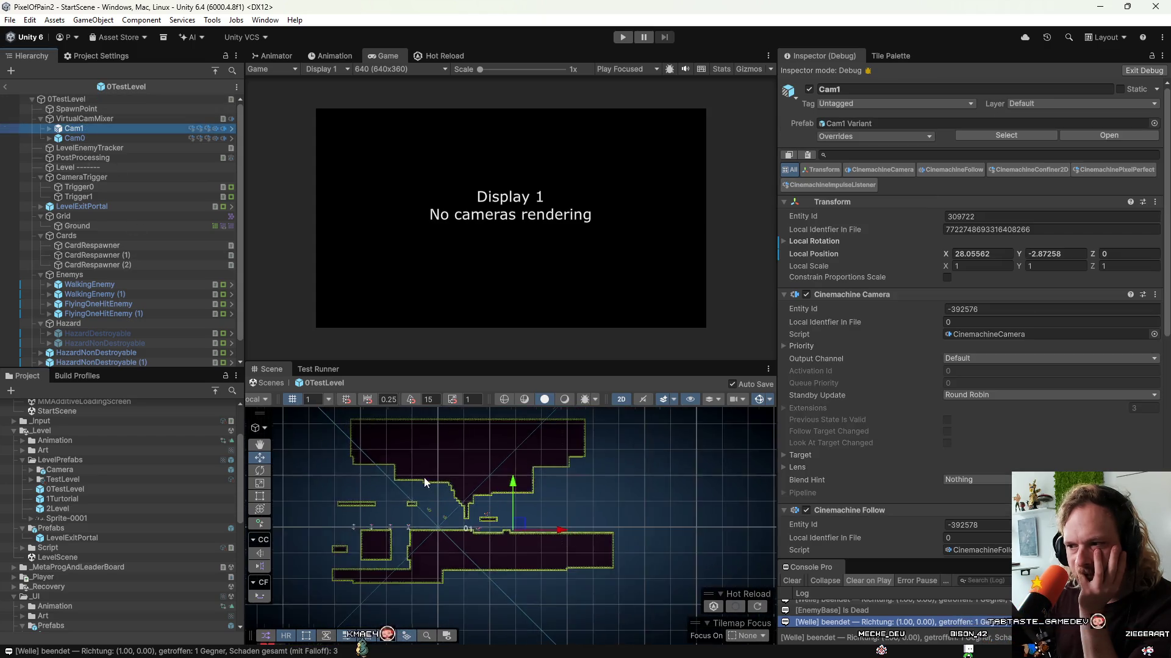
{"action": "left_click", "coordinate": [60, 138]}
{"action": "left_click", "coordinate": [49, 129]}
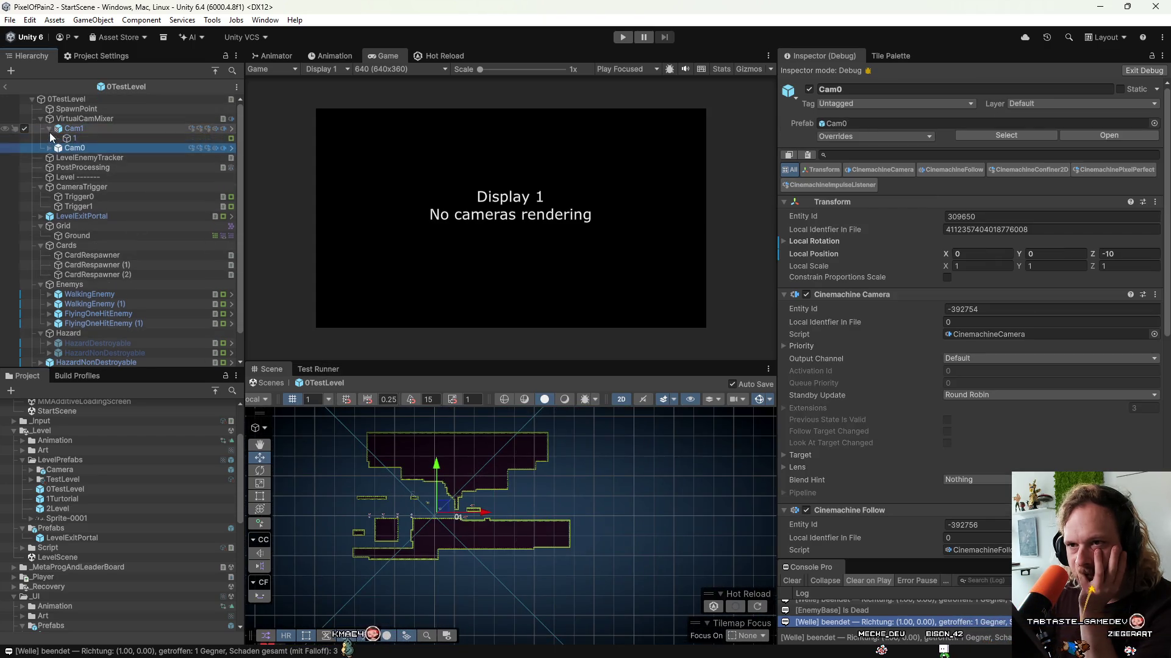
{"action": "left_click", "coordinate": [71, 138]}
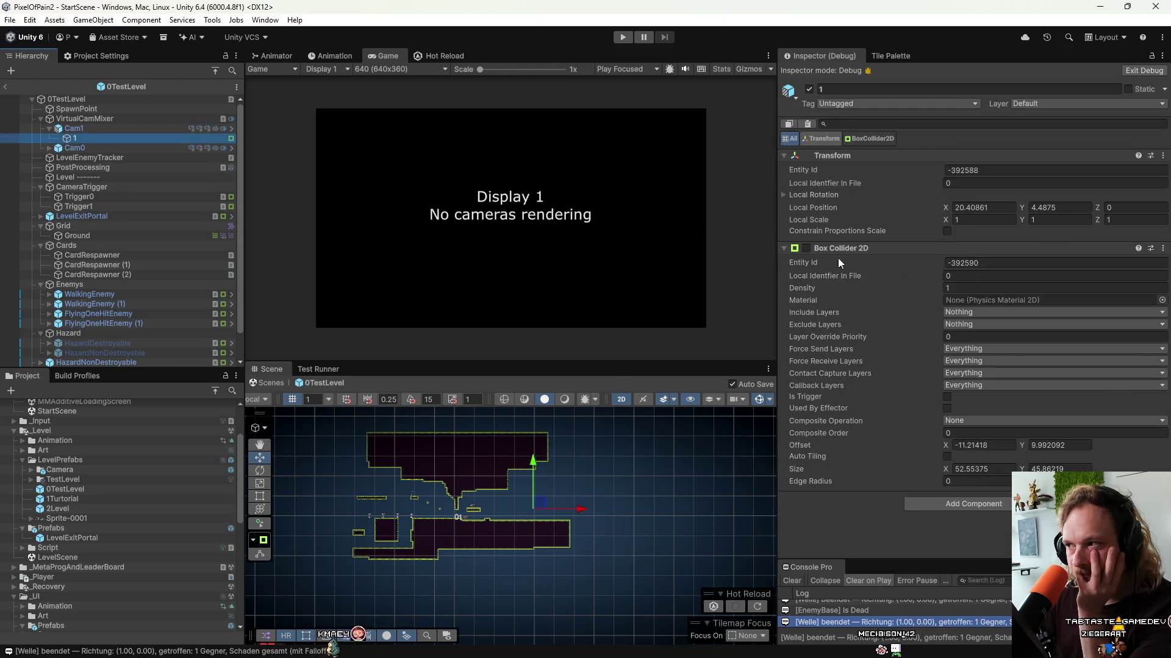
Show collider 1's editable bounds in the Scene view, then inspect Cam0's collider 0.
{"action": "left_click", "coordinate": [1162, 55]}
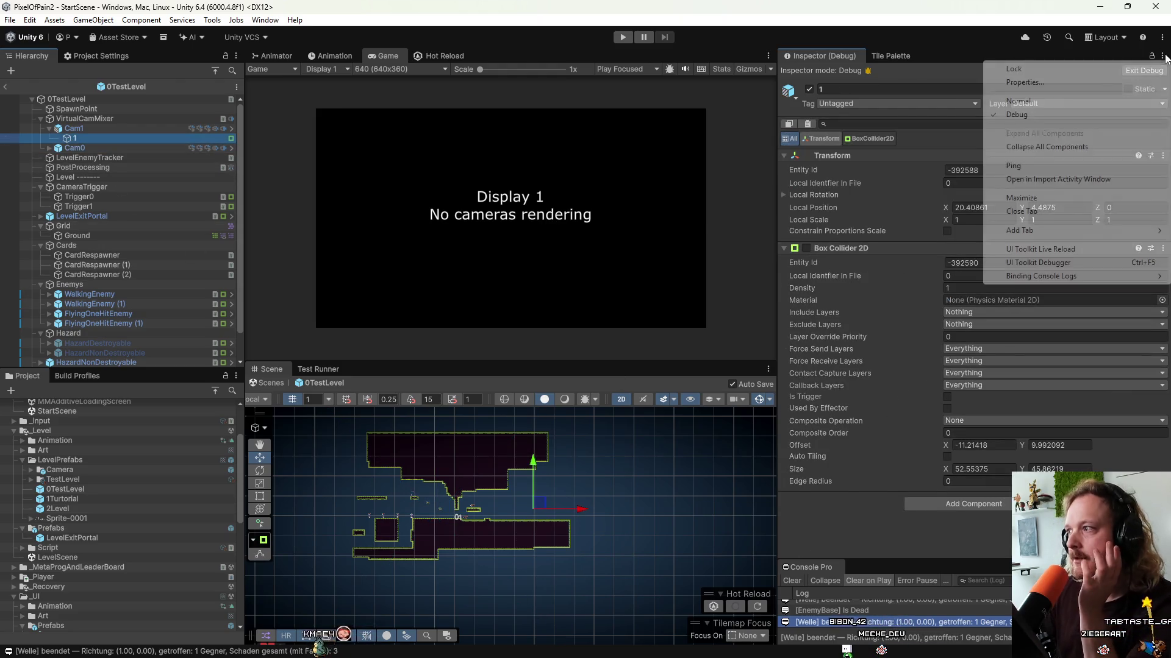
{"action": "left_click", "coordinate": [1012, 99]}
{"action": "left_click", "coordinate": [956, 216]}
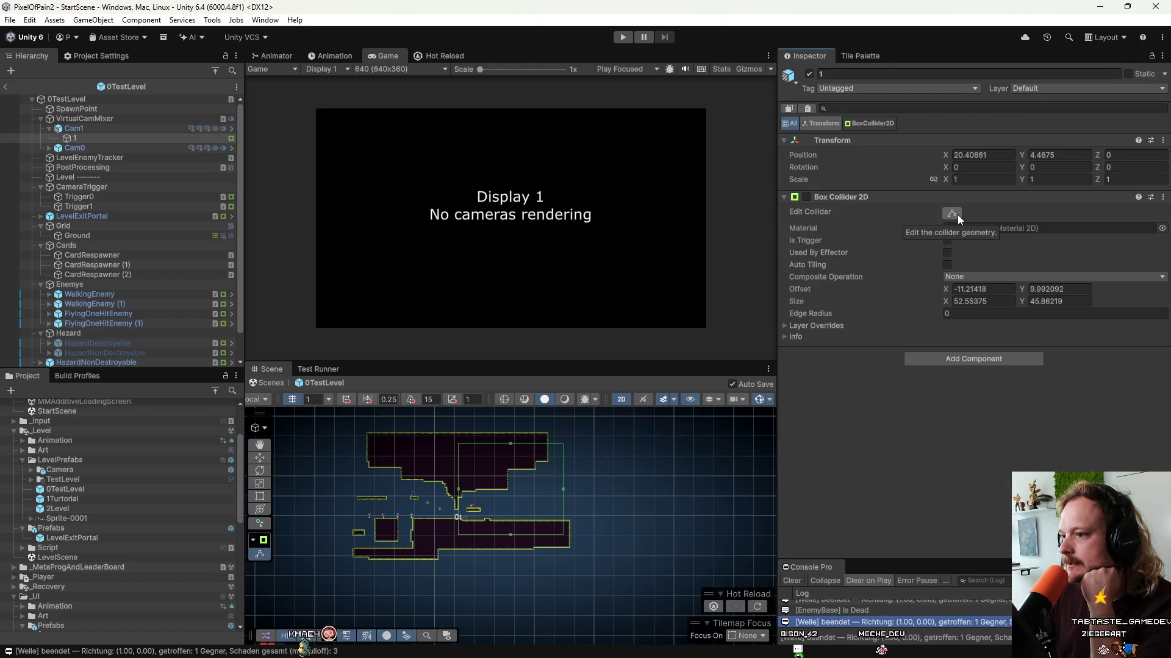
{"action": "scroll", "coordinate": [422, 569], "scroll_direction": "up", "scroll_amount": 5}
{"action": "left_click_drag", "start_coordinate": [554, 507], "coordinate": [523, 561]}
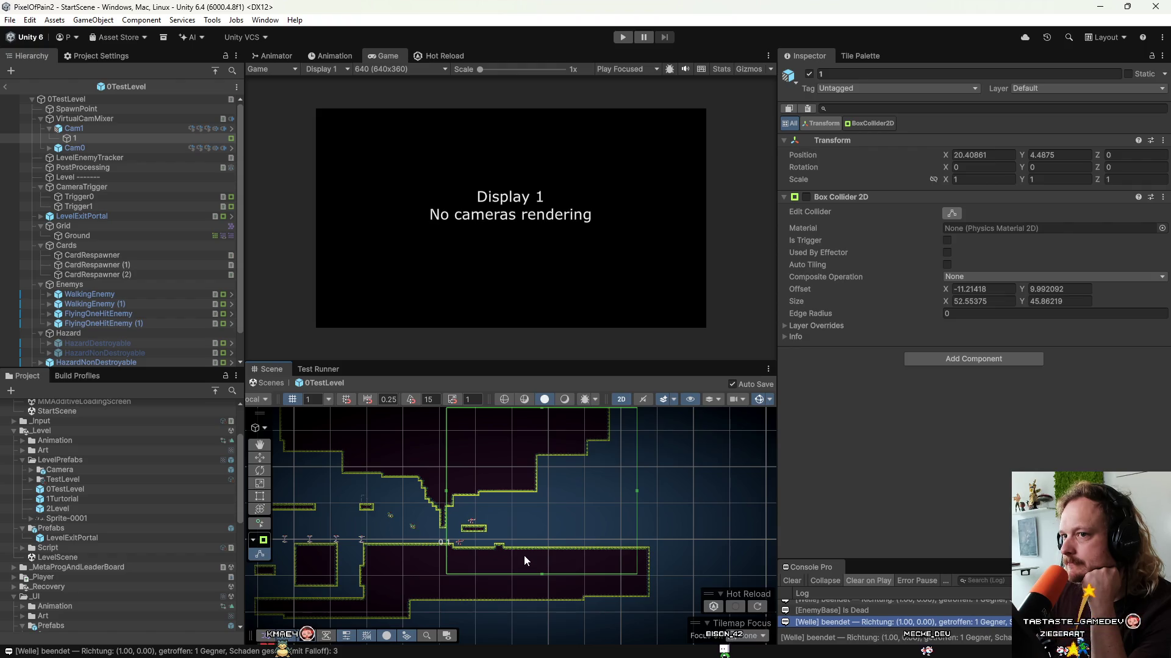
{"action": "left_click", "coordinate": [50, 128]}
{"action": "left_click", "coordinate": [50, 138]}
{"action": "left_click", "coordinate": [72, 148]}
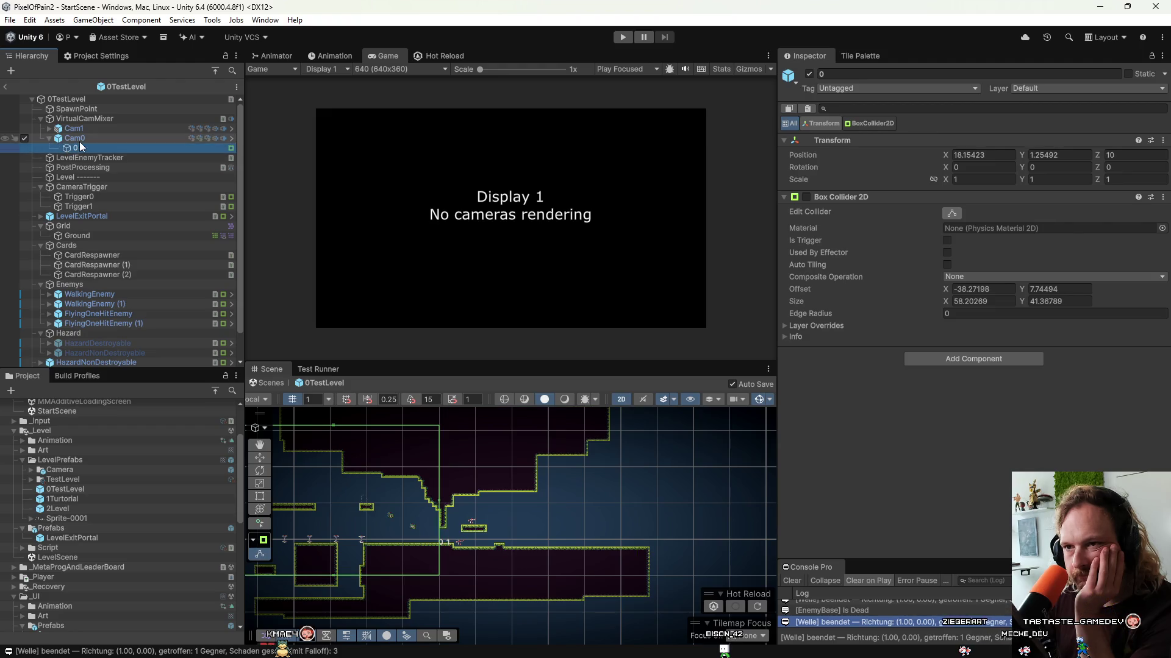
Move Cam0 above Cam1, save the 0TestLevel prefab, exit prefab mode and start Play.
{"action": "left_click", "coordinate": [61, 140]}
{"action": "key", "text": "Left"}
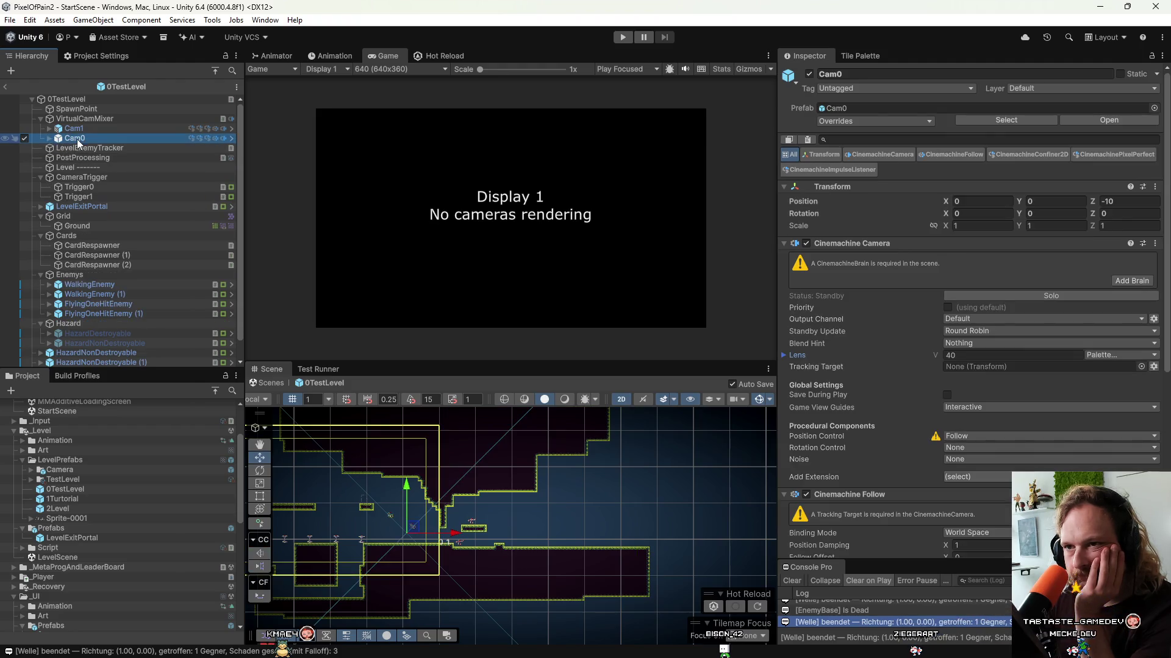
{"action": "left_click_drag", "start_coordinate": [78, 196], "coordinate": [86, 126]}
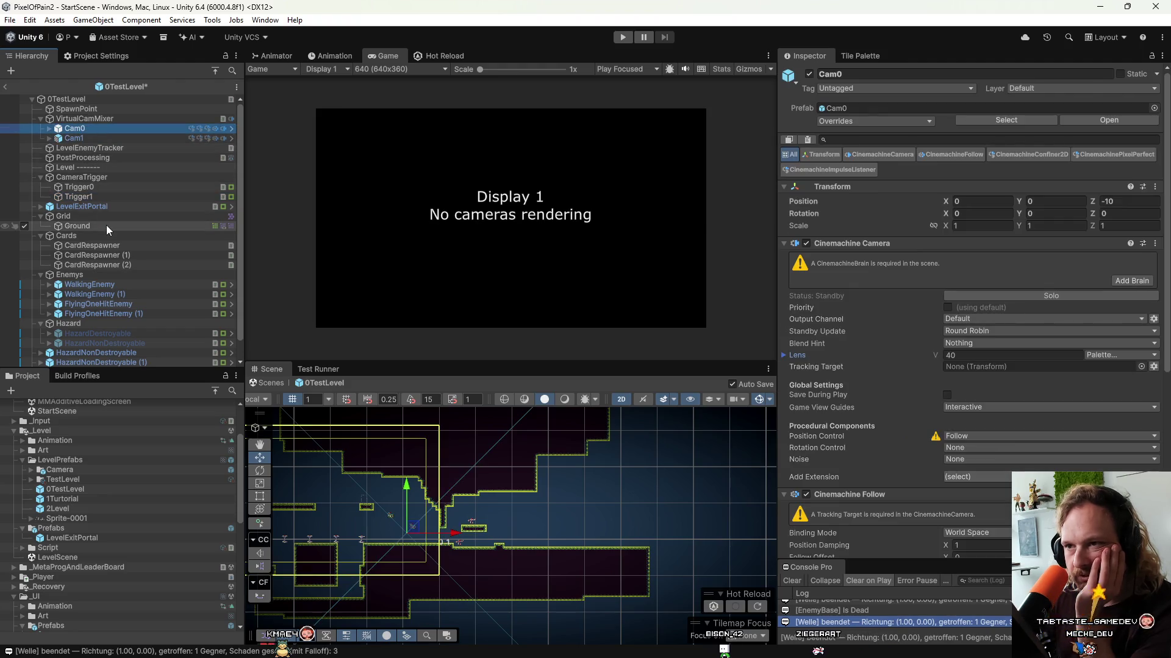
{"action": "key", "text": "ctrl+s"}
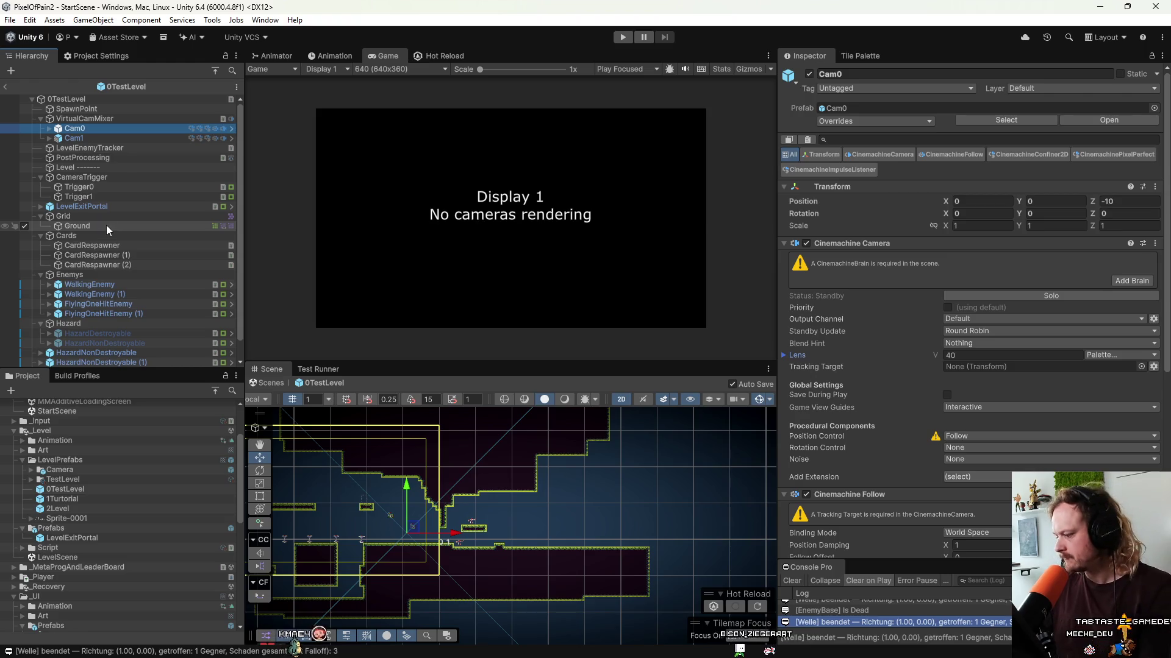
{"action": "left_click", "coordinate": [6, 88]}
{"action": "left_click", "coordinate": [622, 37]}
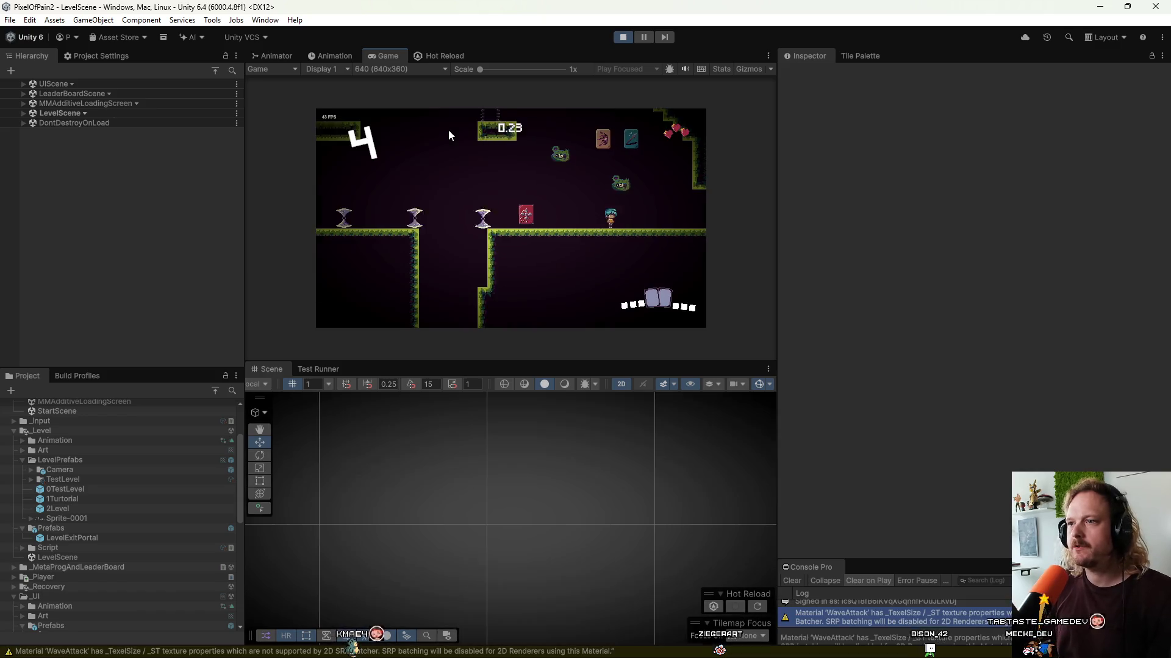
Run the character left, then right, attacking and jumping through several areas of 0TestLevel.
{"action": "key", "text": "a"}
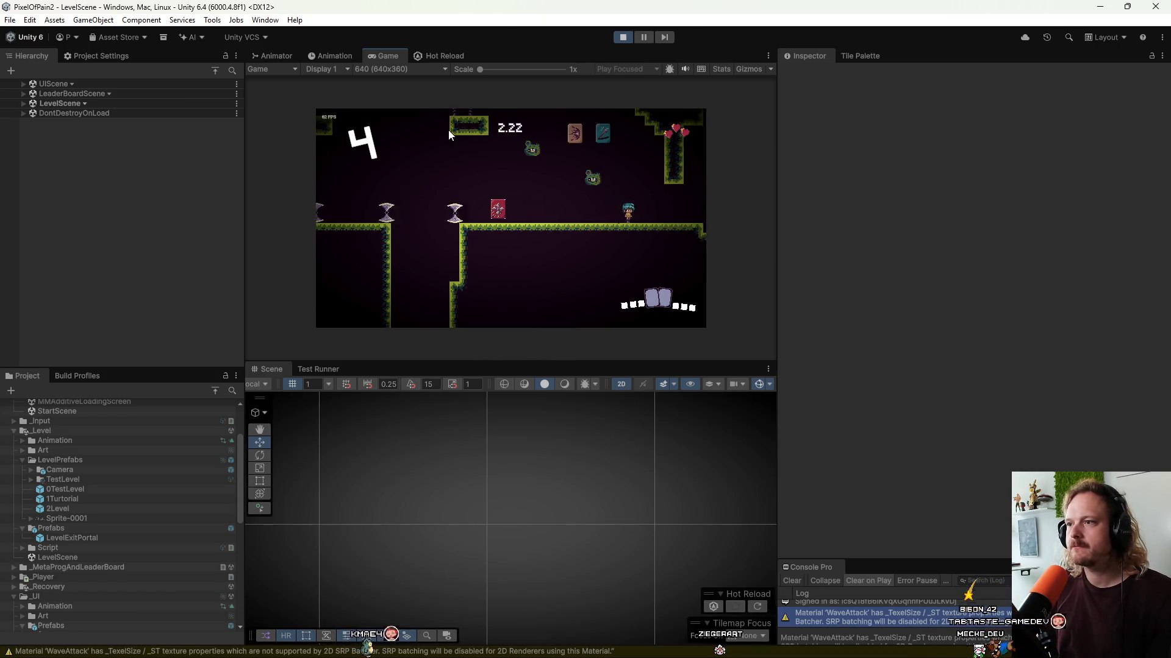
{"action": "key", "text": "a"}
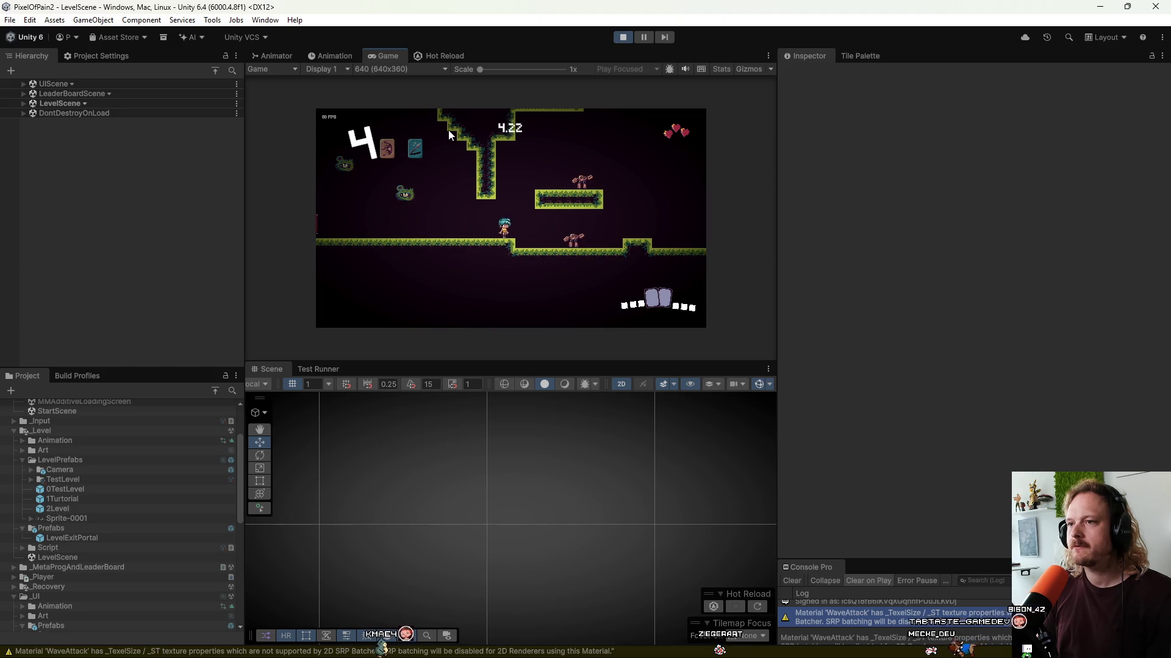
{"action": "key", "text": "d"}
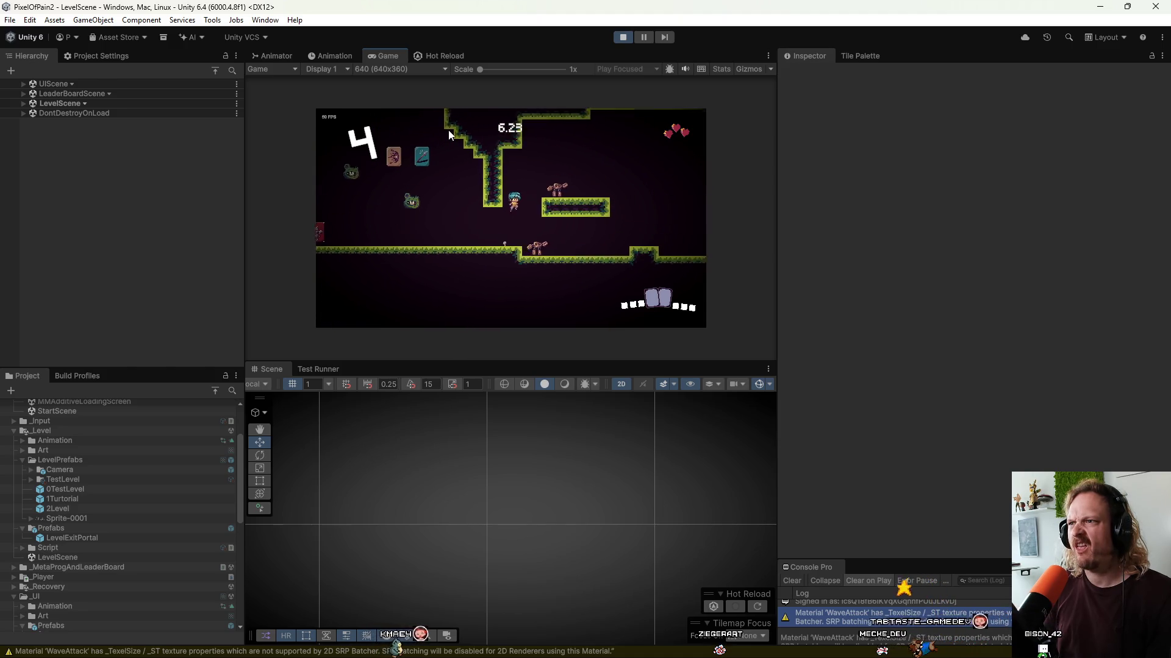
{"action": "key", "text": "d"}
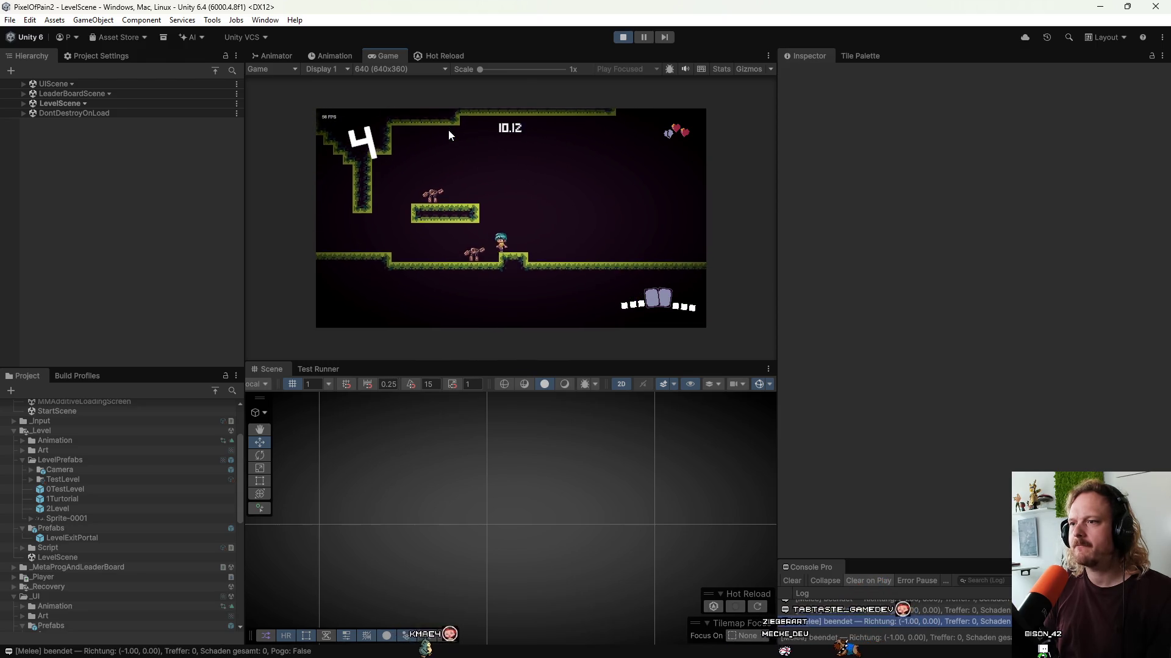
{"action": "key", "text": "space"}
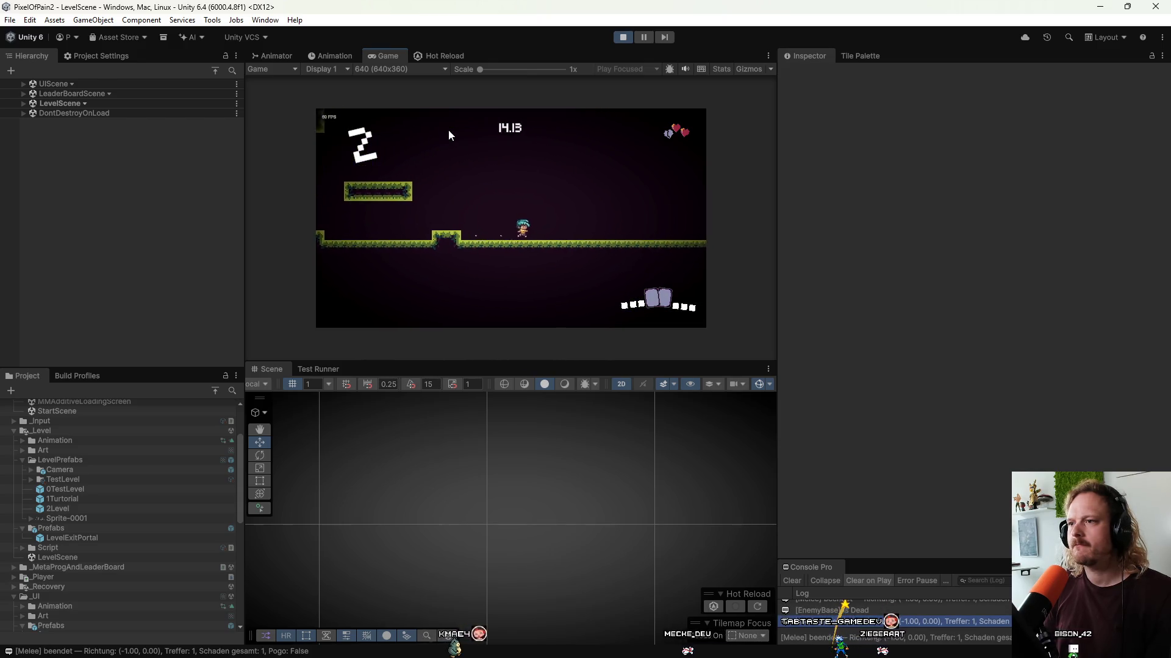
{"action": "key", "text": "d"}
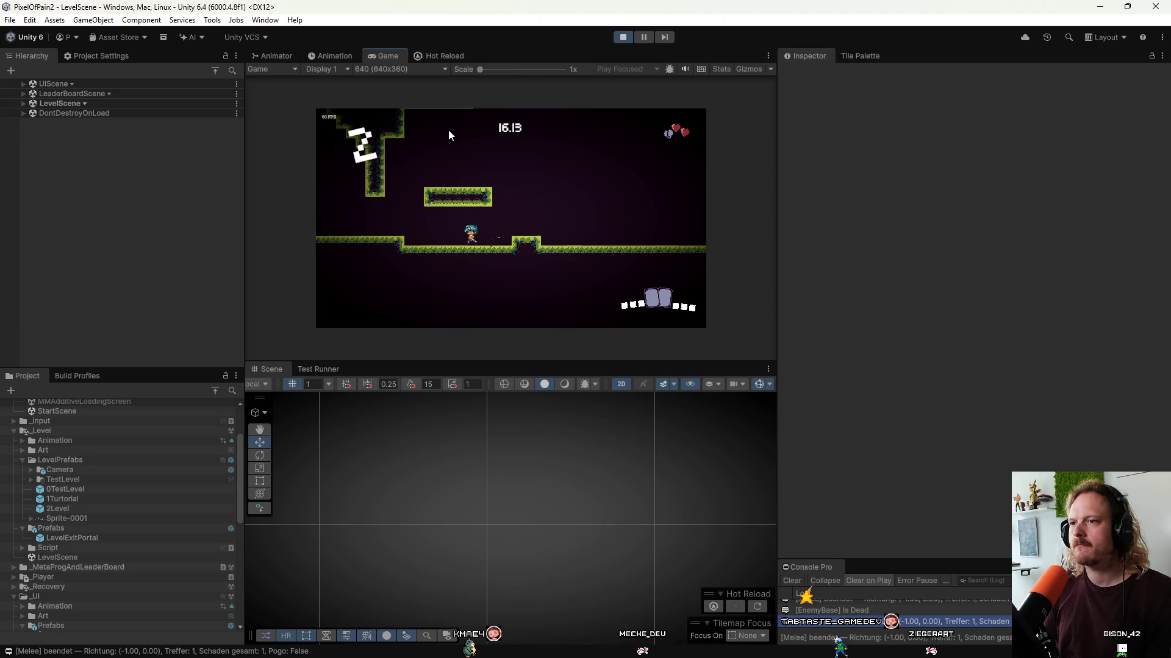
{"action": "key", "text": "d"}
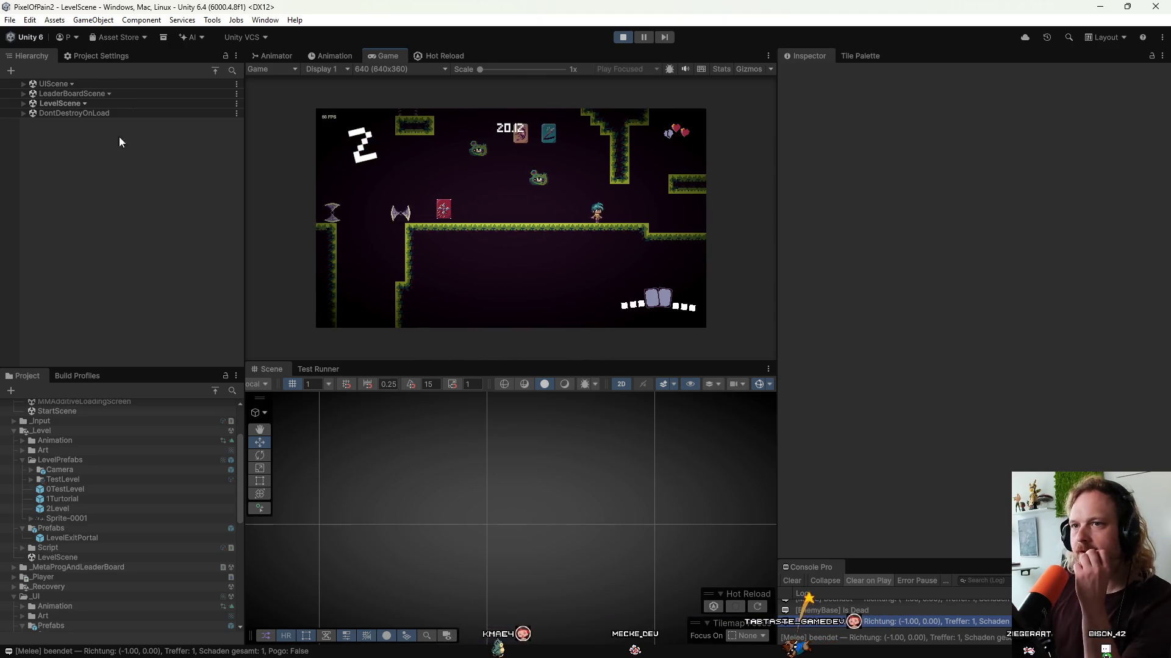
{"action": "left_click", "coordinate": [24, 104]}
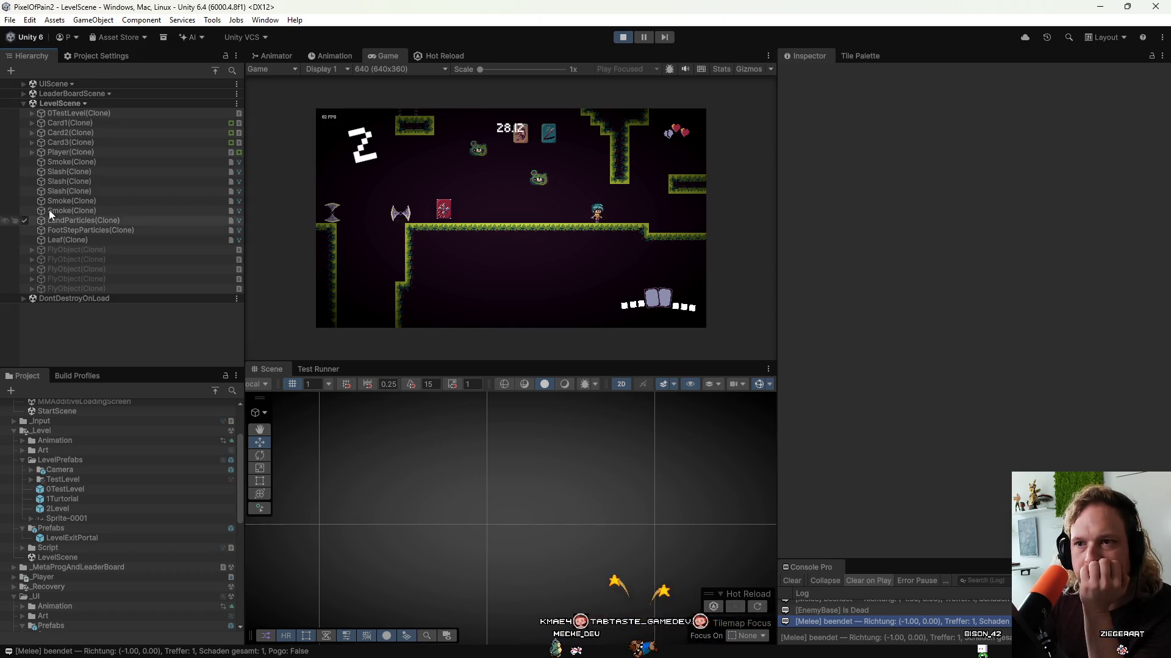
In the level clone, frame Cam0 in the Scene view and select its confiner collider 0.
{"action": "left_click", "coordinate": [31, 114]}
{"action": "left_click", "coordinate": [40, 132]}
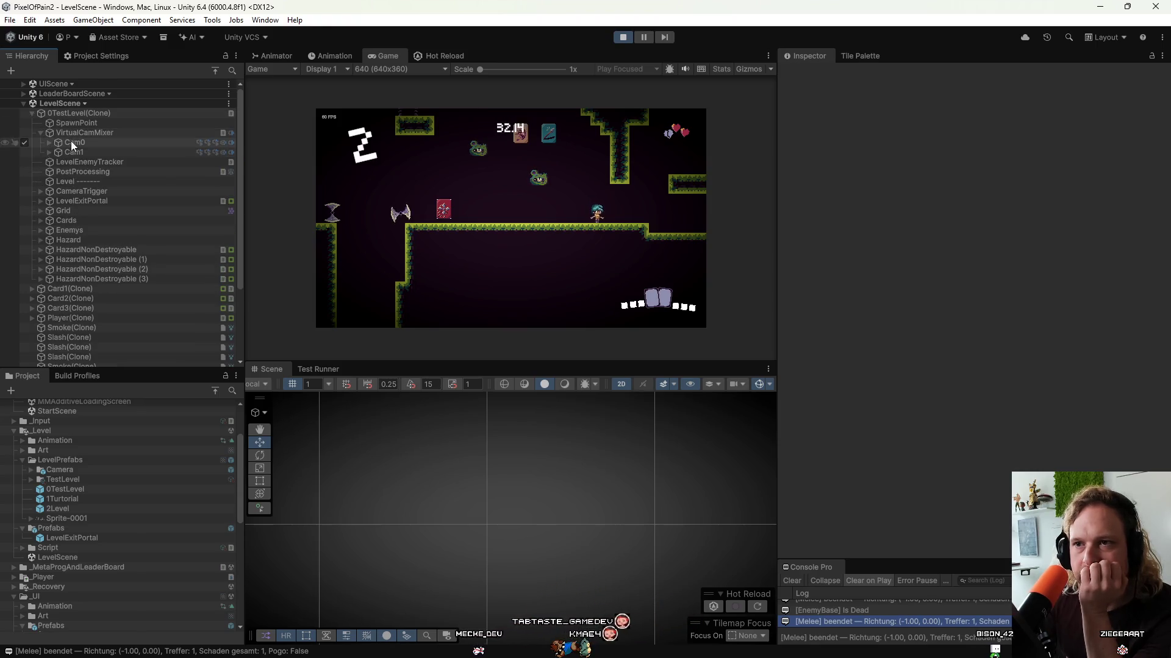
{"action": "left_click", "coordinate": [58, 142]}
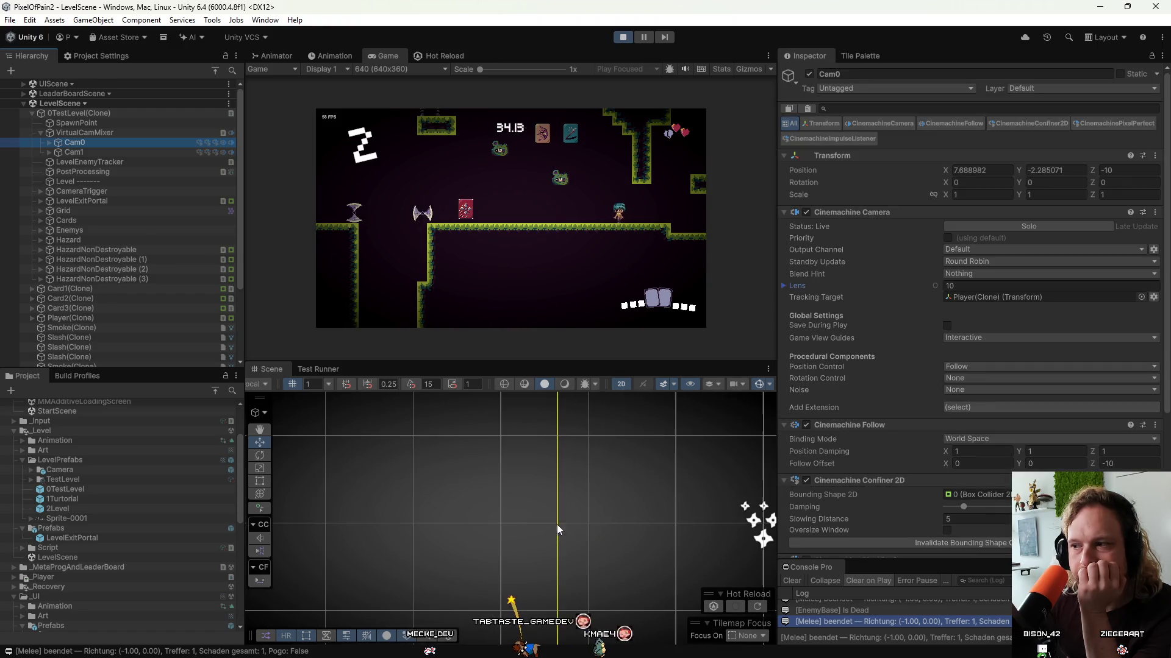
{"action": "double_click", "coordinate": [93, 140]}
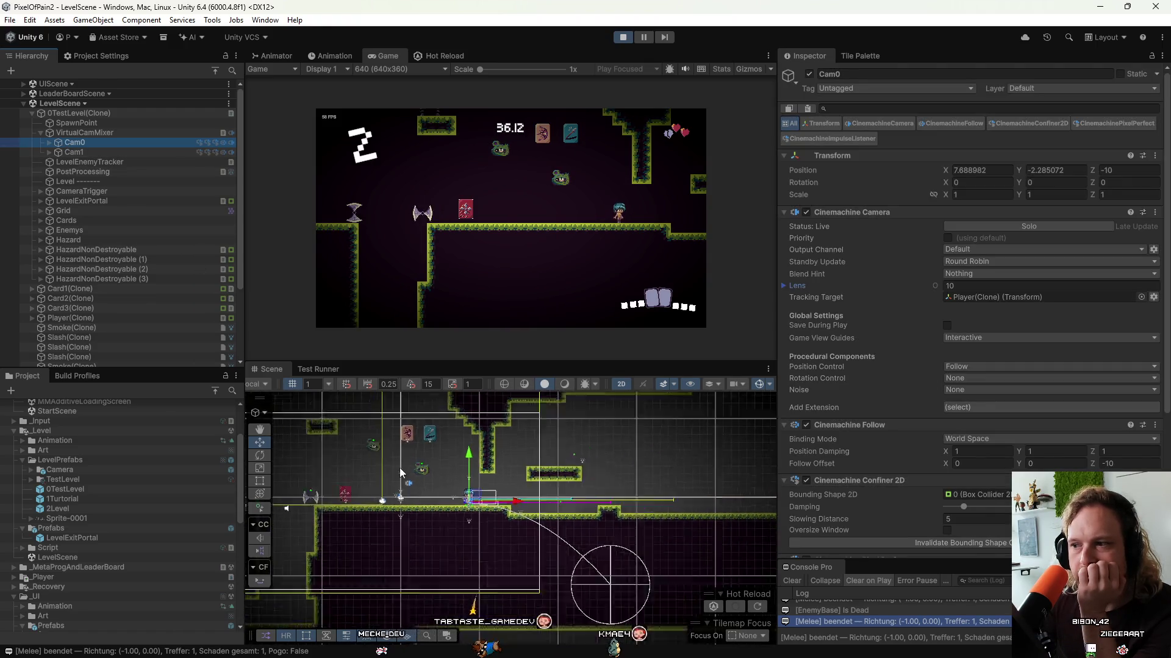
{"action": "left_click", "coordinate": [50, 143]}
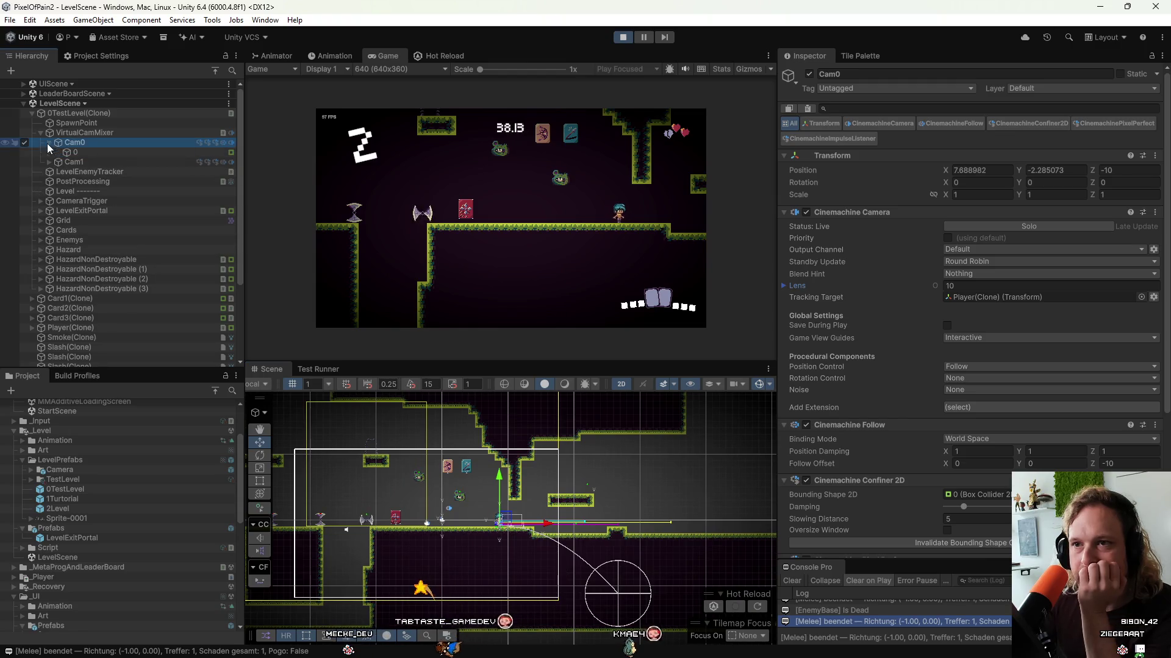
{"action": "left_click", "coordinate": [69, 152]}
Frame collider 0 in the Scene view to see its Box Collider 2D bounds.
{"action": "scroll", "coordinate": [481, 463], "scroll_direction": "down", "scroll_amount": 3}
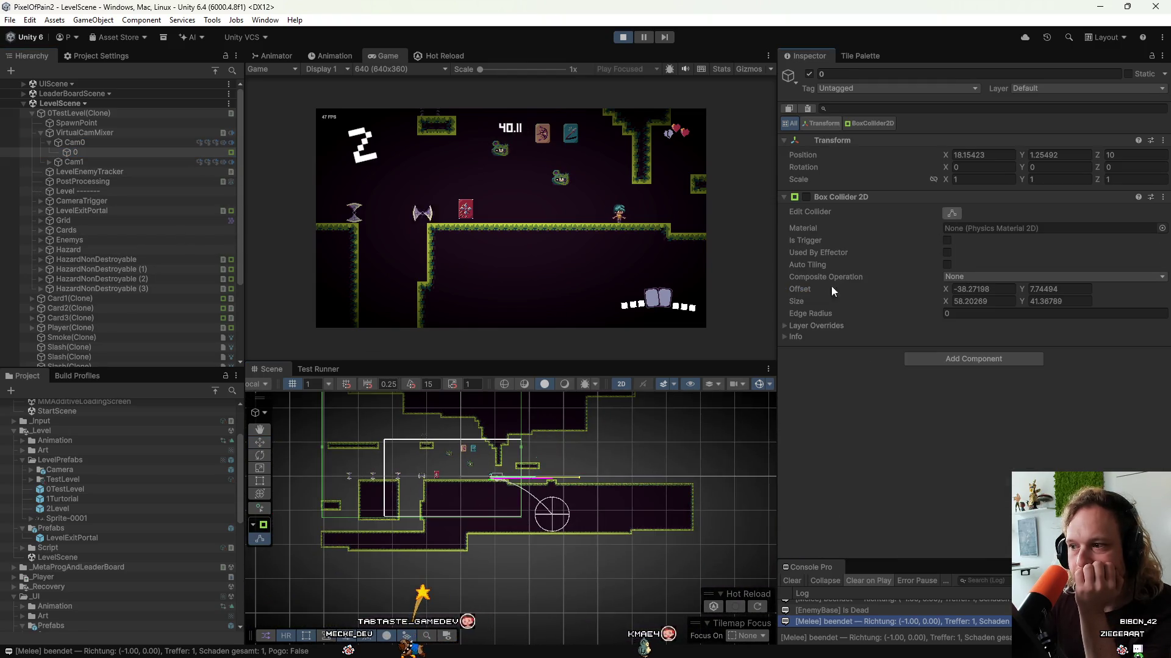
{"action": "scroll", "coordinate": [476, 487], "scroll_direction": "up", "scroll_amount": 5}
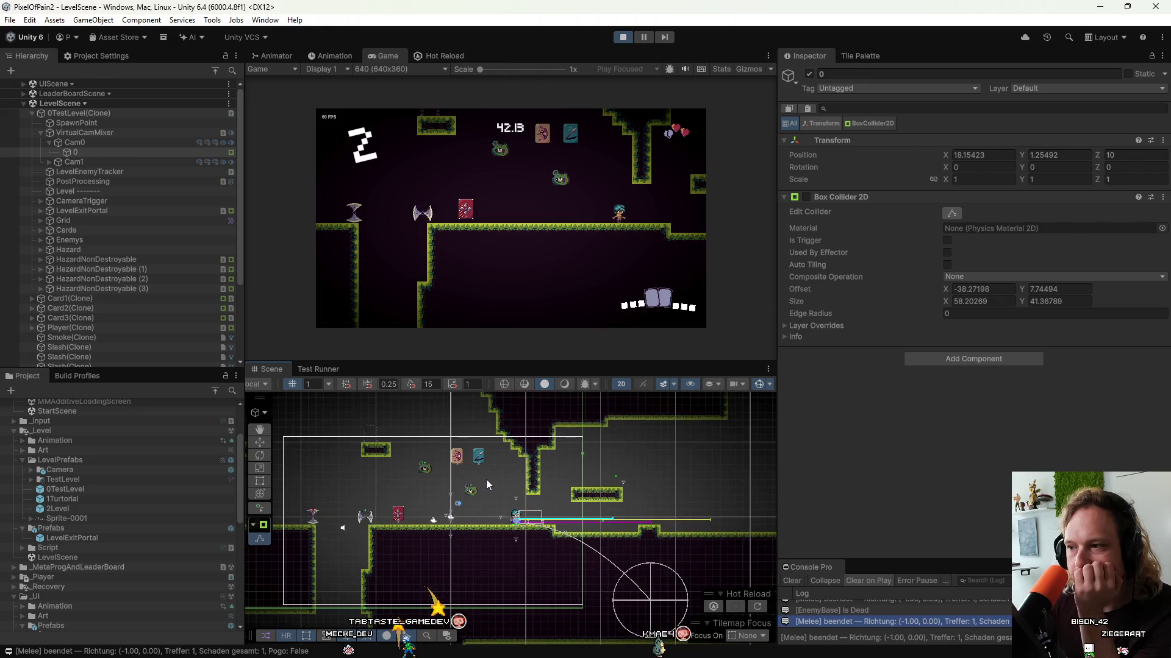
{"action": "scroll", "coordinate": [488, 477], "scroll_direction": "down", "scroll_amount": 5}
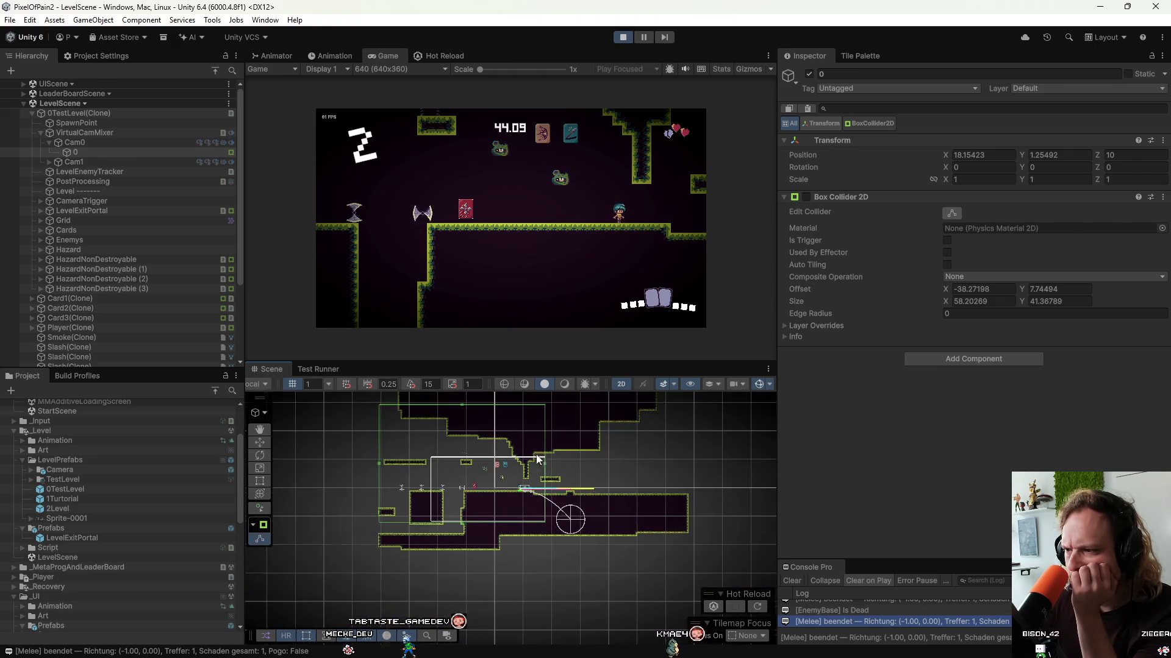
{"action": "left_click", "coordinate": [93, 151]}
{"action": "key", "text": "f"}
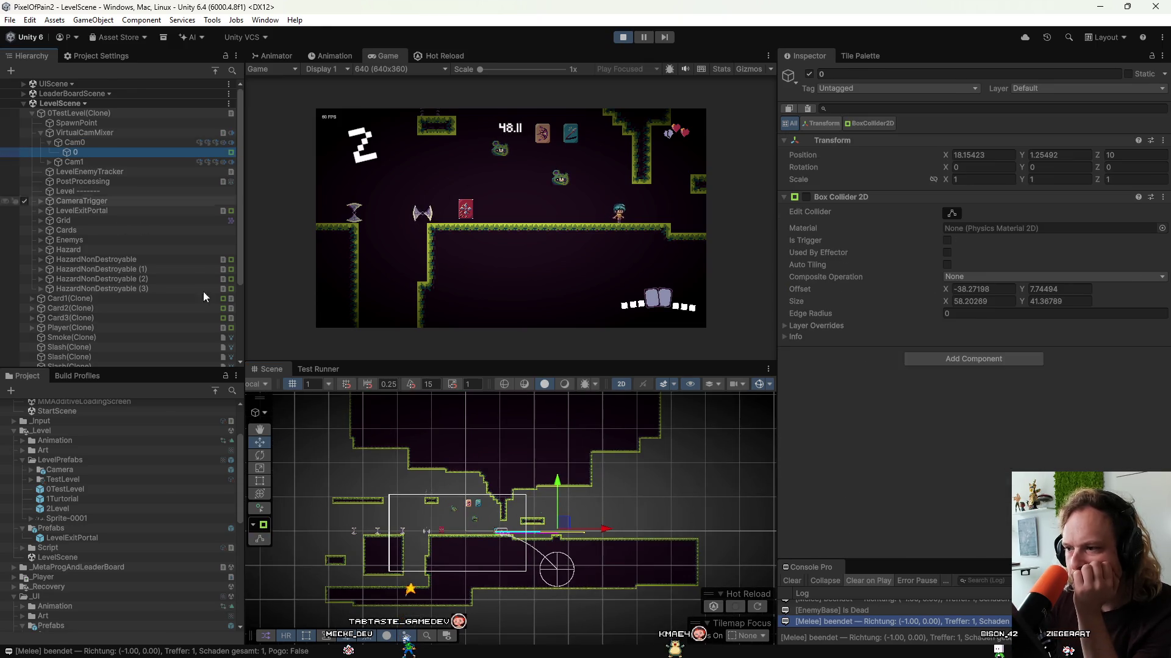
{"action": "scroll", "coordinate": [511, 535], "scroll_direction": "up", "scroll_amount": 3}
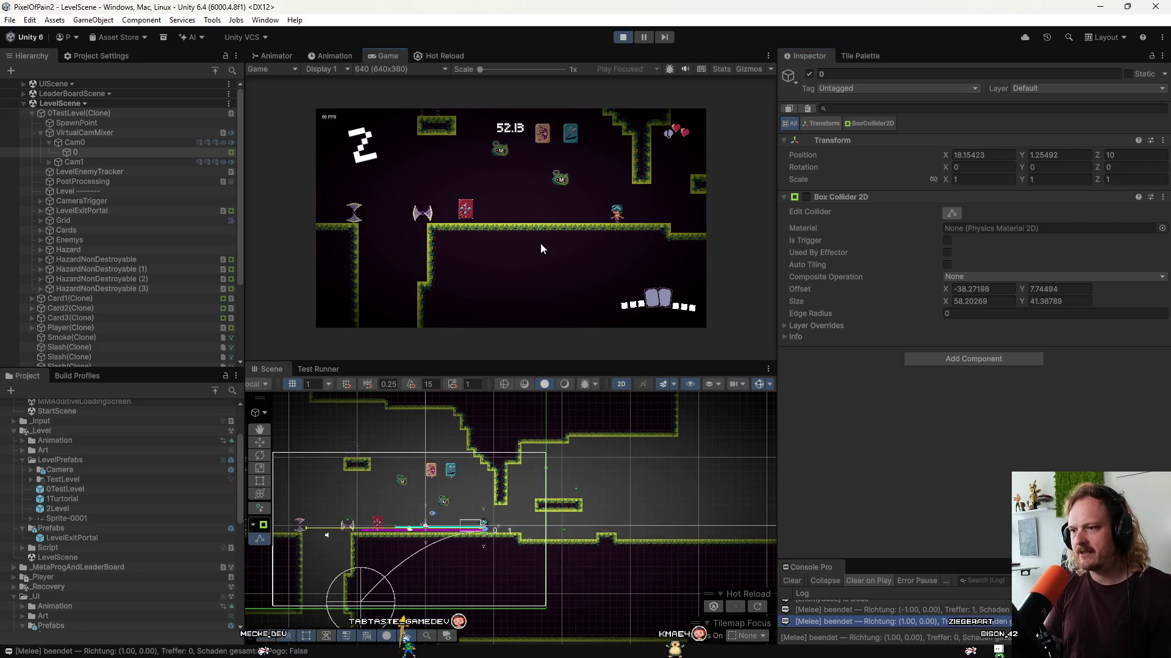
Walk the player right toward the level edge and back left to test camera confinement.
{"action": "key", "text": "Left"}
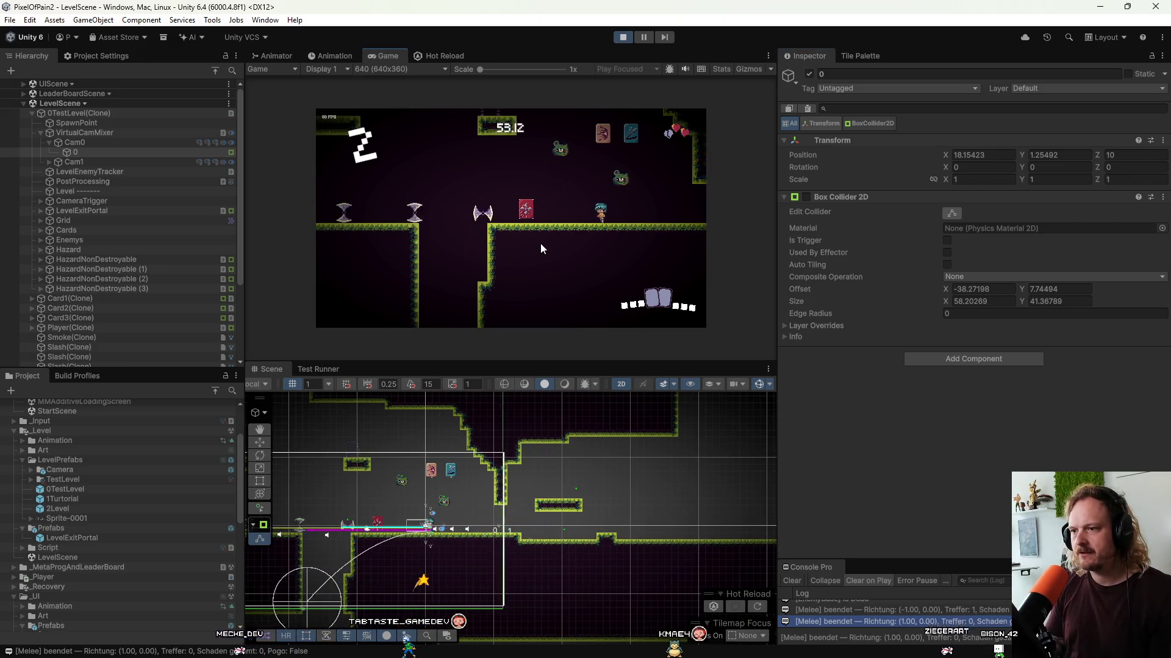
{"action": "key", "text": "Right"}
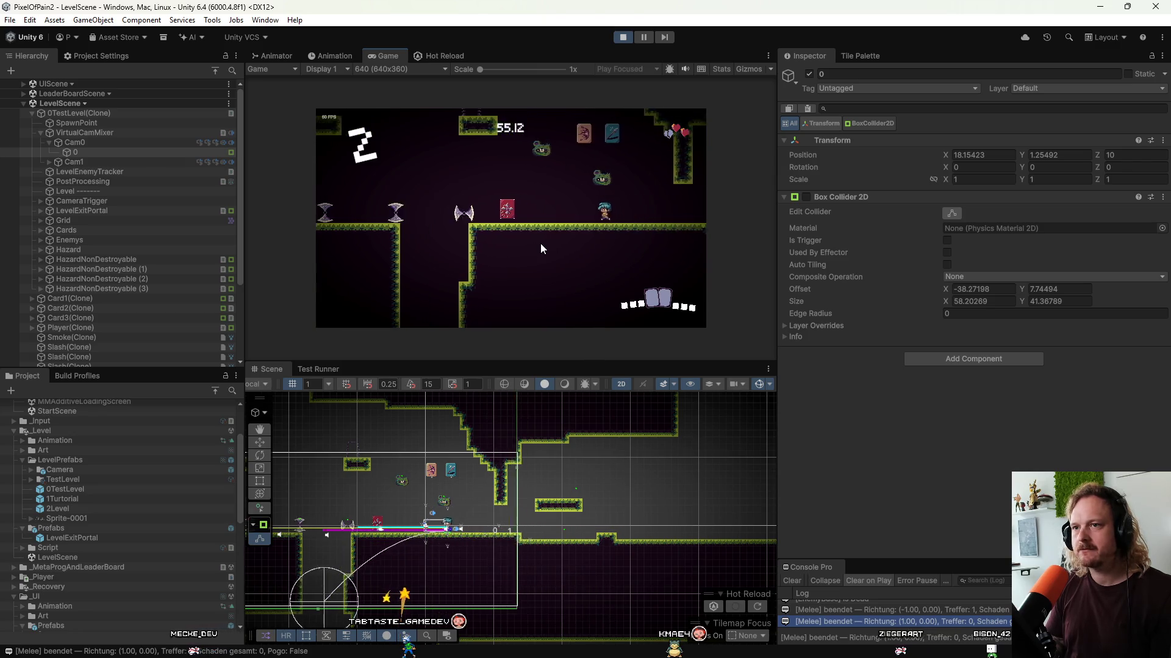
{"action": "key", "text": "Right"}
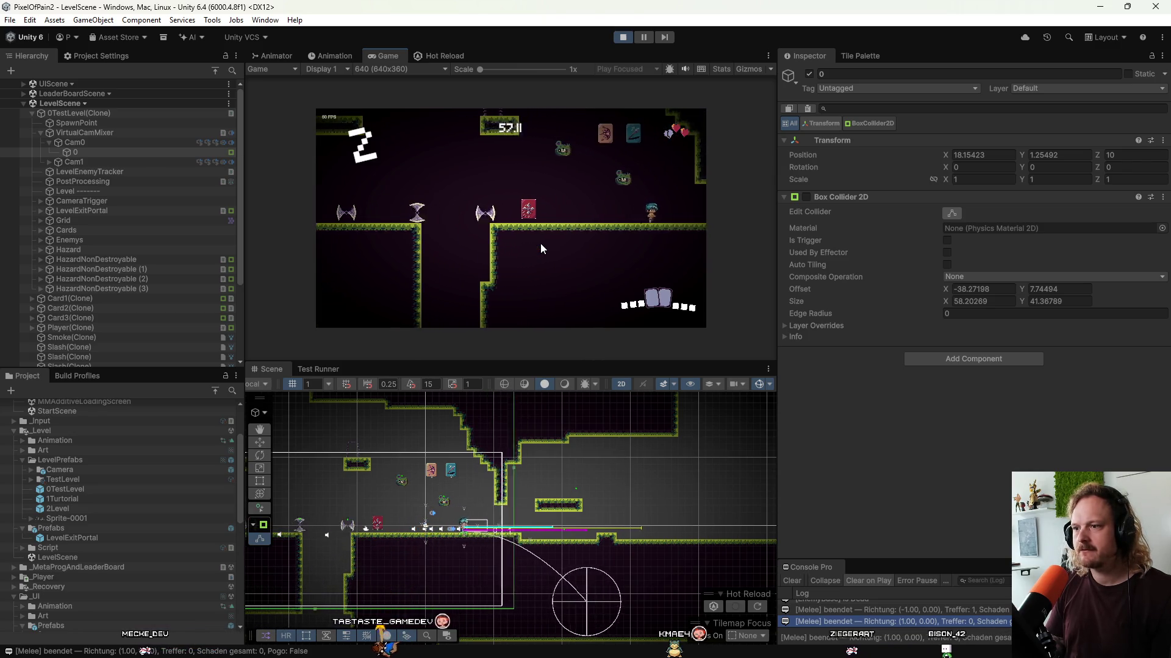
{"action": "key", "text": "Right"}
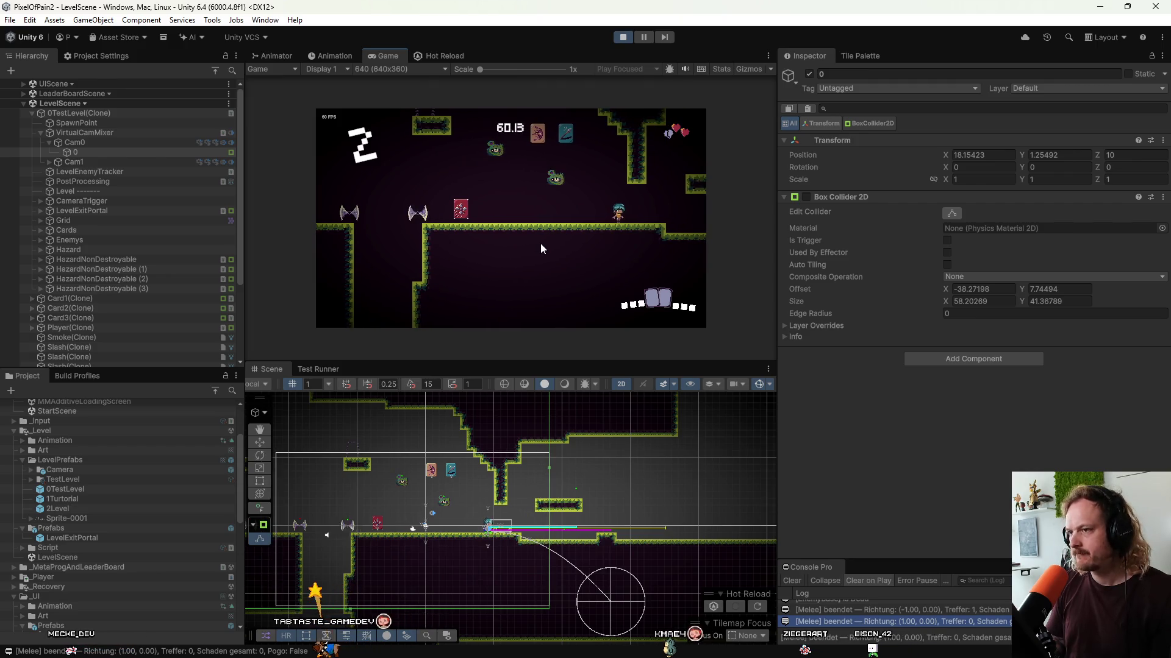
{"action": "key", "text": "Left"}
{"action": "key", "text": "Left"}
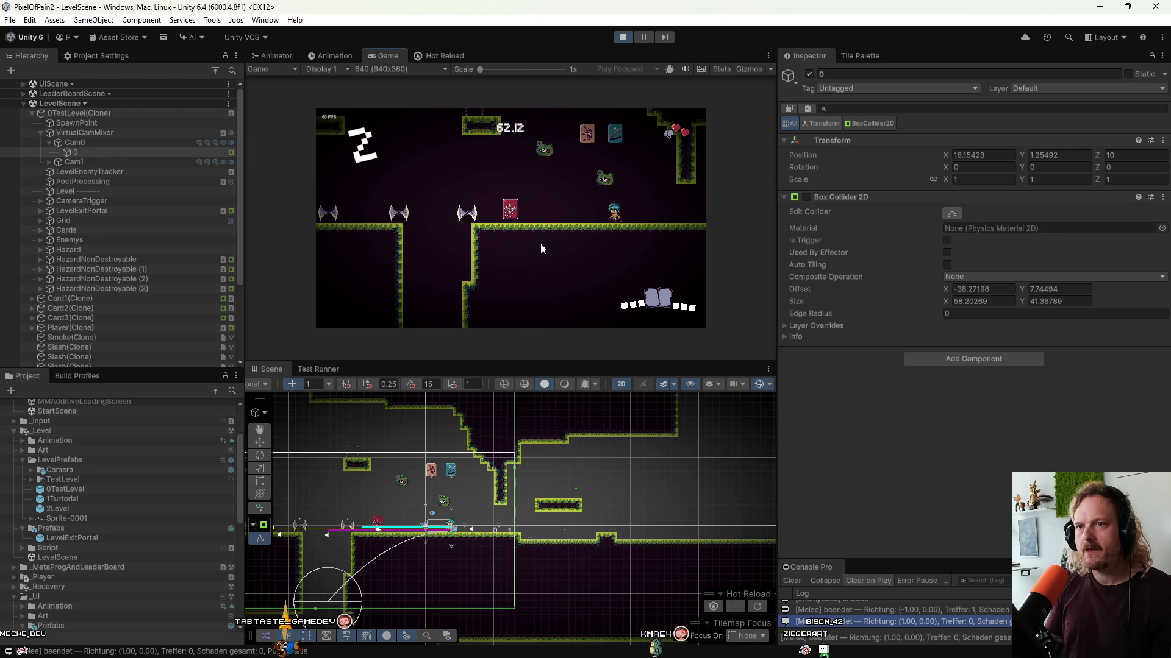
Watch Cam0 while walking left, stop the playtest, and reopen the 0TestLevel prefab.
{"action": "left_click", "coordinate": [82, 144]}
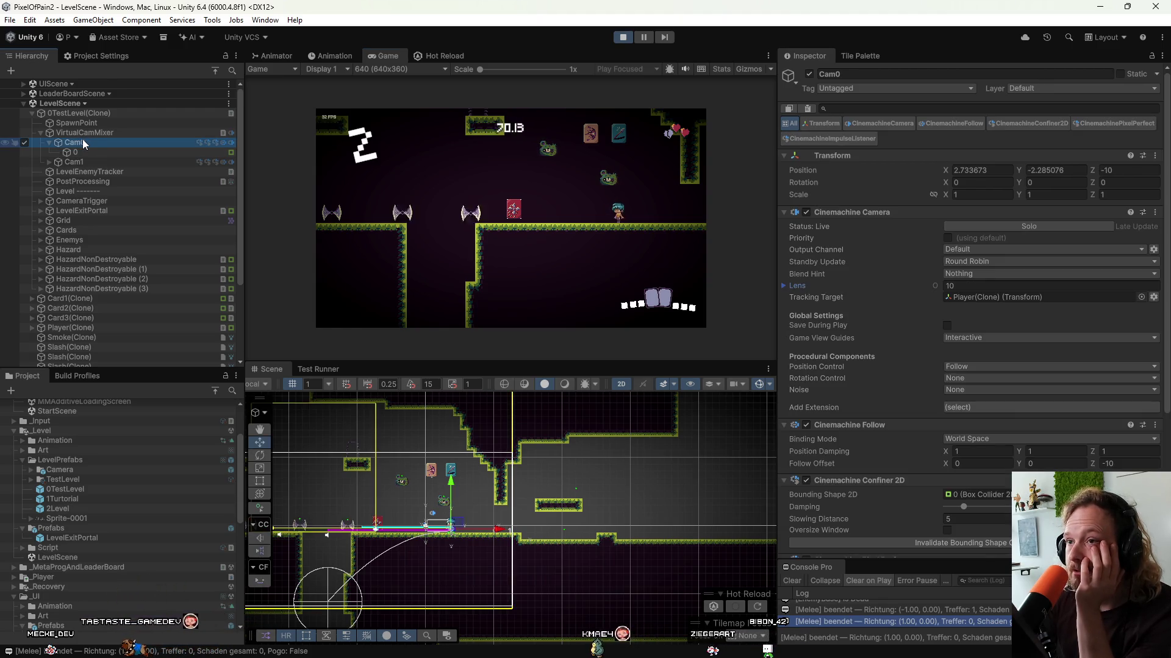
{"action": "left_click", "coordinate": [455, 173]}
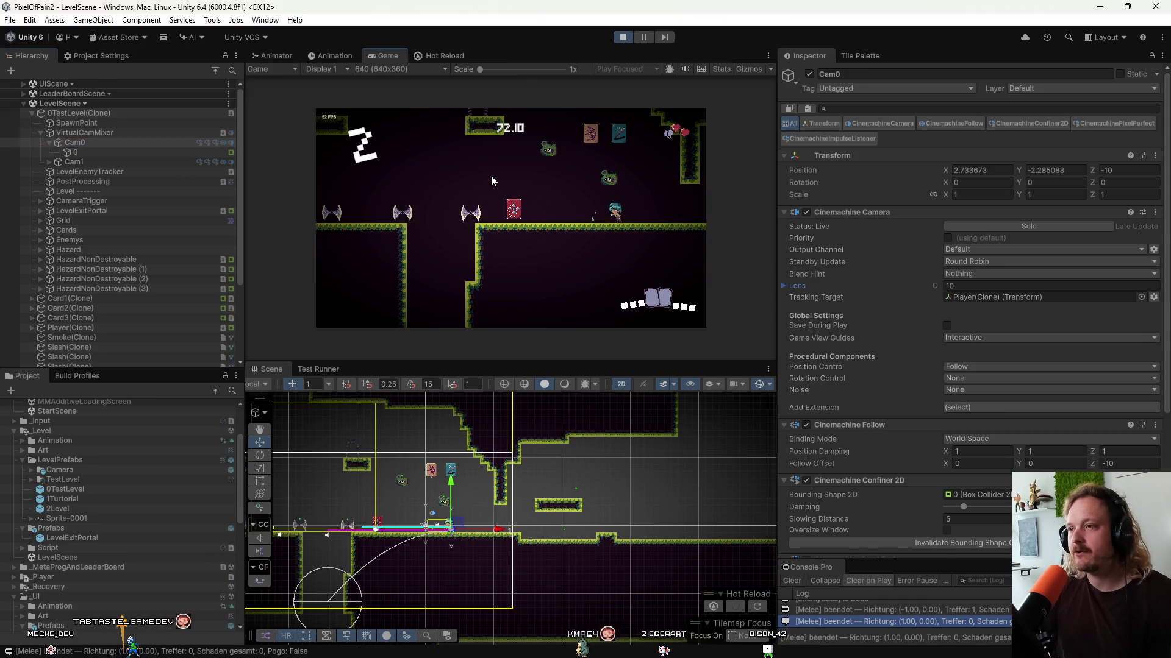
{"action": "key", "text": "a"}
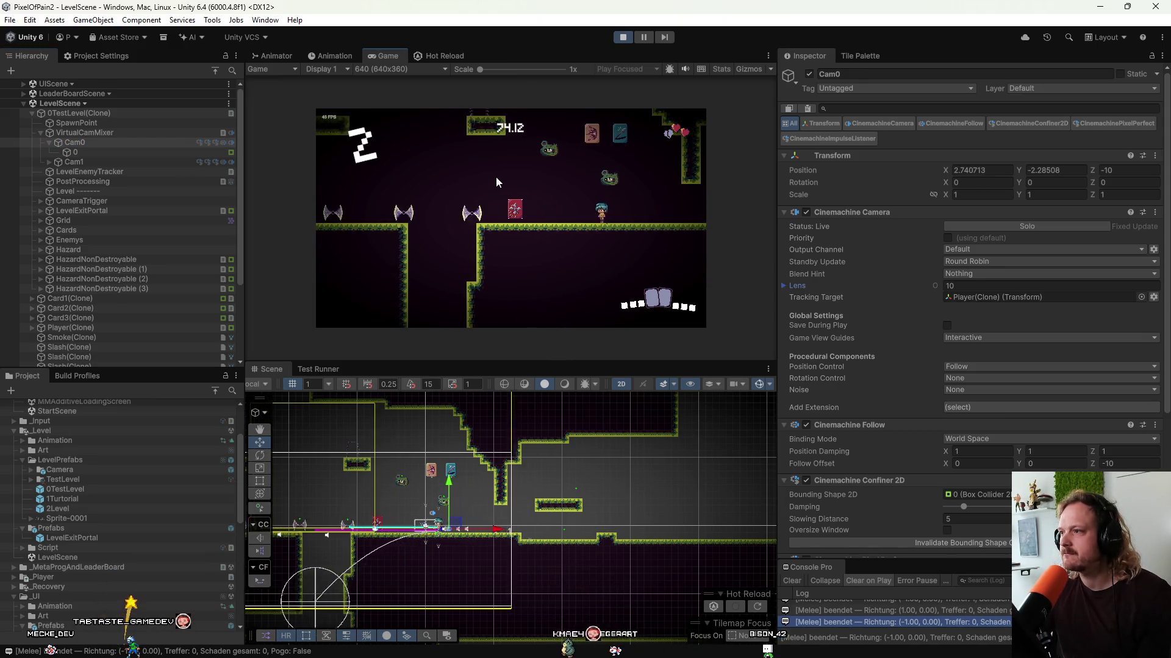
{"action": "left_click", "coordinate": [619, 37]}
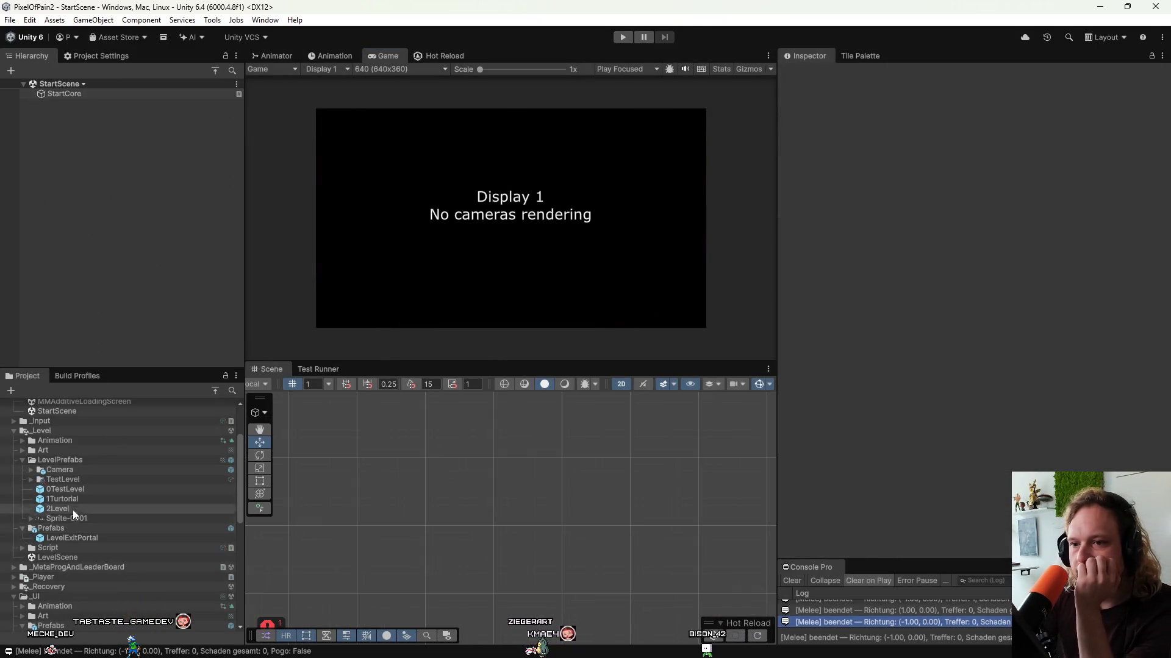
{"action": "double_click", "coordinate": [66, 490]}
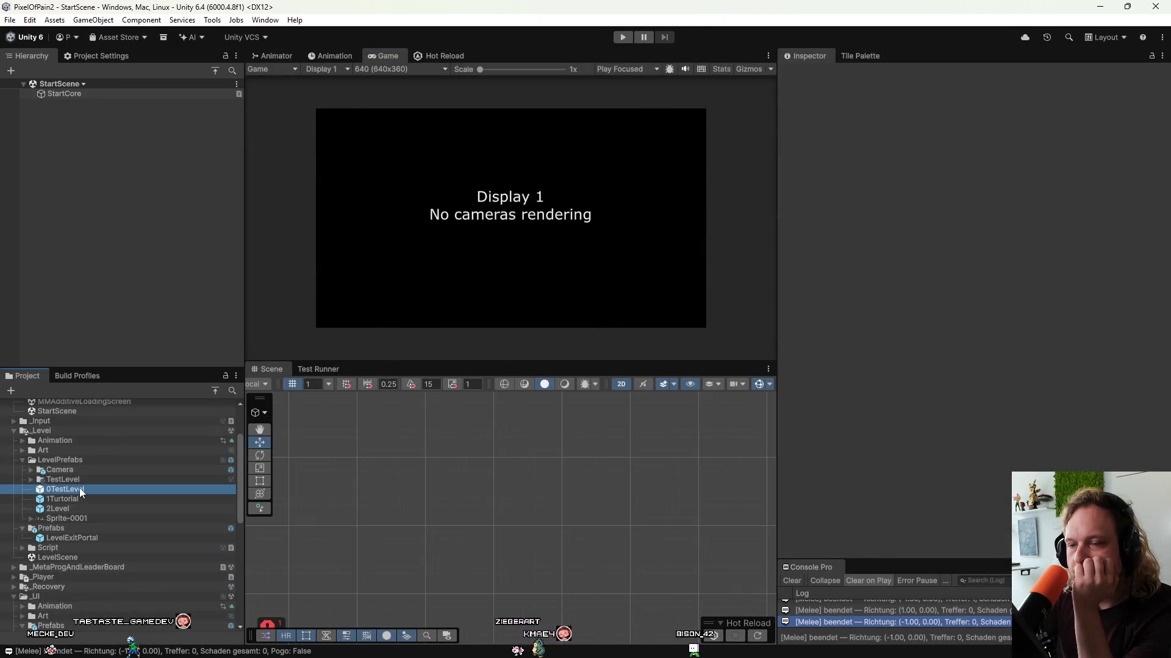
Drag collider 0 out from under Cam0 and dismiss the prefab restructuring warning.
{"action": "left_click", "coordinate": [74, 128]}
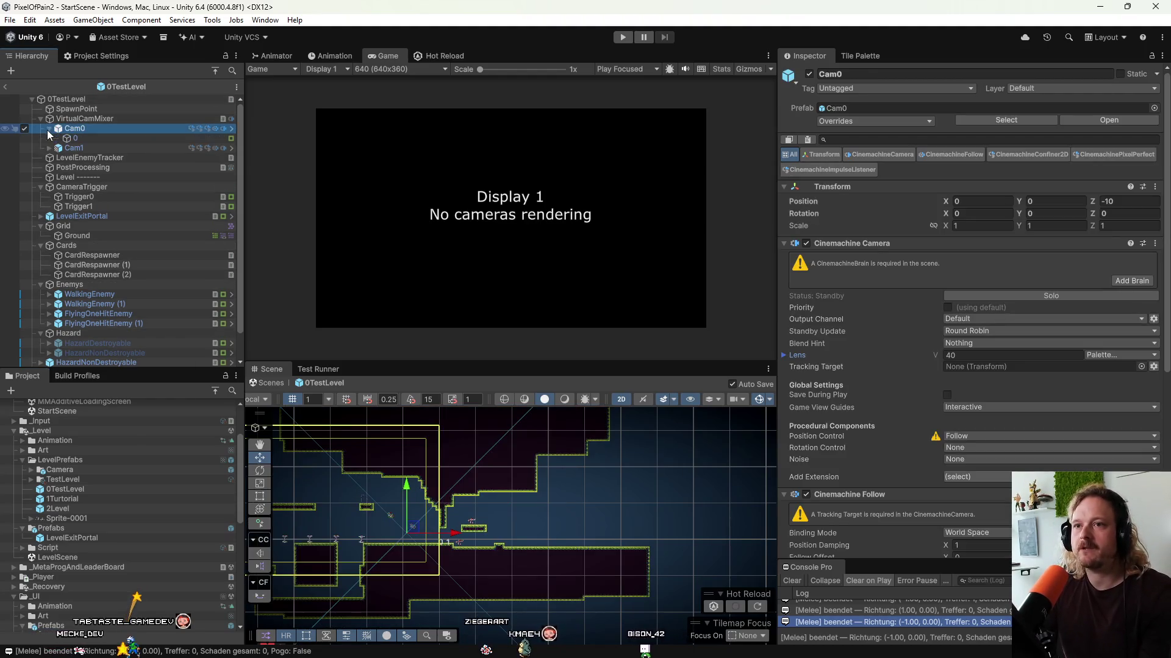
{"action": "left_click", "coordinate": [49, 128]}
{"action": "left_click", "coordinate": [47, 153]}
{"action": "left_click", "coordinate": [49, 148]}
{"action": "left_click_drag", "start_coordinate": [79, 138], "coordinate": [82, 122]}
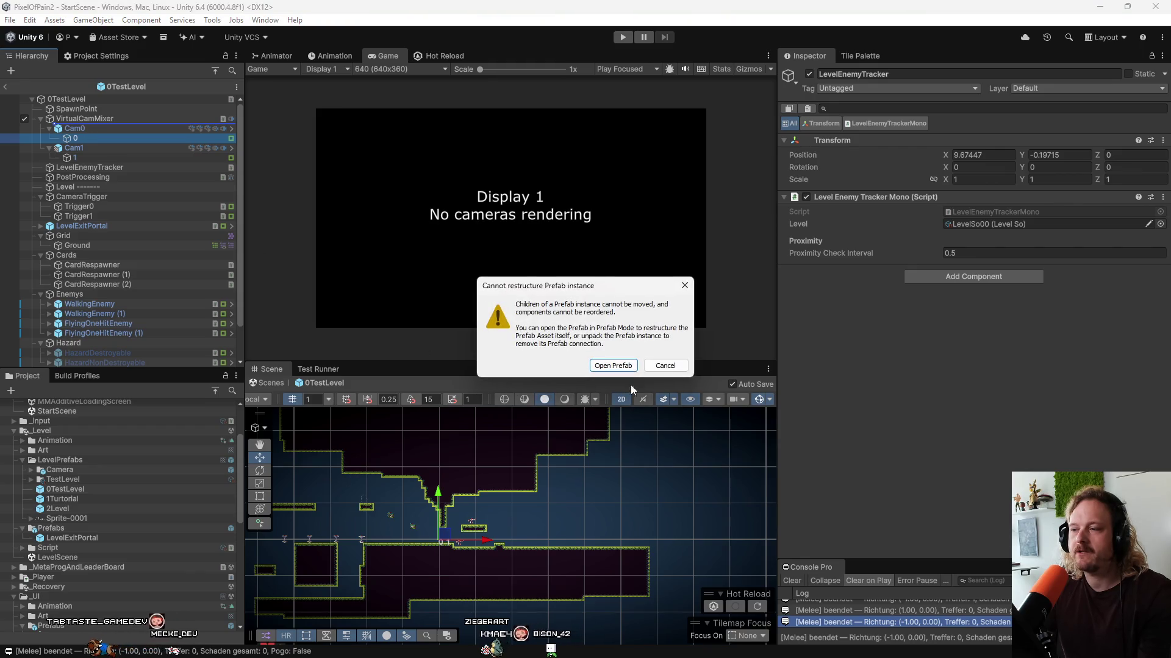
{"action": "left_click", "coordinate": [664, 366]}
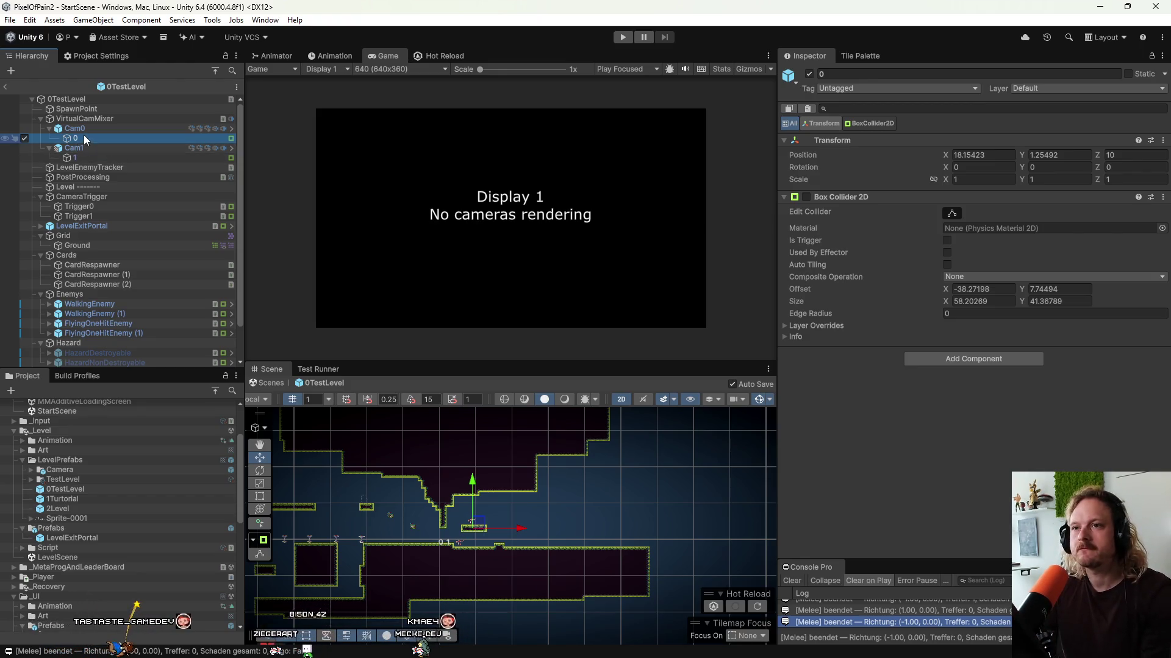
Paste copies of colliders 0 and 1 and place them under VirtualCamMixer beside the cameras.
{"action": "left_click", "coordinate": [82, 120]}
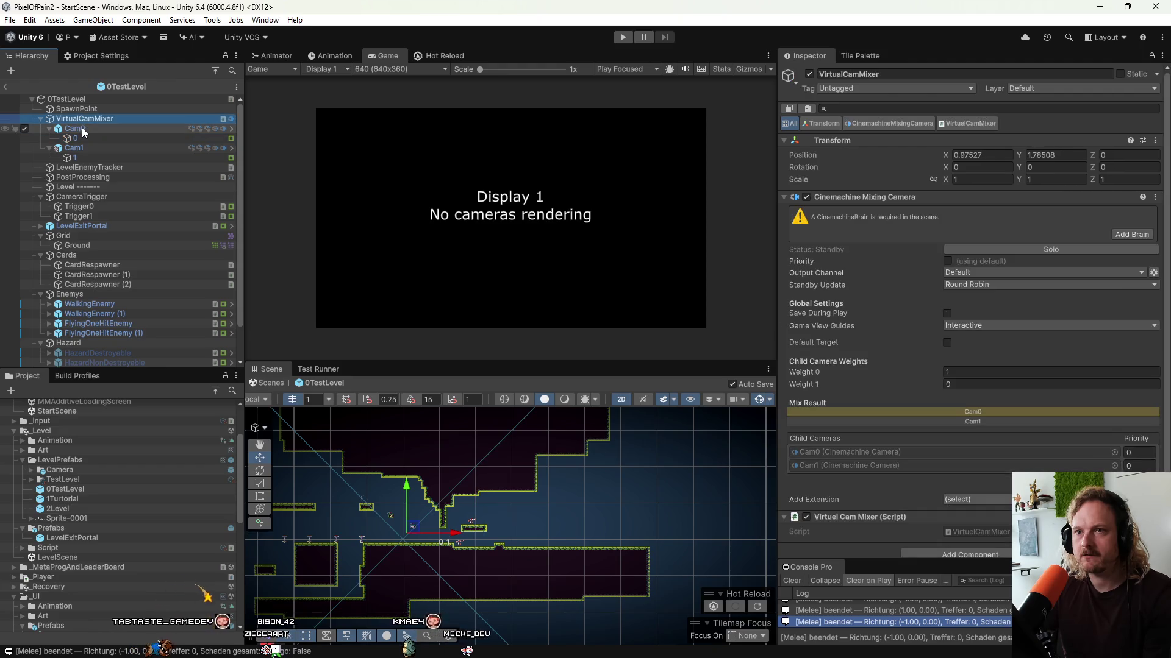
{"action": "key", "text": "ctrl+v"}
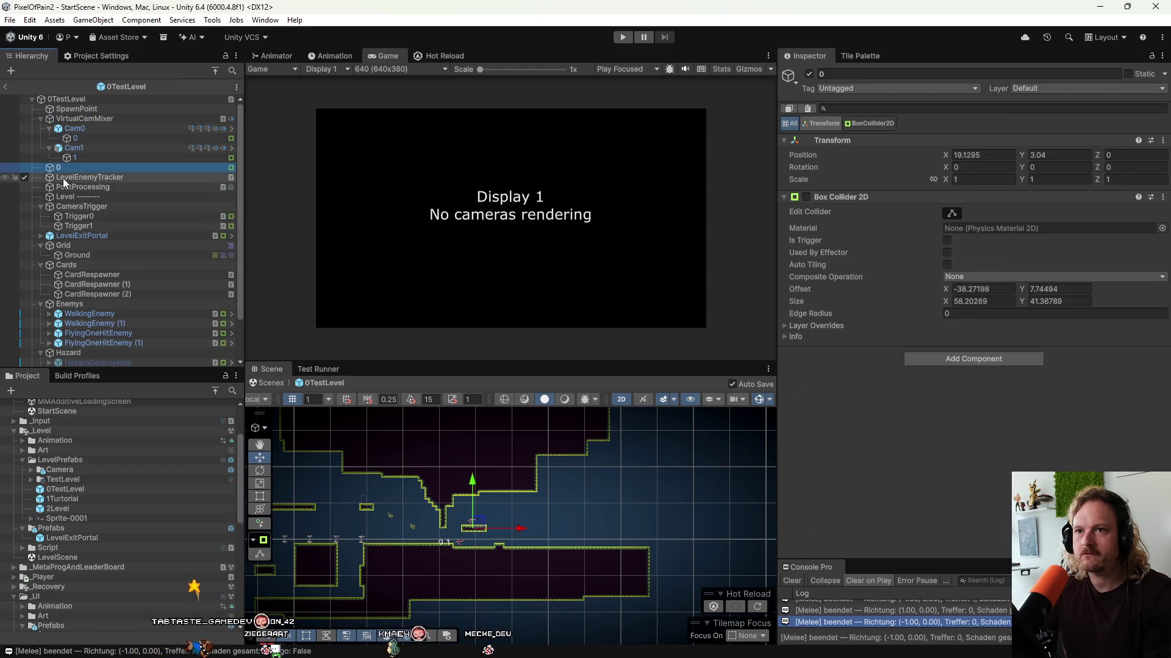
{"action": "left_click_drag", "start_coordinate": [66, 169], "coordinate": [86, 123]}
{"action": "left_click", "coordinate": [76, 166]}
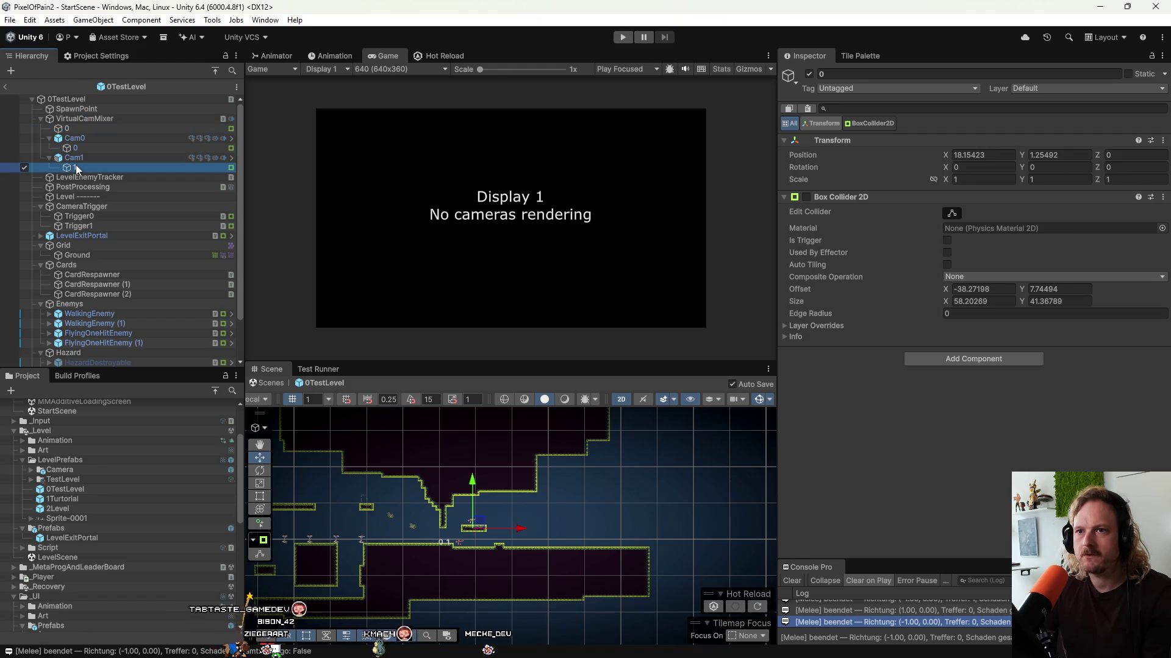
{"action": "key", "text": "ctrl+c"}
{"action": "left_click", "coordinate": [88, 121]}
{"action": "key", "text": "ctrl+v"}
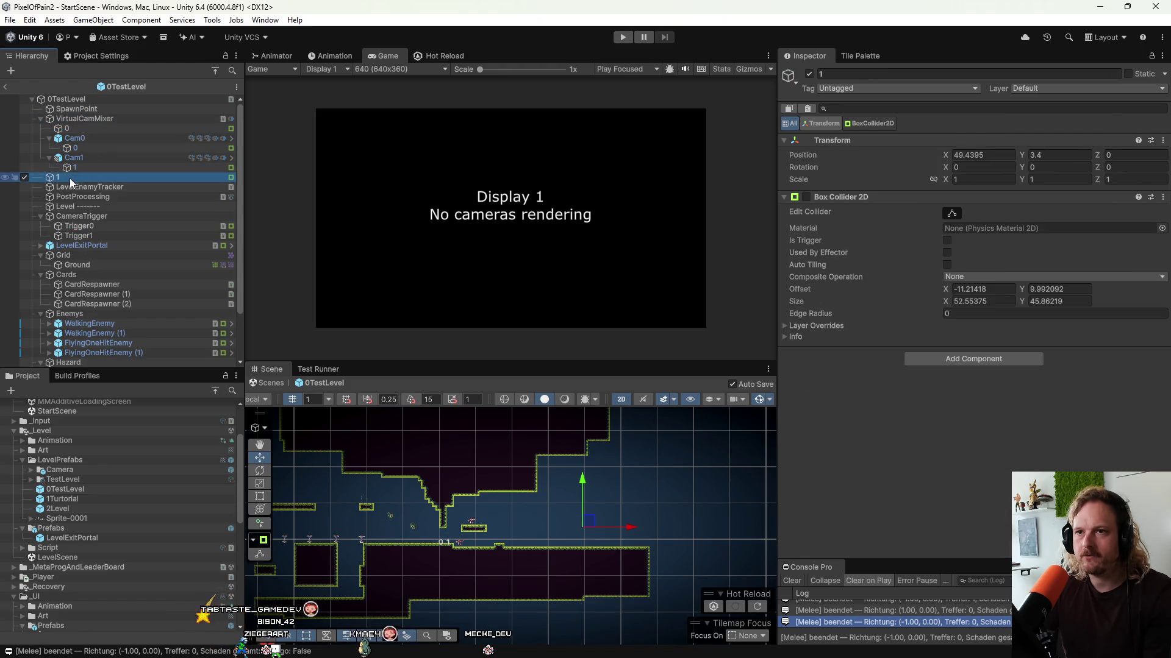
{"action": "left_click_drag", "start_coordinate": [82, 165], "coordinate": [86, 134]}
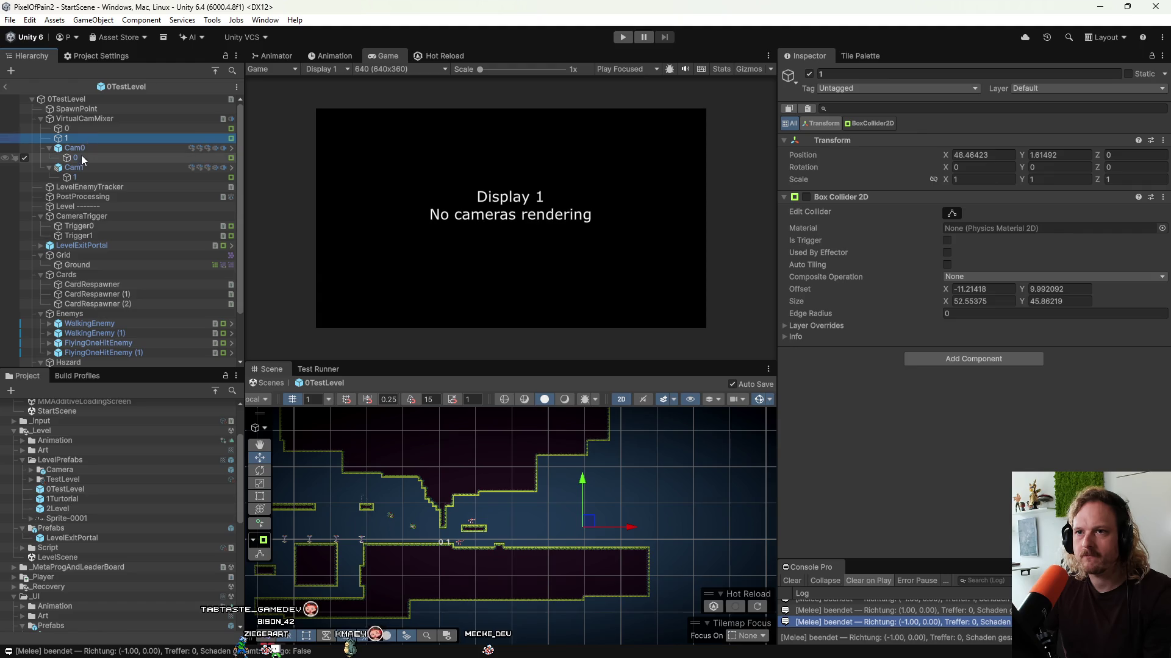
Delete collider 0 from the Cam0 prefab and collider 1 from the Cam1 Variant prefab.
{"action": "left_click", "coordinate": [165, 147]}
{"action": "left_click", "coordinate": [231, 147]}
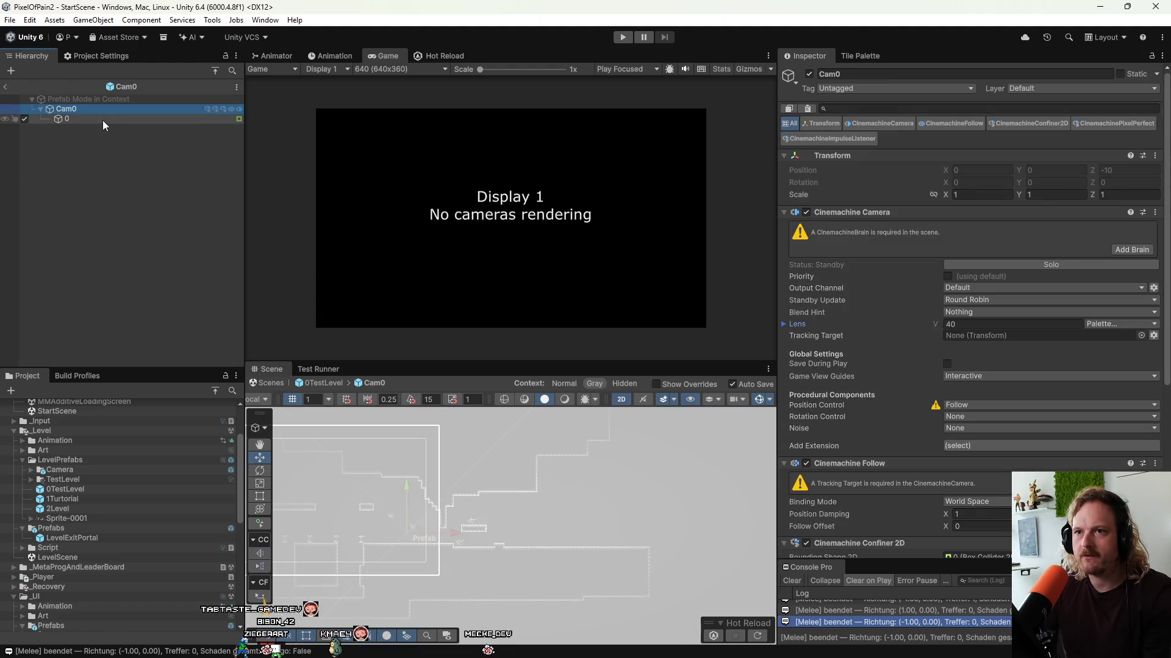
{"action": "left_click", "coordinate": [104, 122]}
{"action": "key", "text": "Delete"}
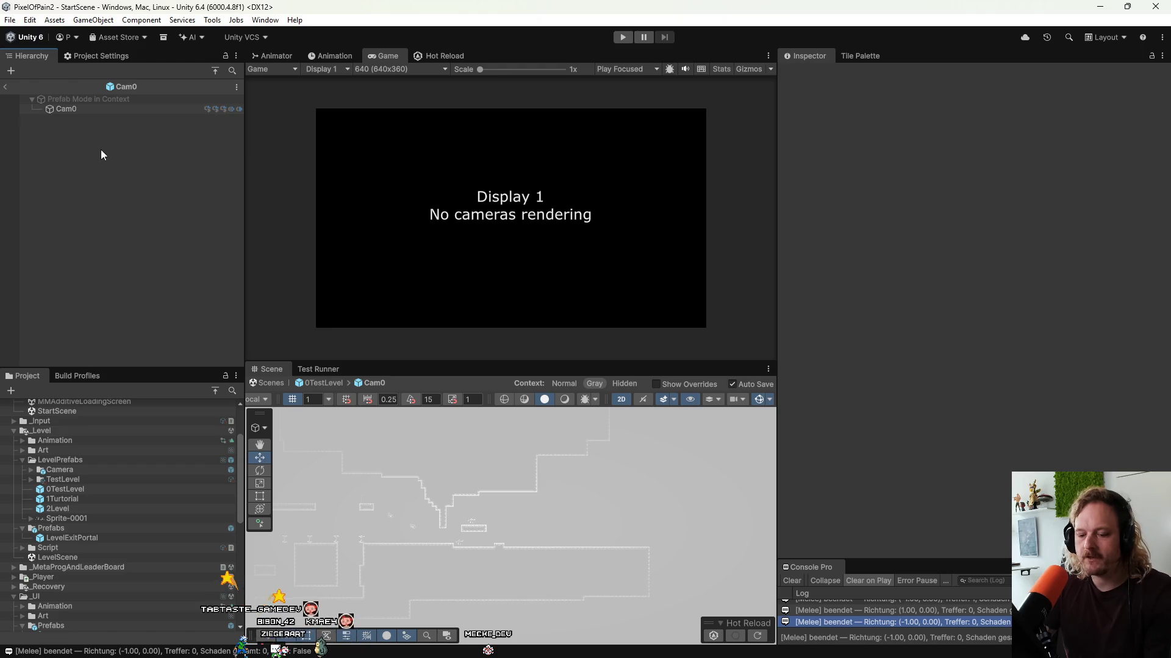
{"action": "left_click", "coordinate": [8, 86]}
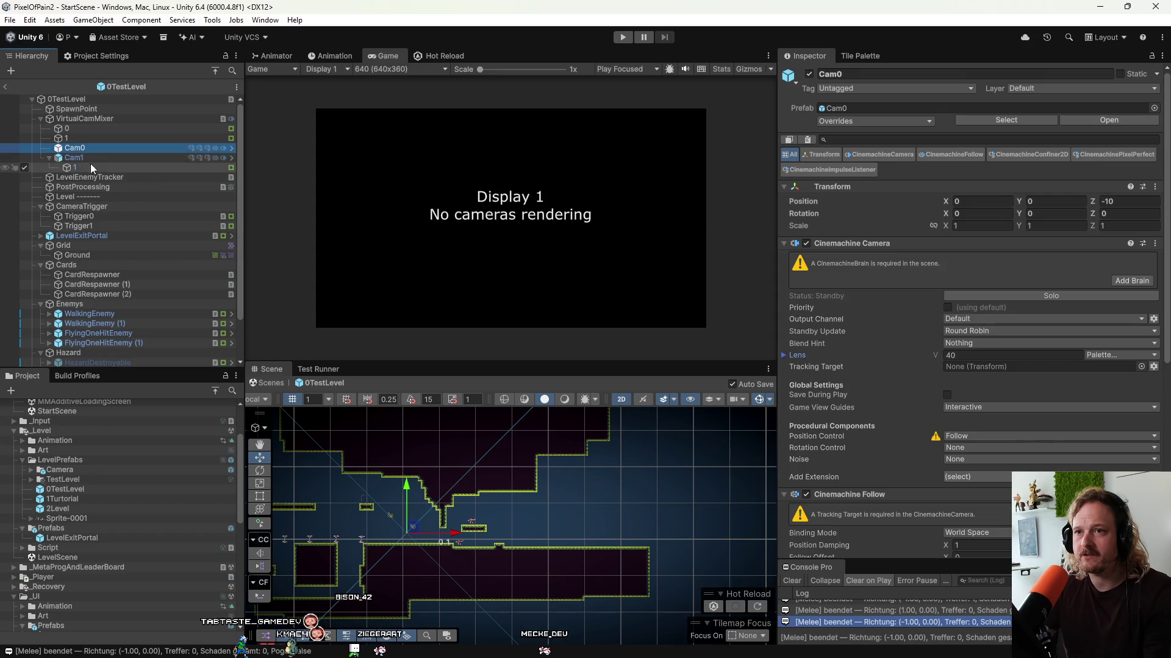
{"action": "left_click", "coordinate": [232, 157]}
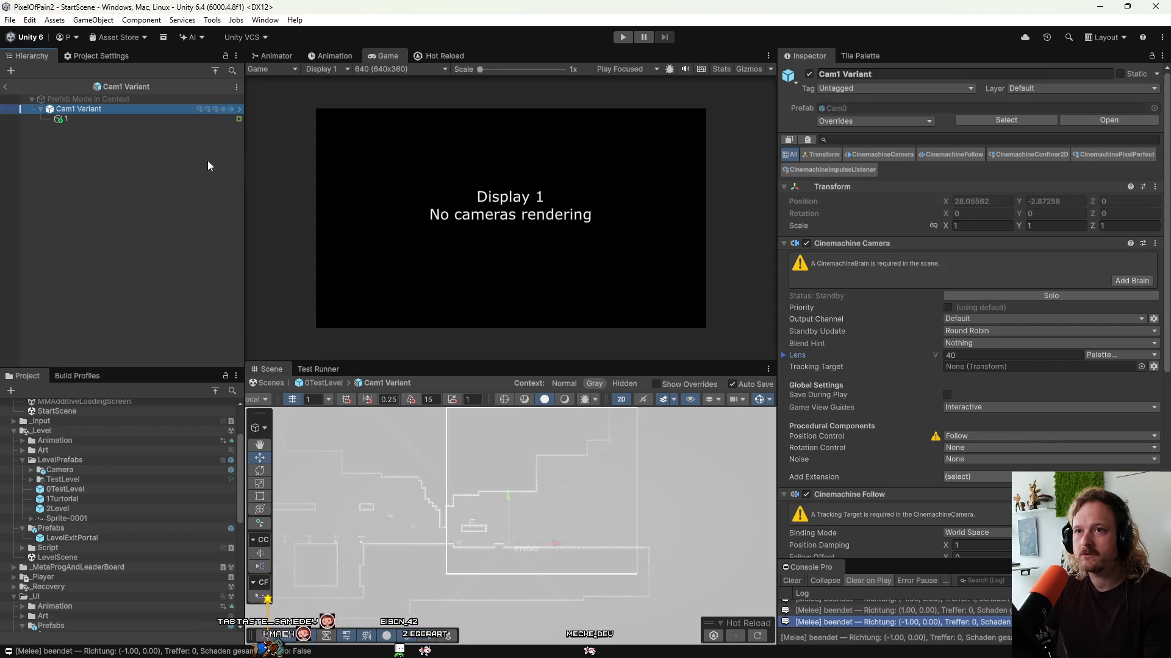
{"action": "key", "text": "Down"}
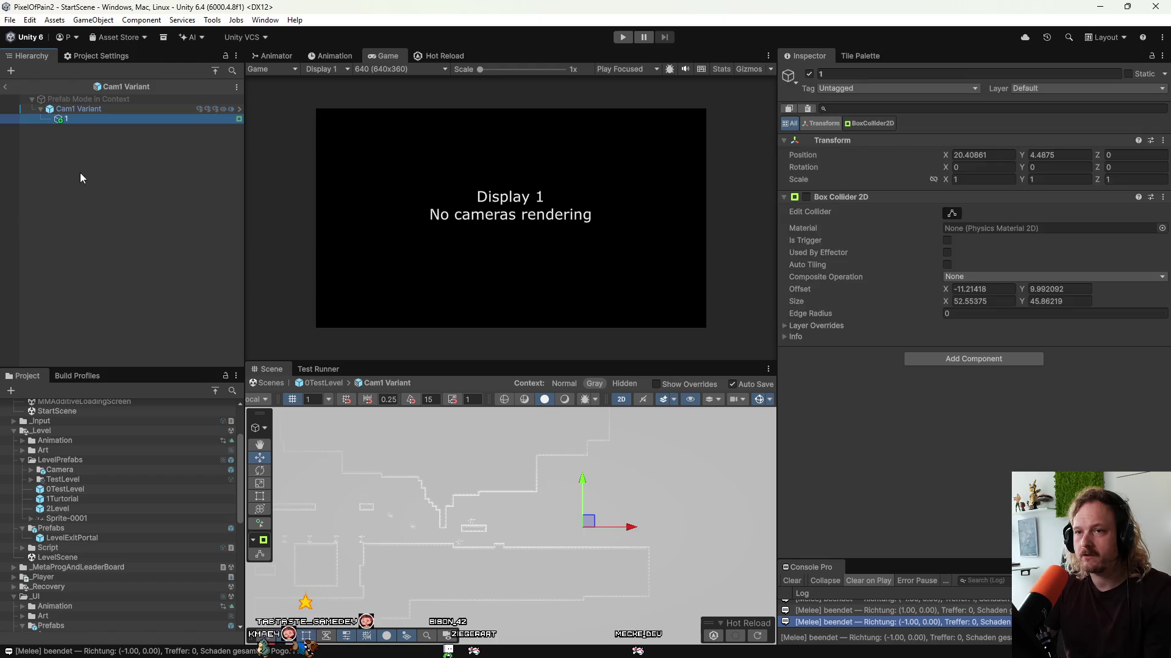
{"action": "key", "text": "Delete"}
{"action": "left_click", "coordinate": [6, 88]}
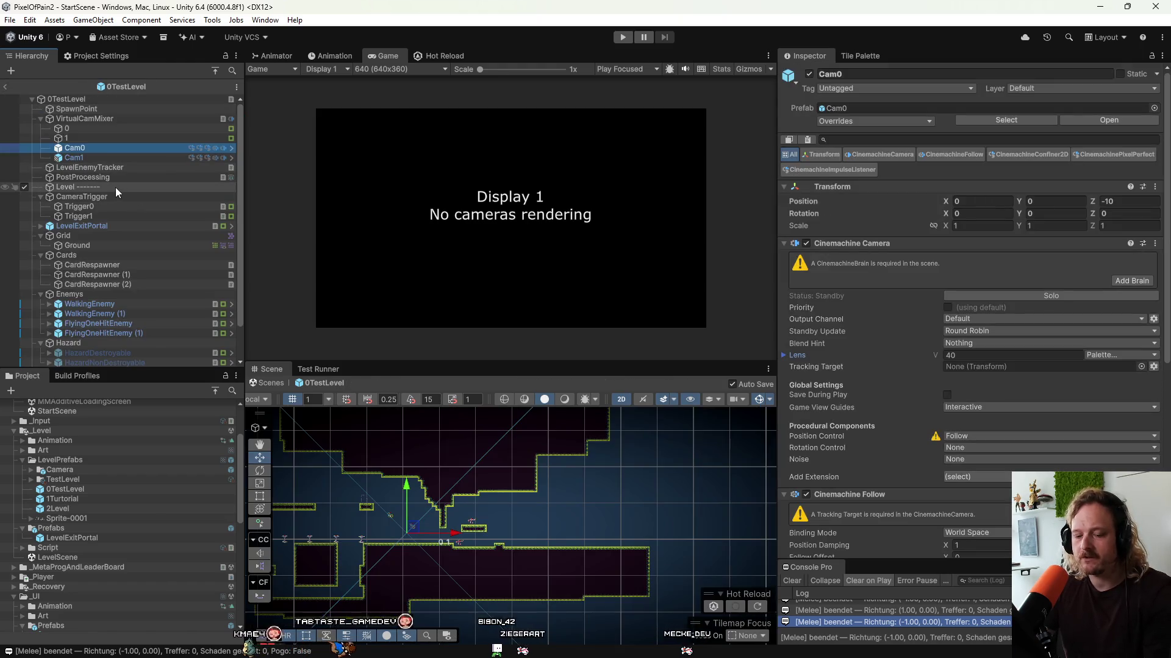
Check colliders 0 and 1 and the VirtualCamMixer weights, then select Cam1.
{"action": "left_click", "coordinate": [75, 130]}
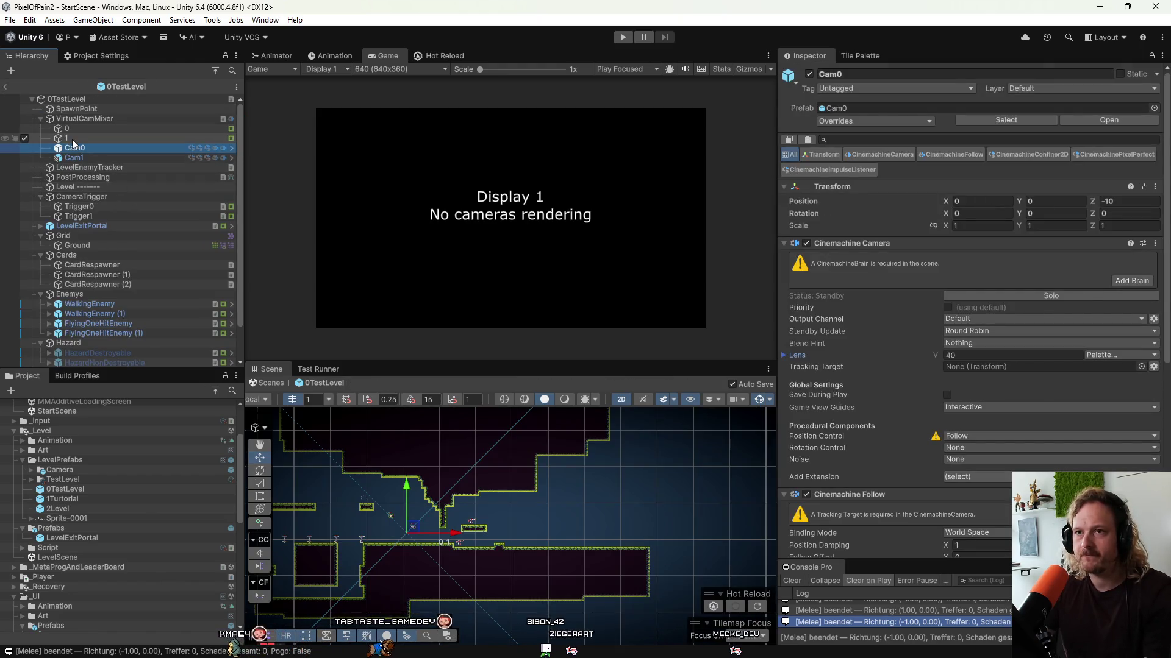
{"action": "left_click", "coordinate": [72, 139], "text": "shift"}
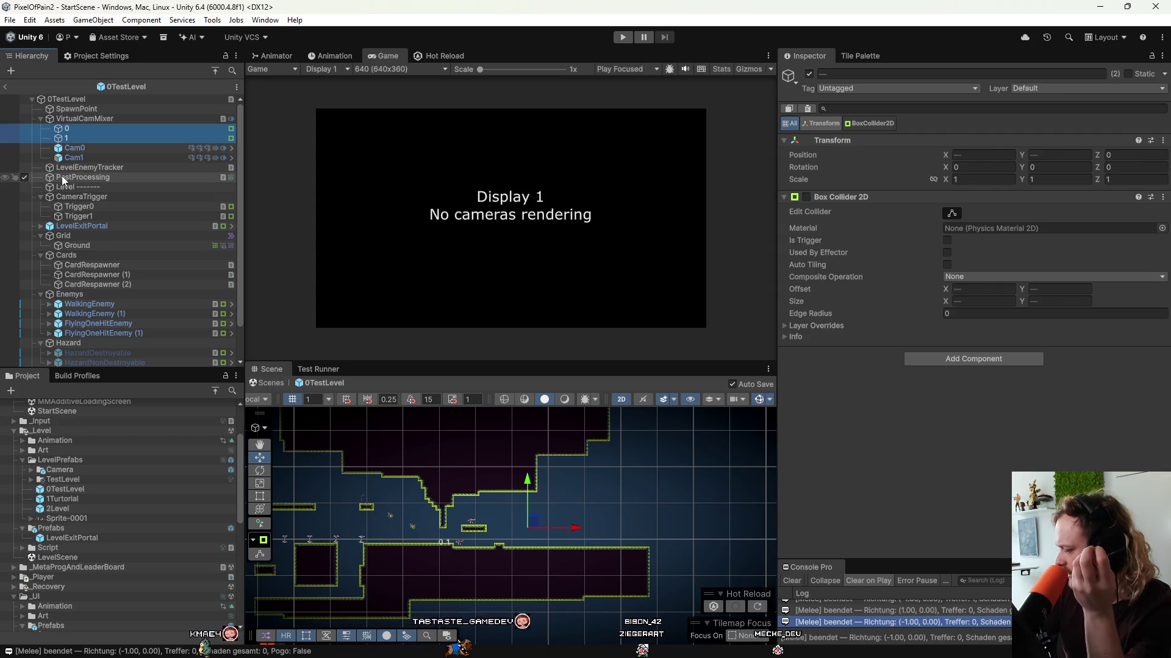
{"action": "left_click", "coordinate": [80, 117]}
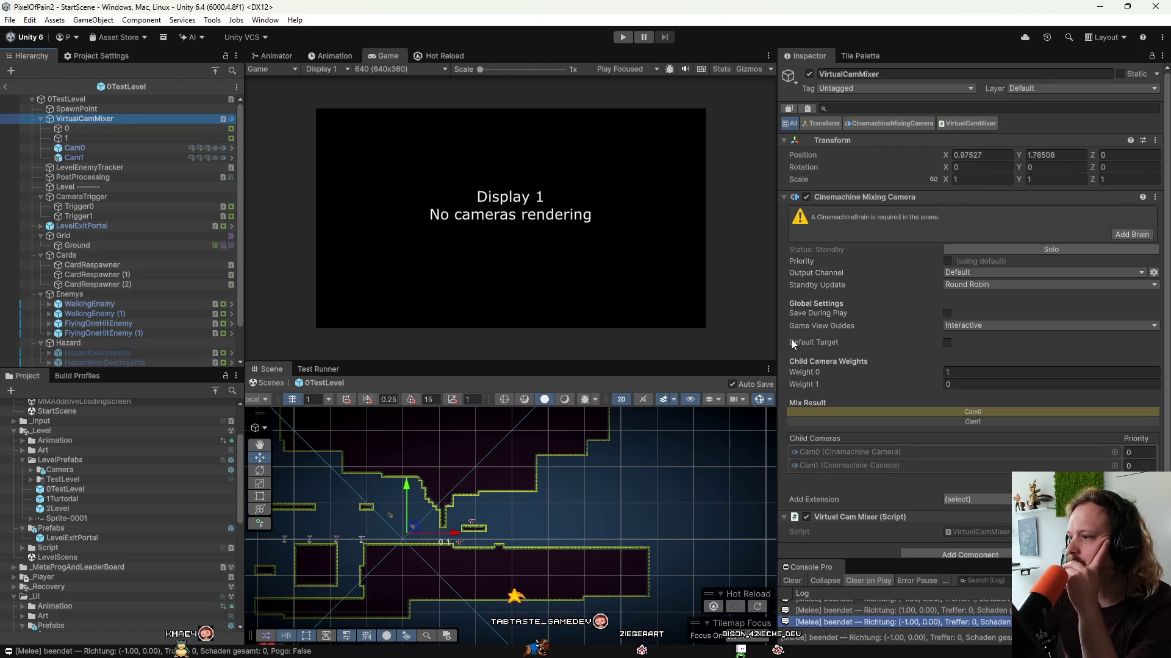
{"action": "scroll", "coordinate": [875, 367], "scroll_direction": "down", "scroll_amount": 1}
{"action": "left_click", "coordinate": [80, 158]}
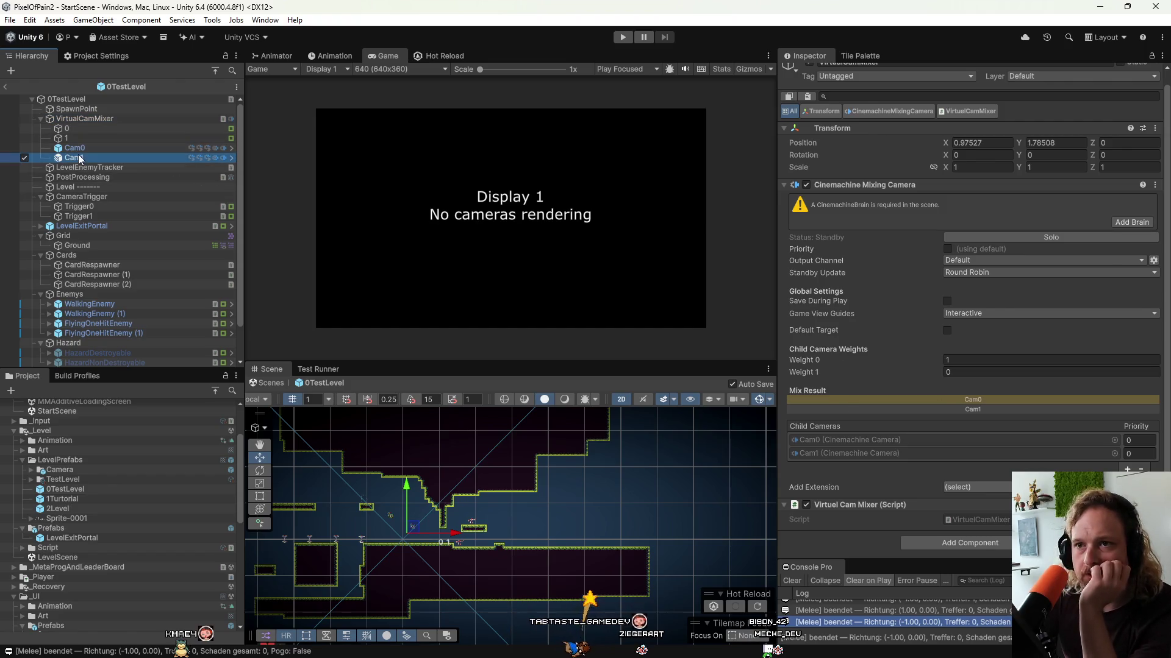
Undo an accidental camera move, then set collider 0 as Cam0's Bounding Shape 2D.
{"action": "left_click", "coordinate": [76, 149], "text": "ctrl"}
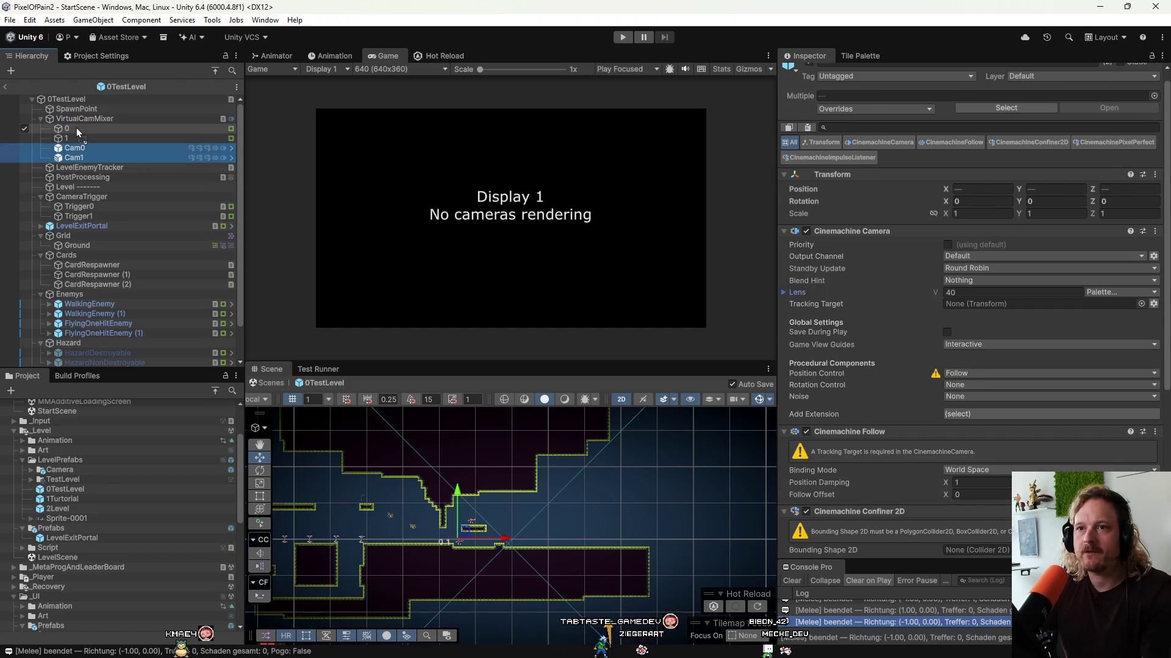
{"action": "left_click_drag", "start_coordinate": [78, 131], "coordinate": [78, 130]}
{"action": "key", "text": "ctrl+z"}
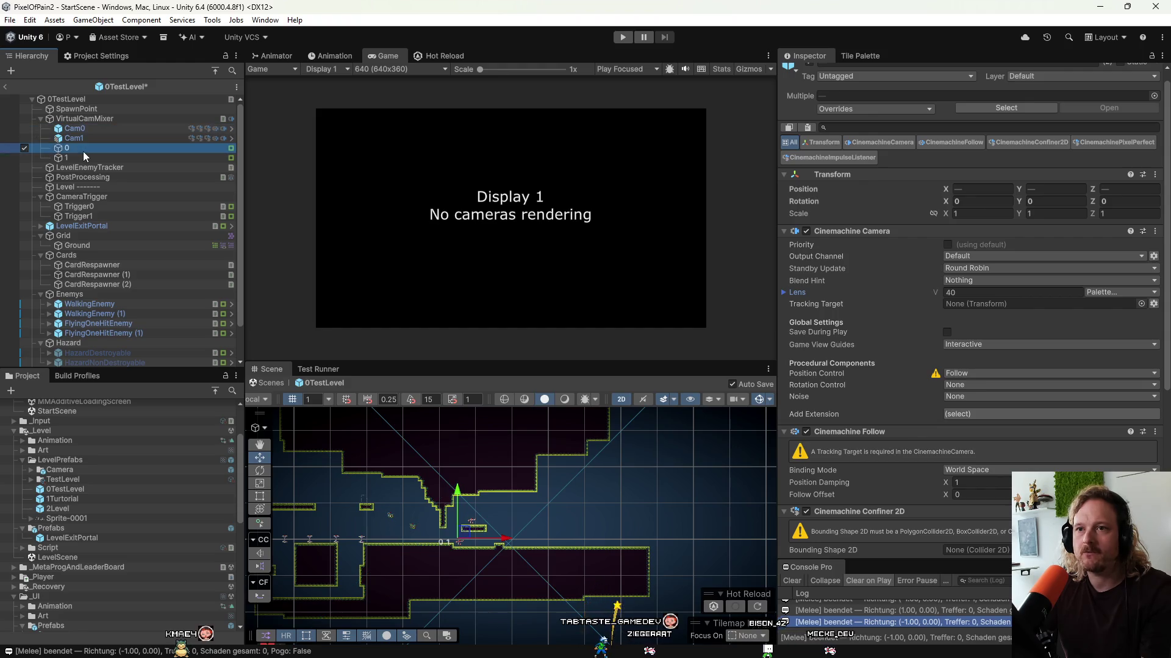
{"action": "left_click", "coordinate": [81, 129]}
{"action": "scroll", "coordinate": [913, 400], "scroll_direction": "down", "scroll_amount": 4}
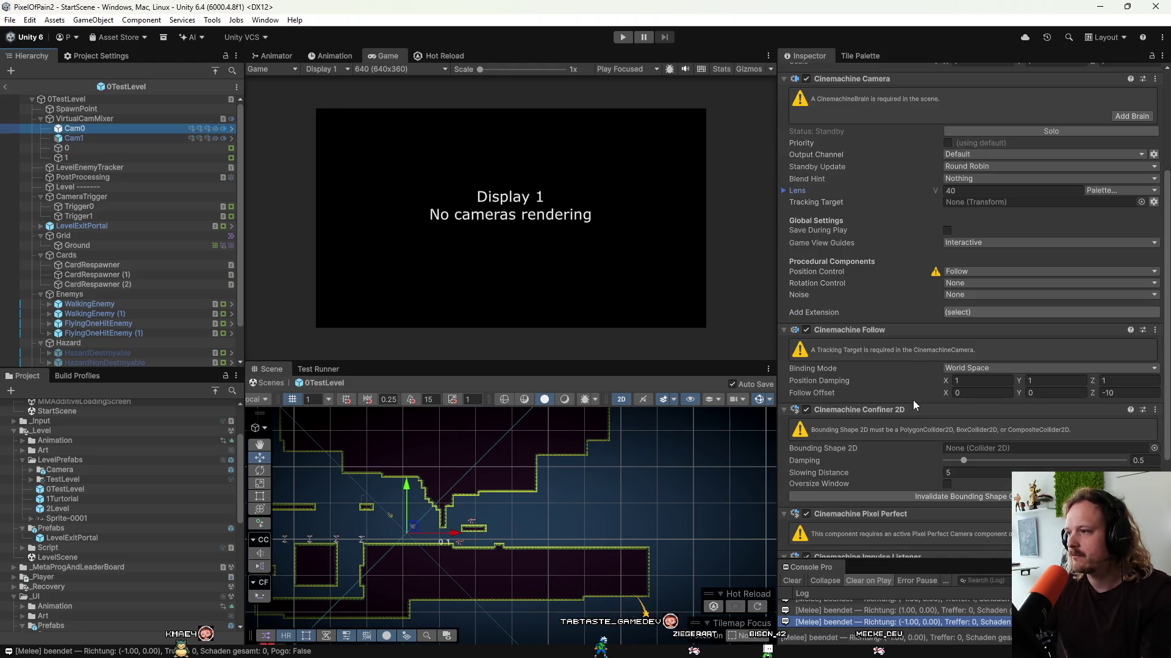
{"action": "scroll", "coordinate": [908, 396], "scroll_direction": "down", "scroll_amount": 5}
{"action": "mouse_move", "coordinate": [67, 148]}
{"action": "left_mouse_down"}
{"action": "mouse_move", "coordinate": [976, 284]}
{"action": "mouse_move", "coordinate": [1006, 316]}
{"action": "mouse_move", "coordinate": [1024, 317]}
{"action": "left_mouse_up"}
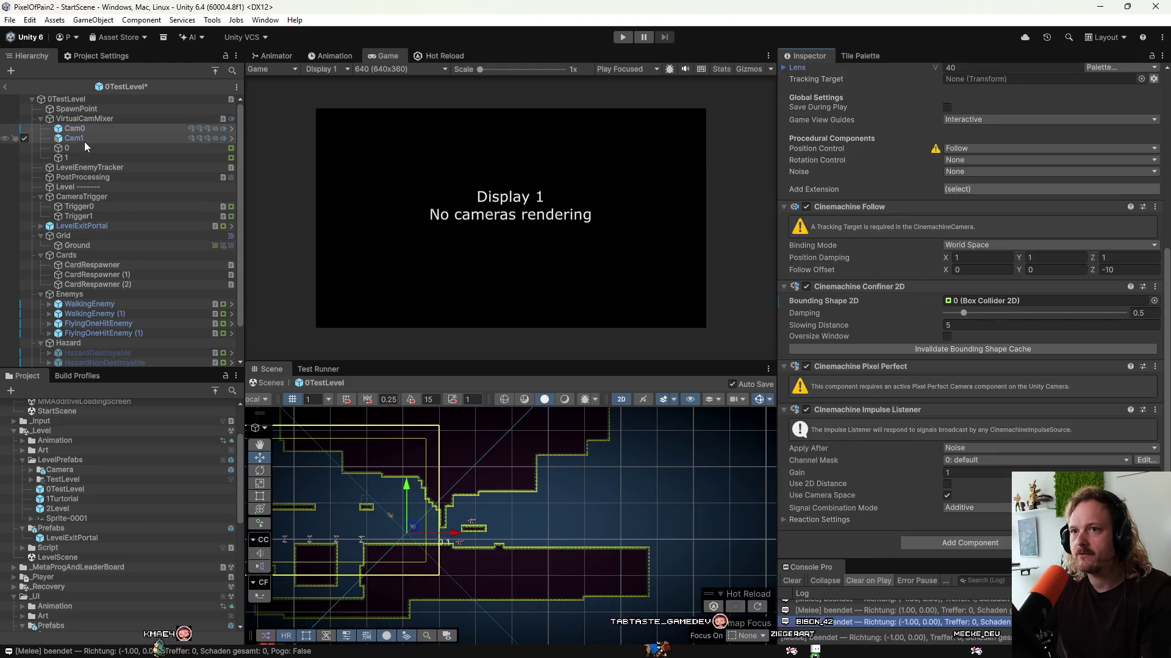
Set collider 1 as Cam1's Confiner 2D Bounding Shape 2D.
{"action": "left_click", "coordinate": [84, 139]}
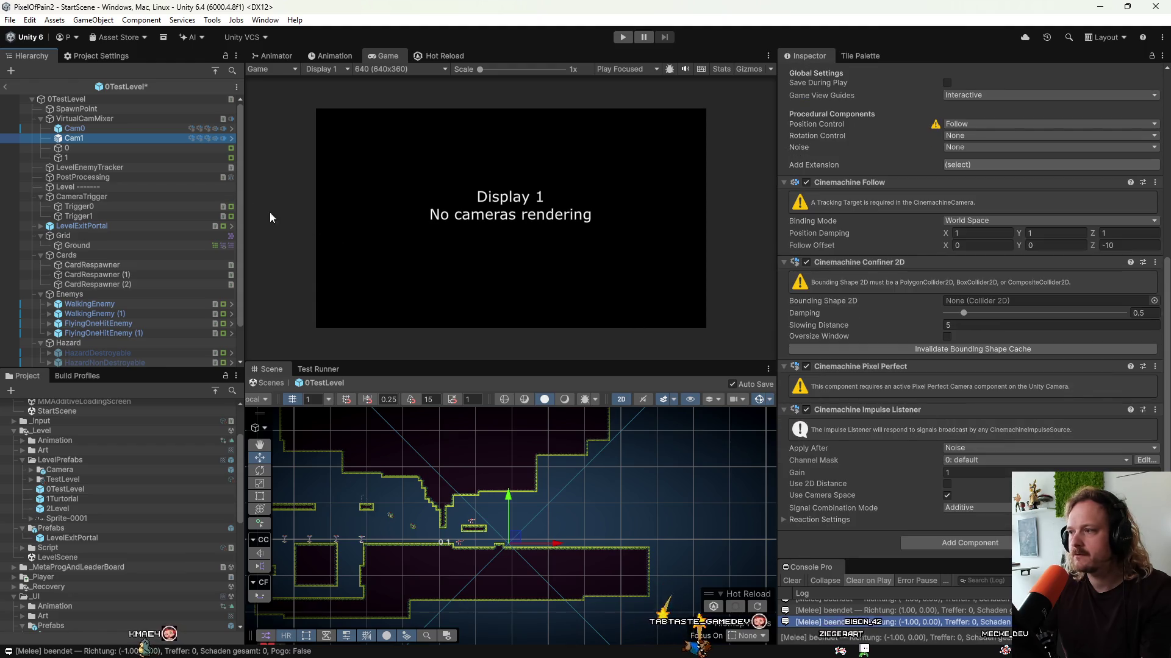
{"action": "mouse_move", "coordinate": [87, 156]}
{"action": "left_mouse_down"}
{"action": "mouse_move", "coordinate": [1016, 311]}
{"action": "mouse_move", "coordinate": [1012, 300]}
{"action": "left_mouse_up"}
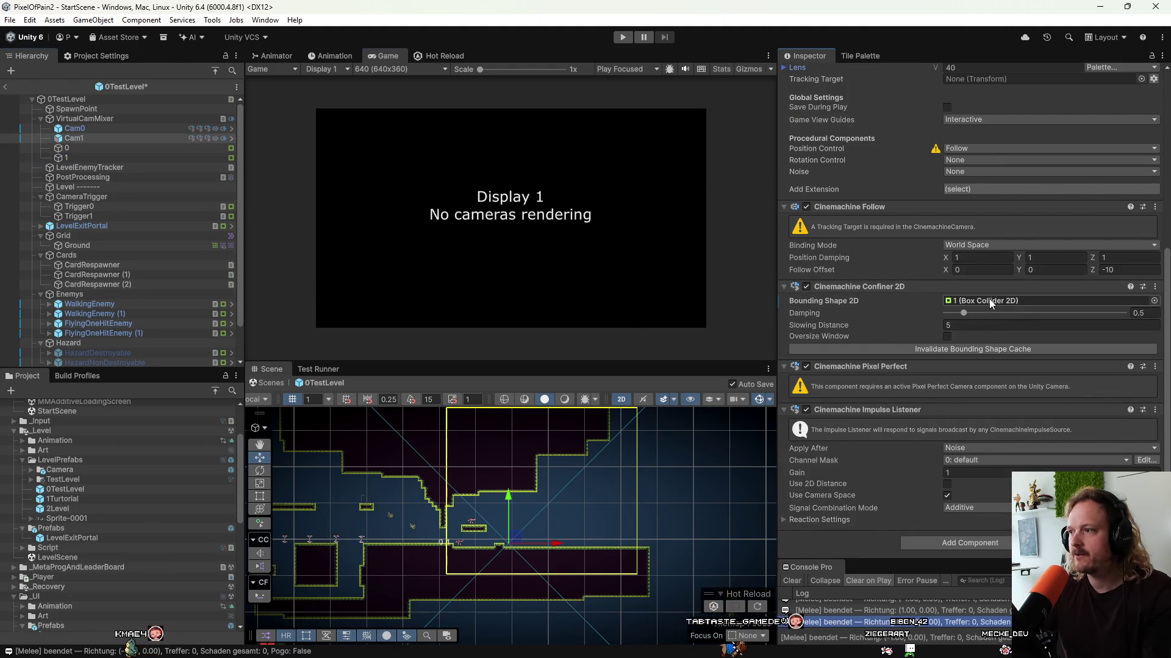
{"action": "left_click", "coordinate": [105, 128]}
{"action": "scroll", "coordinate": [858, 252], "scroll_direction": "up", "scroll_amount": 5}
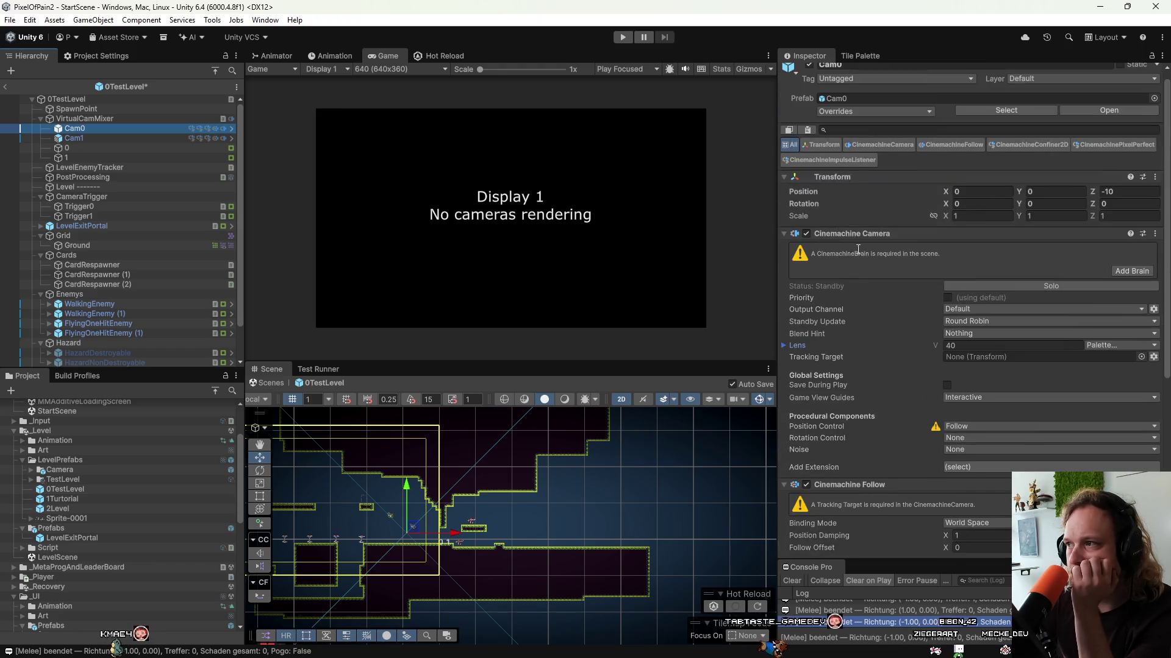
{"action": "scroll", "coordinate": [838, 159], "scroll_direction": "up", "scroll_amount": 1}
Review Cam0's overrides without applying, exit prefab mode, play, and start the level from the menu.
{"action": "left_click", "coordinate": [851, 121]}
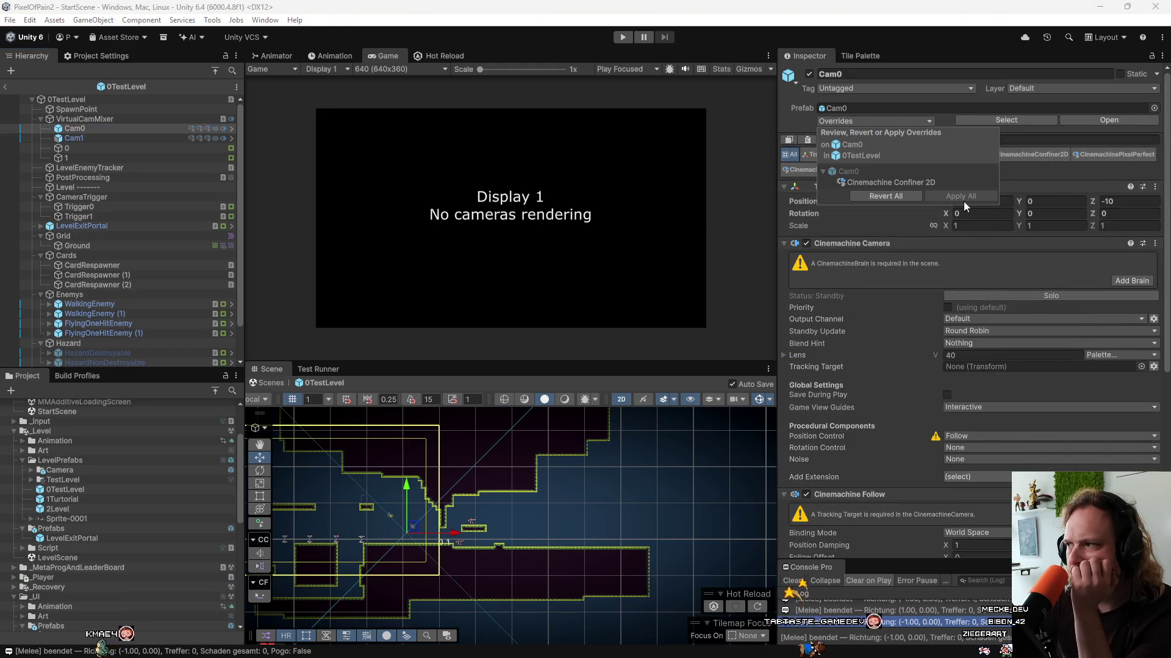
{"action": "left_click", "coordinate": [126, 130]}
{"action": "scroll", "coordinate": [874, 374], "scroll_direction": "down", "scroll_amount": 6}
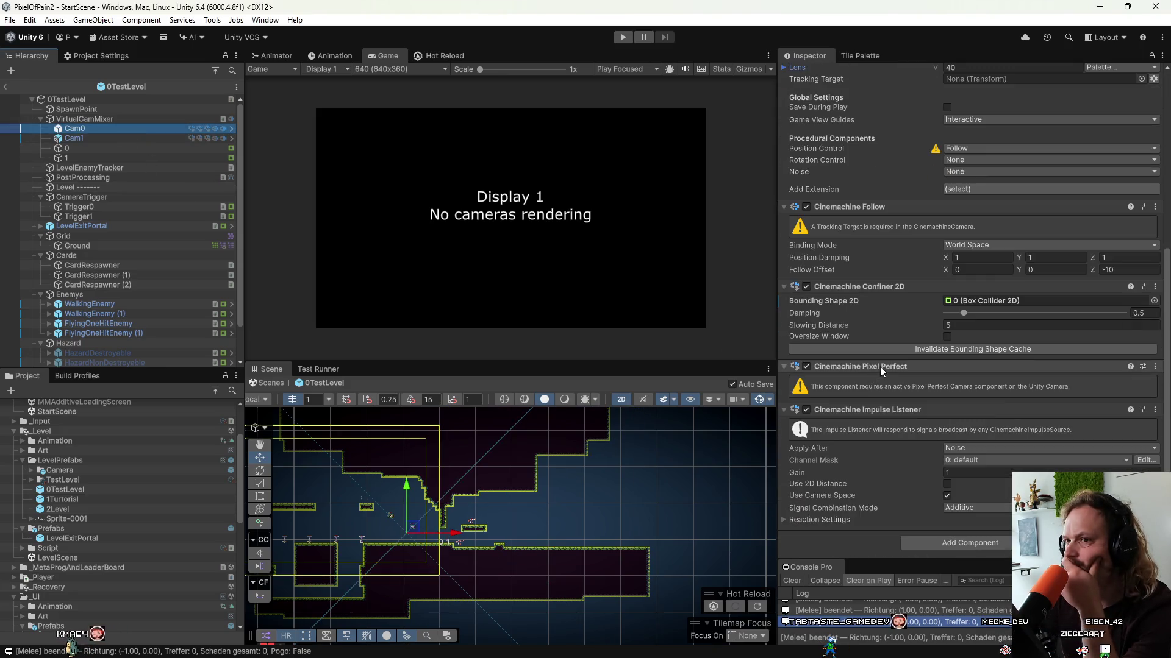
{"action": "scroll", "coordinate": [886, 360], "scroll_direction": "up", "scroll_amount": 3}
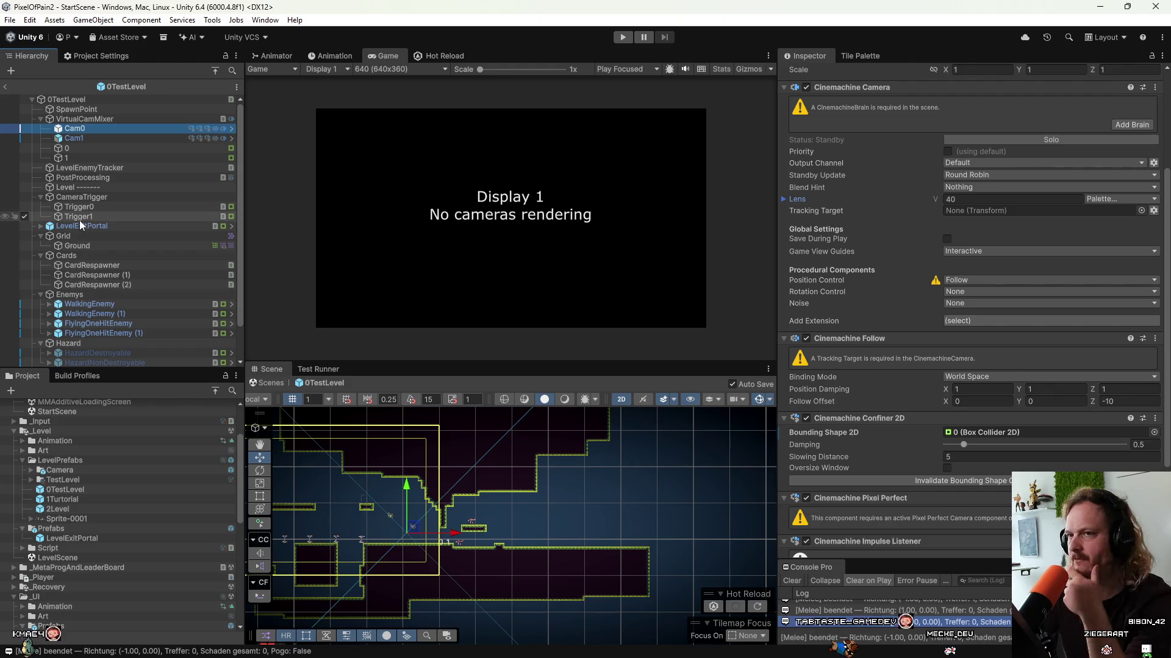
{"action": "left_click", "coordinate": [6, 87]}
{"action": "left_click", "coordinate": [622, 37]}
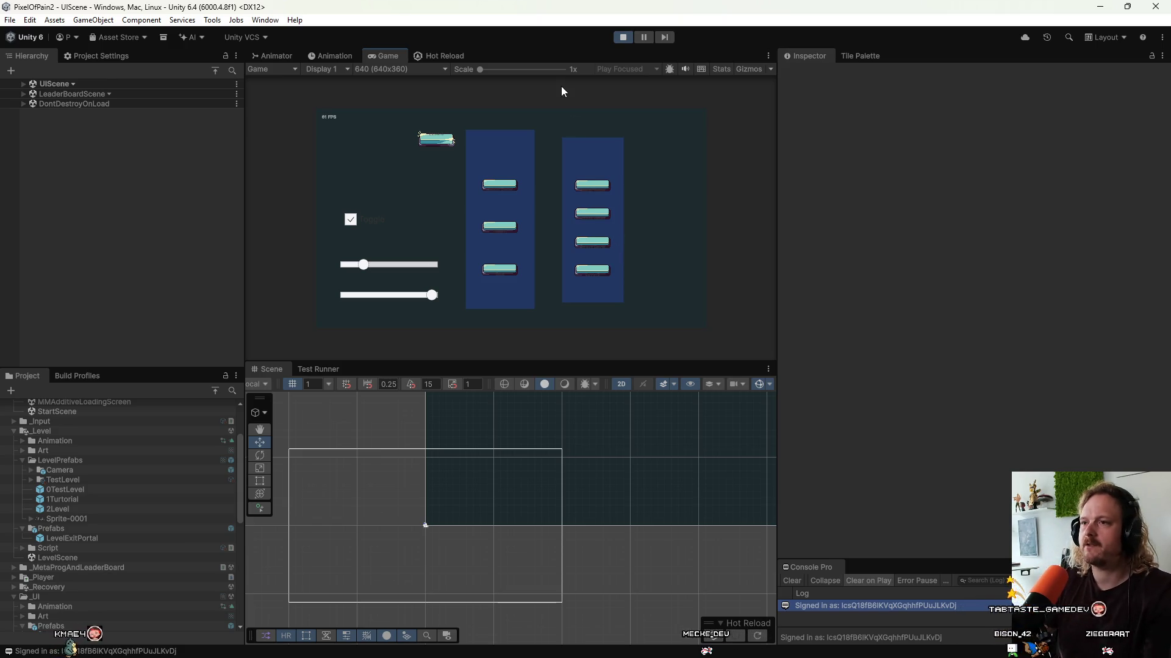
{"action": "left_click", "coordinate": [431, 141]}
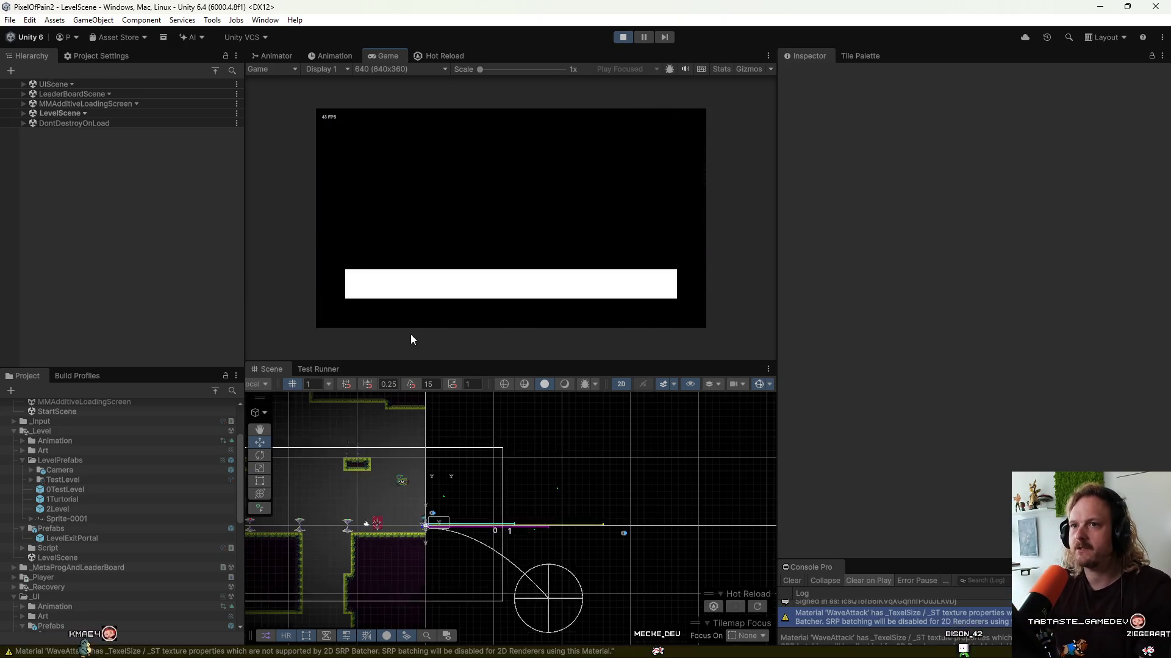
Run the player right then left to check camera confinement, then stop Play with Ctrl+P.
{"action": "key", "text": "Right"}
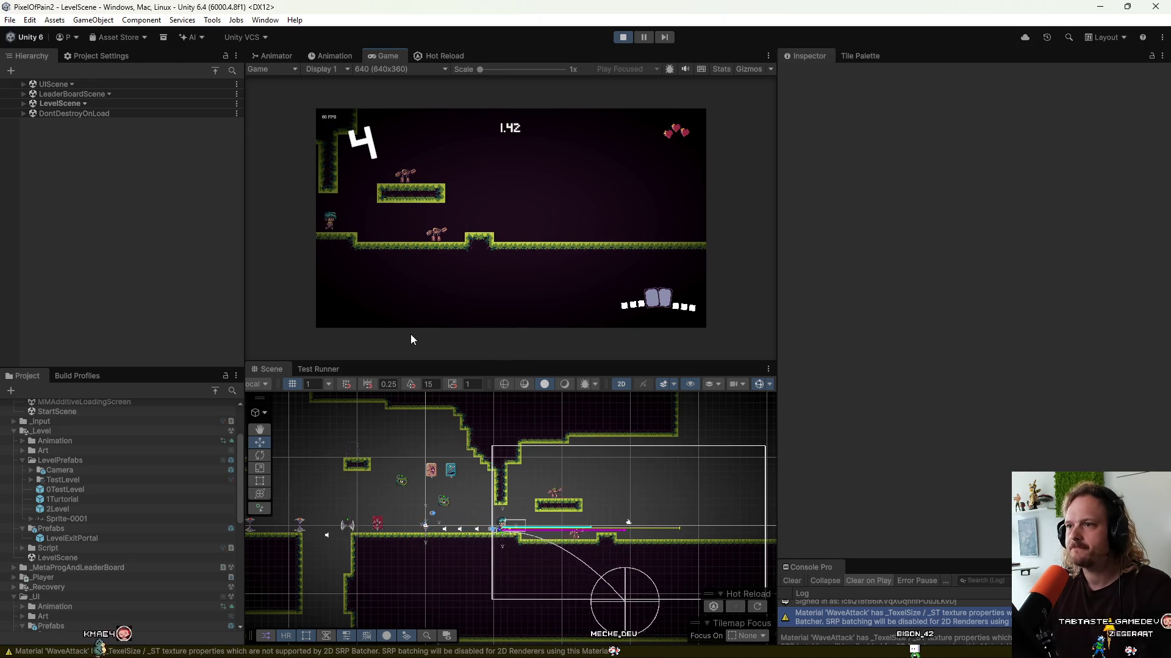
{"action": "key", "text": "Right"}
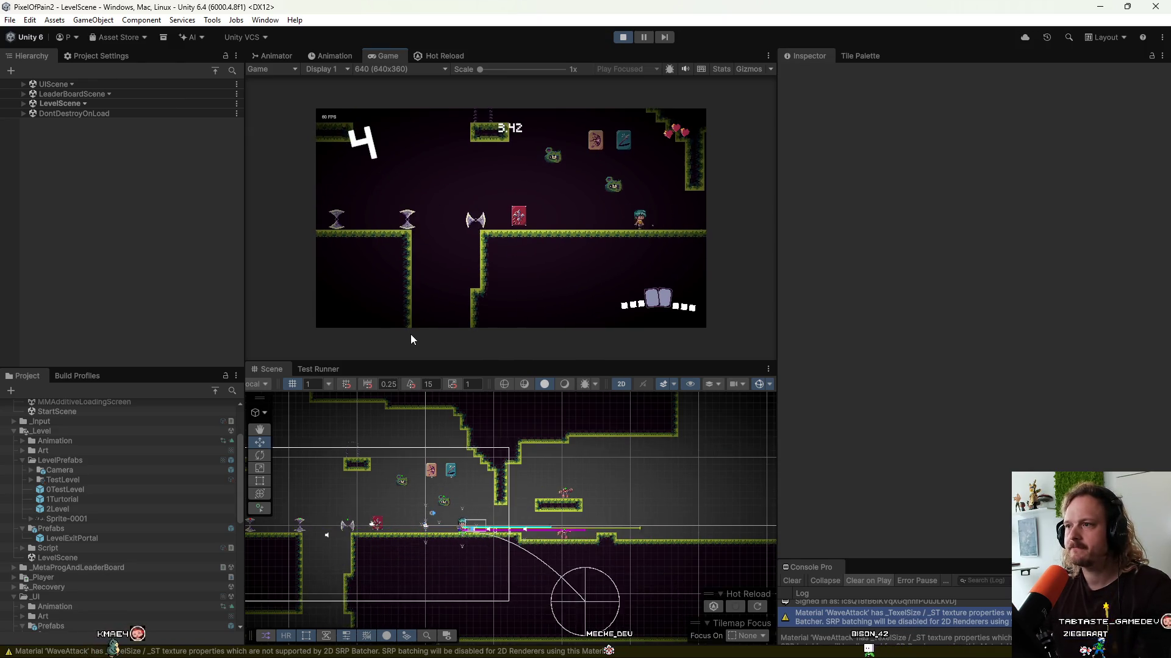
{"action": "key", "text": "Left"}
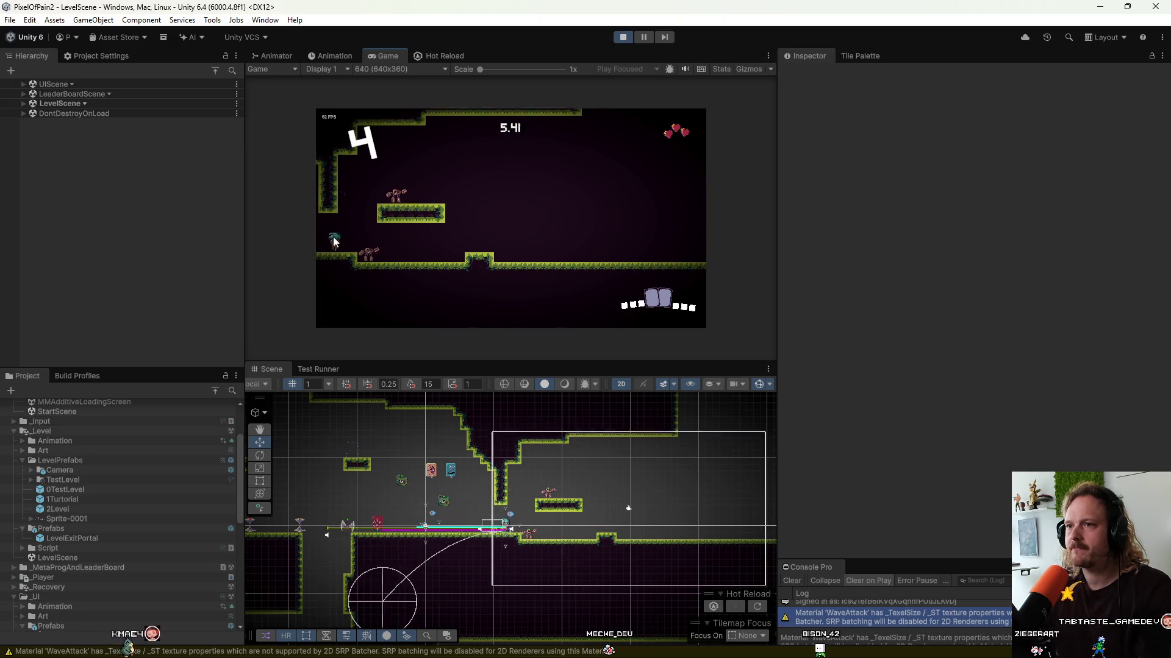
{"action": "key", "text": "ctrl+p"}
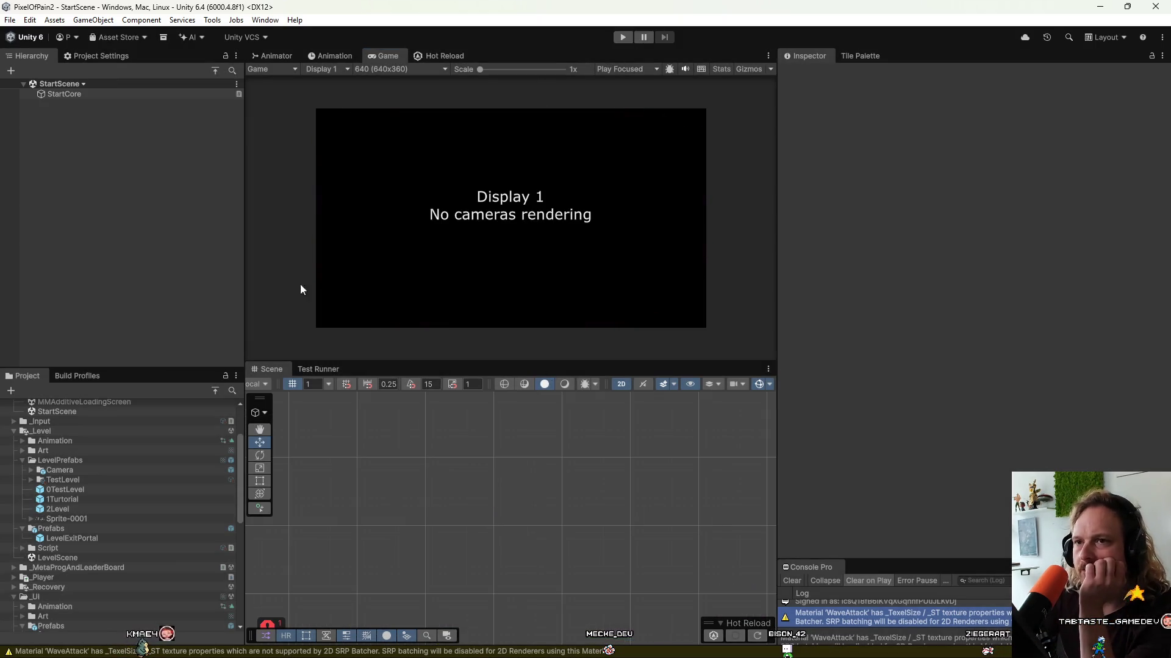
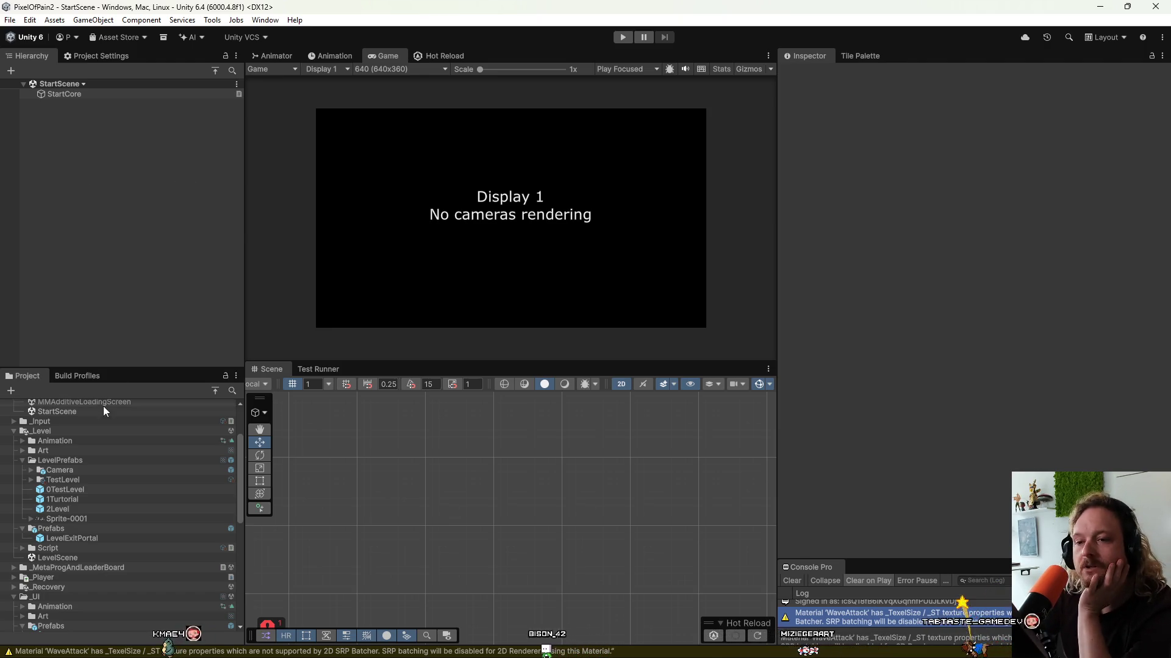
Open the 0TestLevel prefab and inspect Cam0's Cinemachine Confiner 2D bounding shape.
{"action": "double_click", "coordinate": [79, 491]}
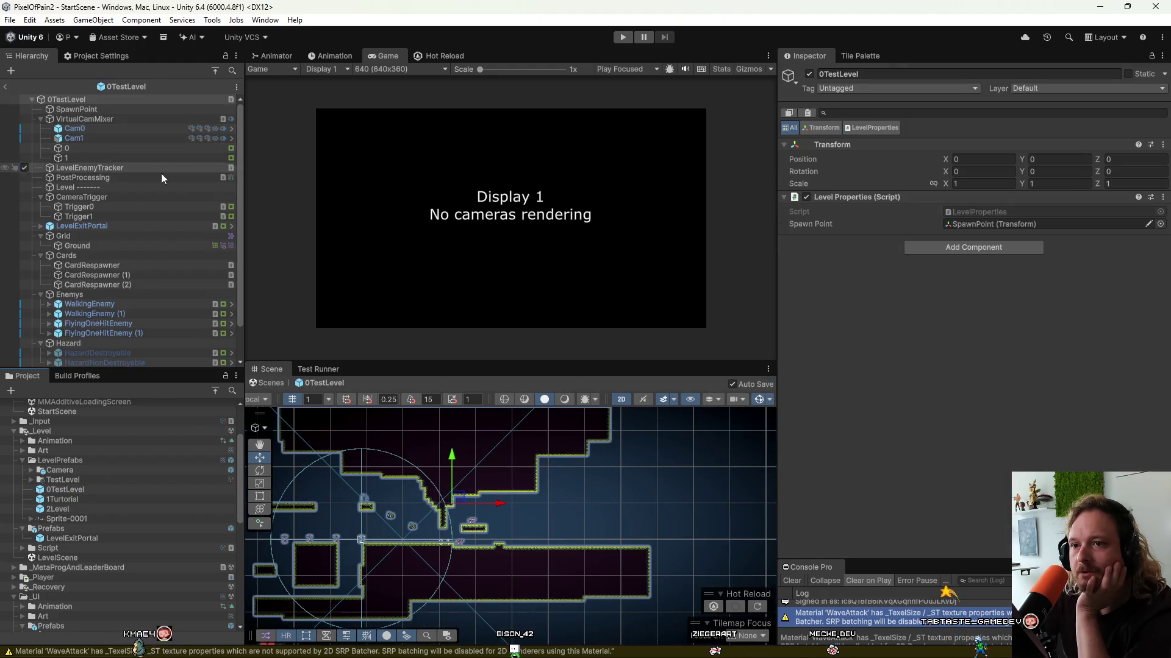
{"action": "left_click", "coordinate": [101, 127]}
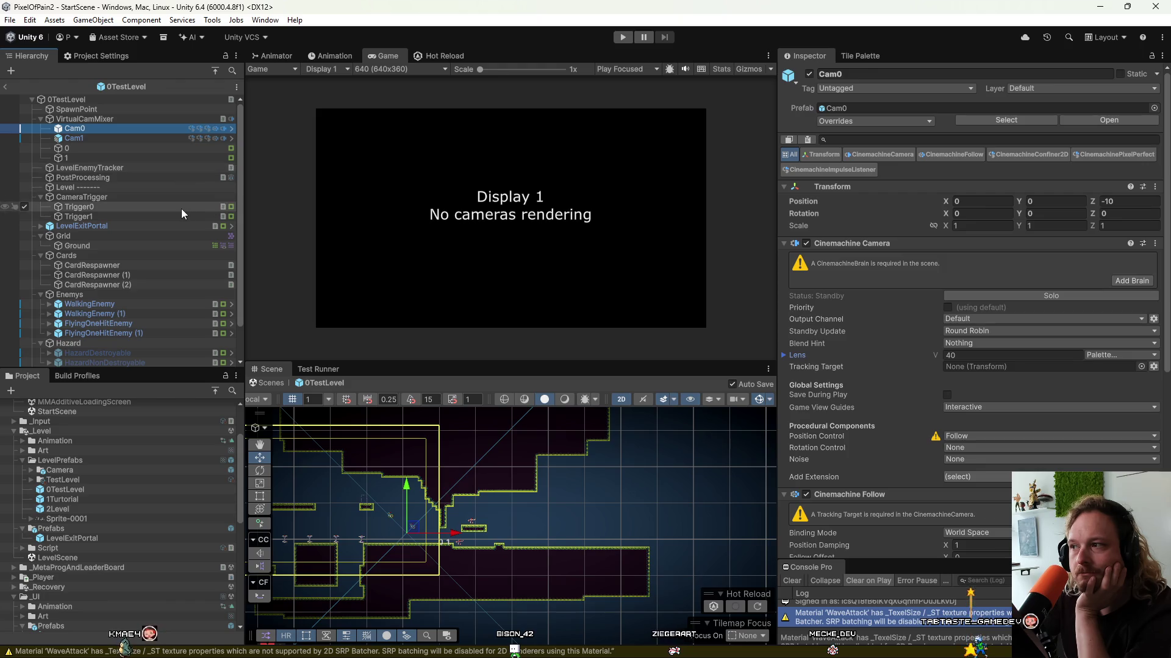
{"action": "scroll", "coordinate": [858, 405], "scroll_direction": "down", "scroll_amount": 3}
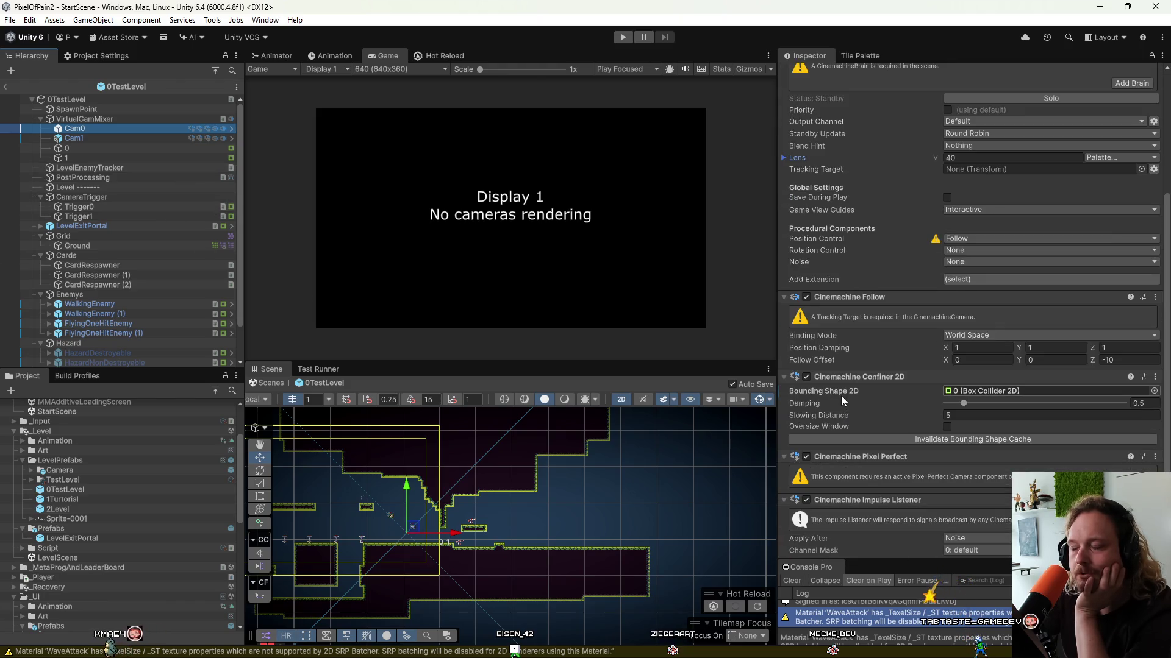
{"action": "mouse_move", "coordinate": [873, 400]}
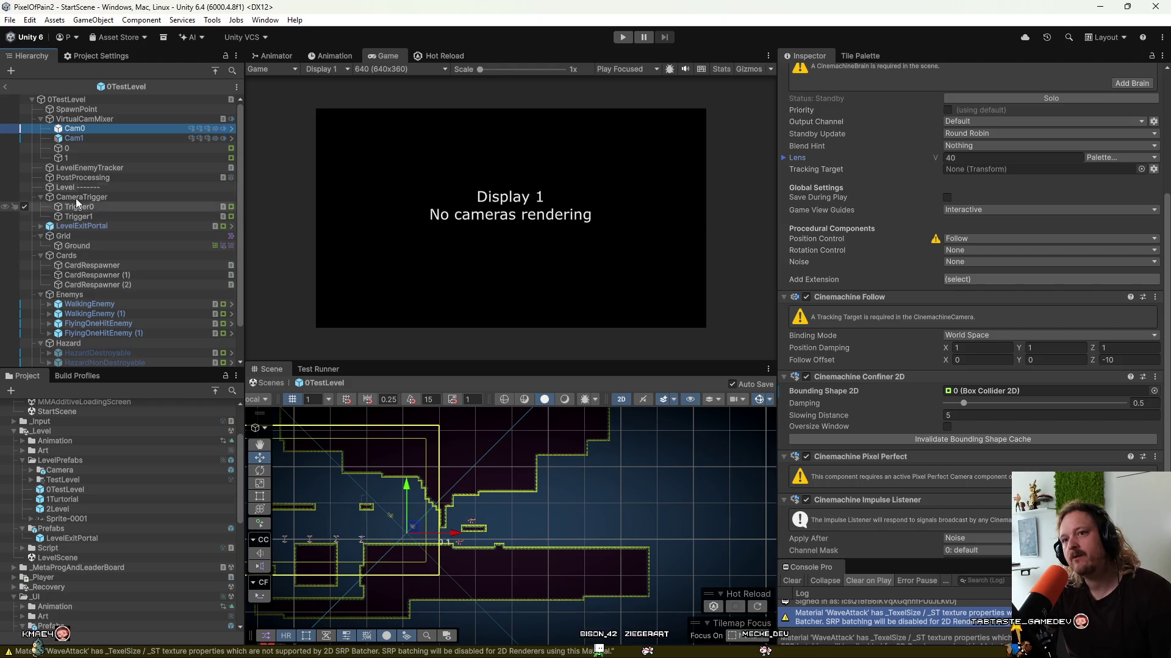
Inspect Cam1's confiner settings and locate its source prefab in the project.
{"action": "left_click", "coordinate": [86, 139]}
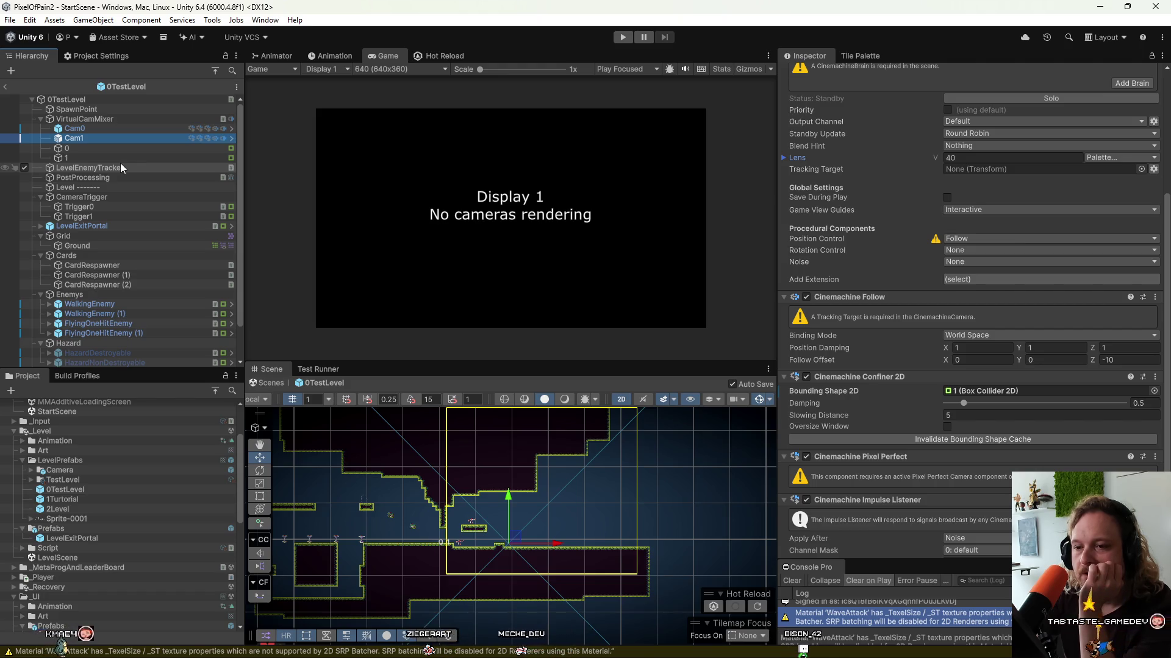
{"action": "scroll", "coordinate": [885, 220], "scroll_direction": "up", "scroll_amount": 5}
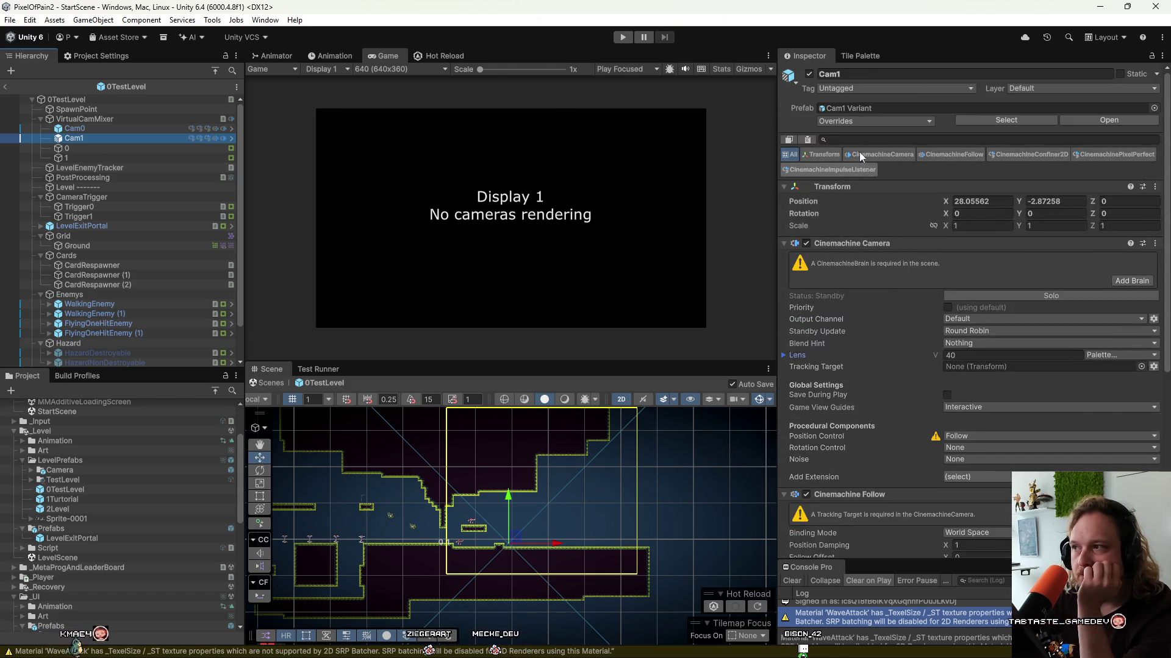
{"action": "left_click", "coordinate": [853, 108]}
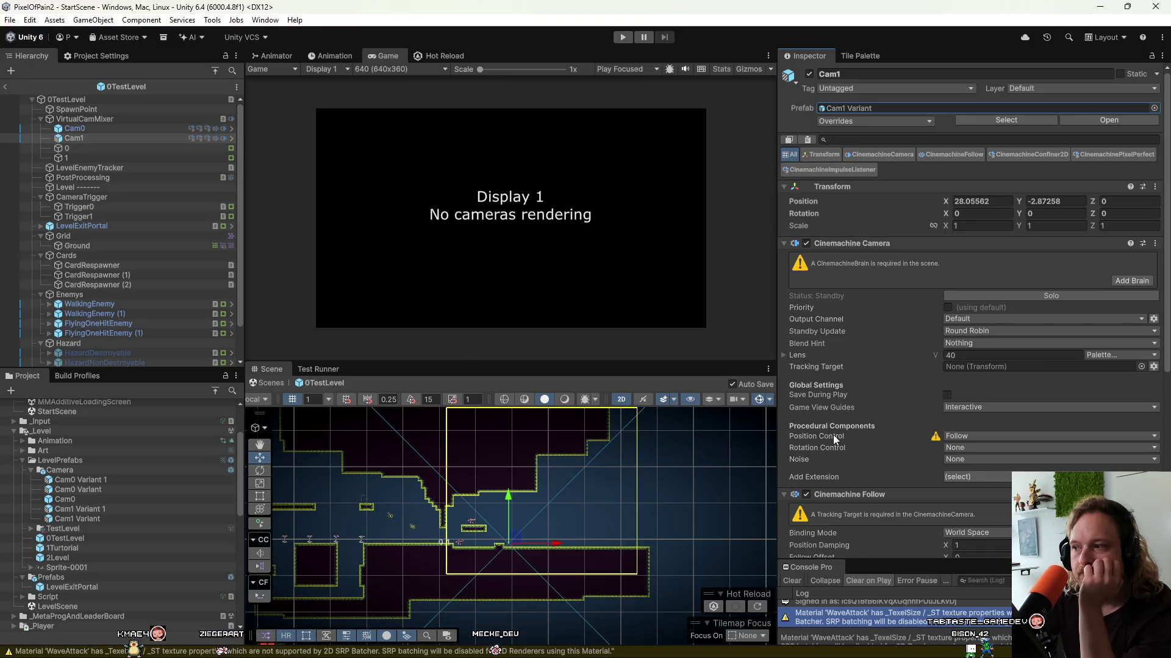
{"action": "scroll", "coordinate": [833, 434], "scroll_direction": "down", "scroll_amount": 5}
{"action": "scroll", "coordinate": [162, 477], "scroll_direction": "up", "scroll_amount": 3}
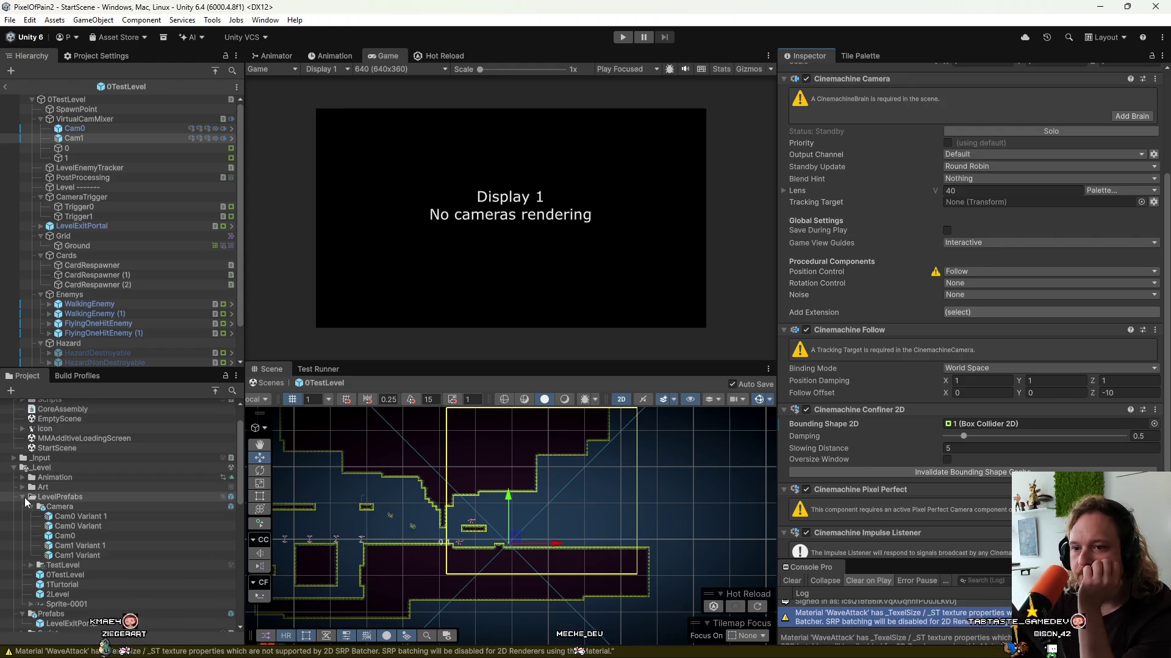
Expand the level's Script folder and try creating a MonoBehaviour script there.
{"action": "left_click", "coordinate": [23, 497]}
{"action": "left_click", "coordinate": [23, 526]}
{"action": "scroll", "coordinate": [84, 530], "scroll_direction": "down", "scroll_amount": 2}
{"action": "right_click", "coordinate": [61, 489]}
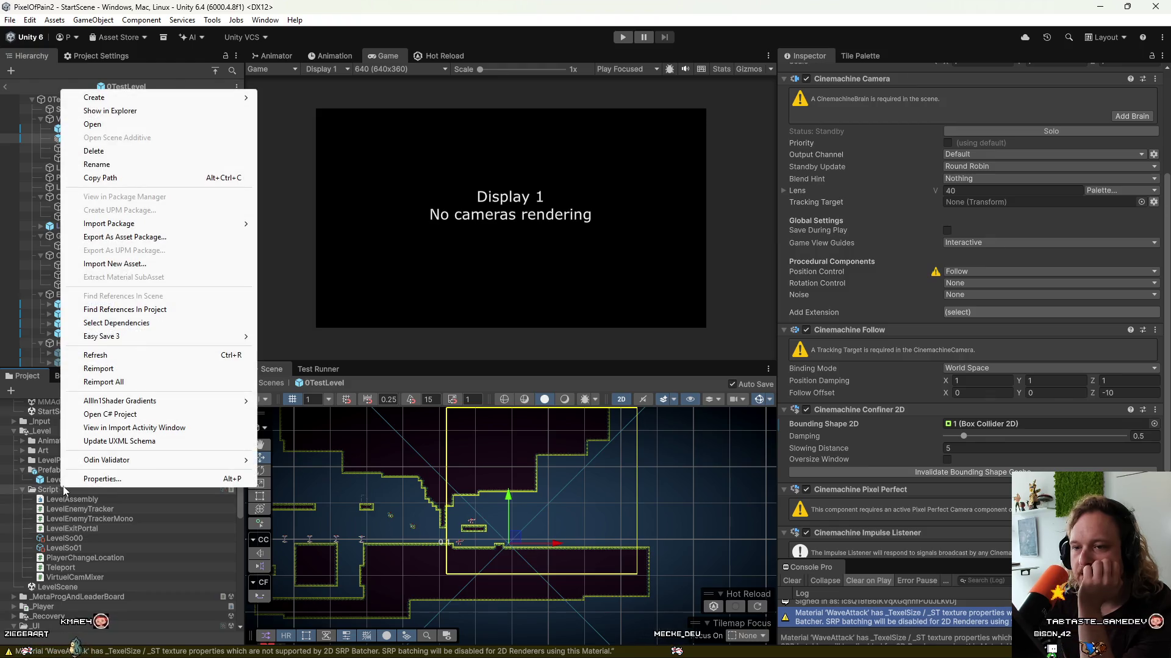
{"action": "mouse_move", "coordinate": [214, 97]}
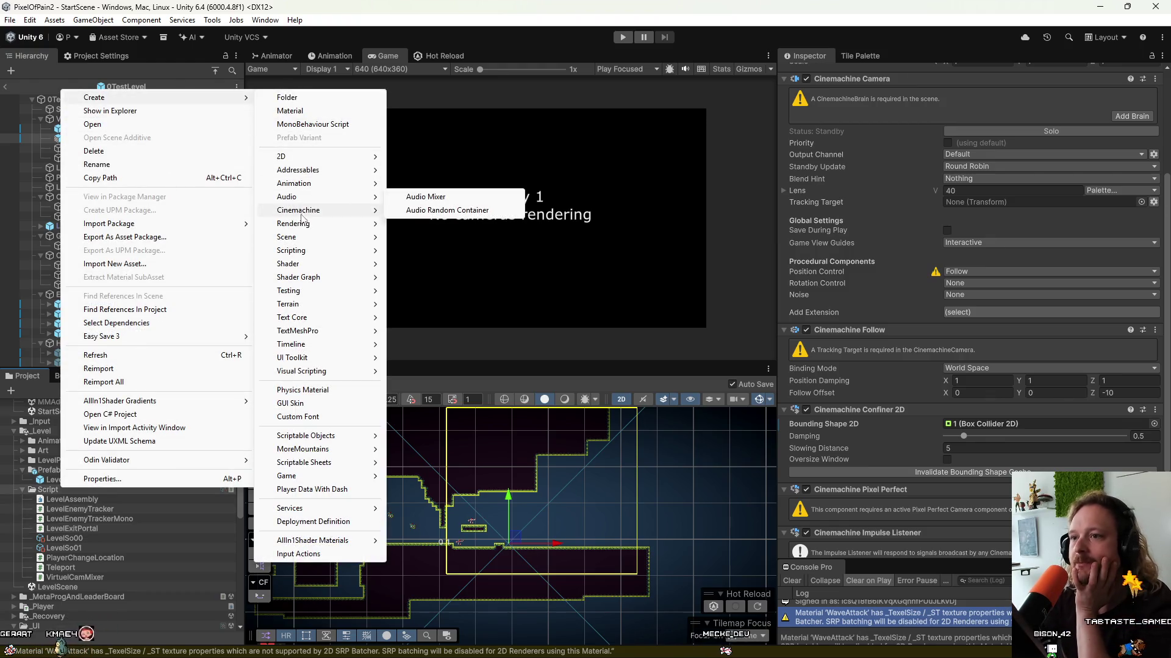
{"action": "mouse_move", "coordinate": [314, 250]}
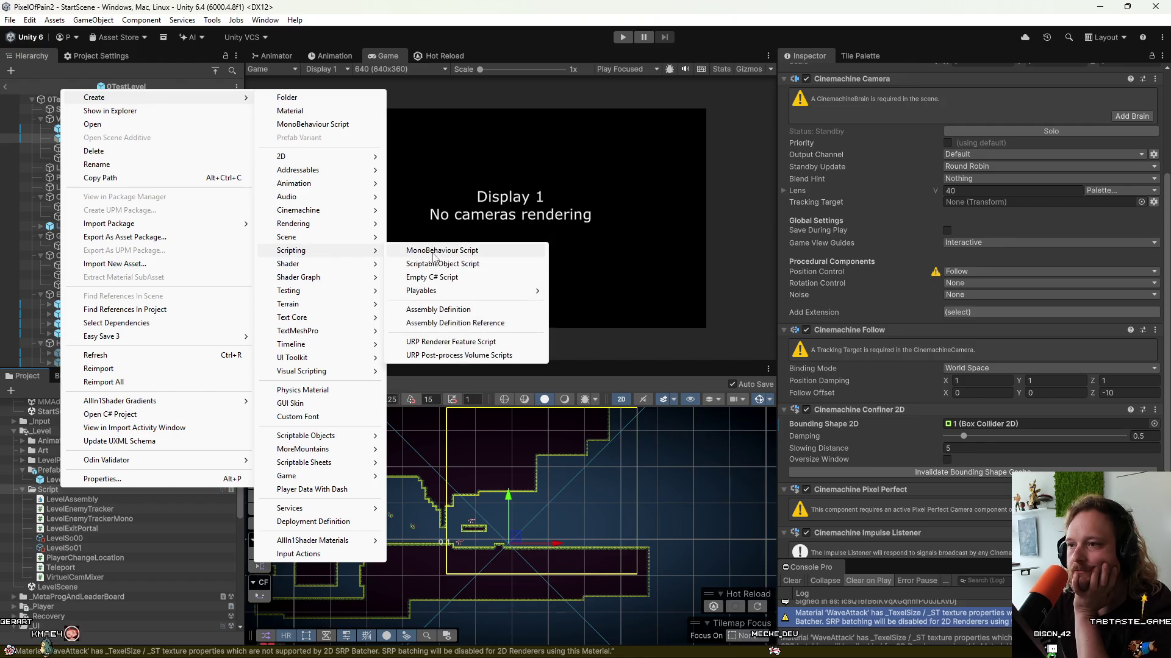
{"action": "left_click", "coordinate": [434, 251]}
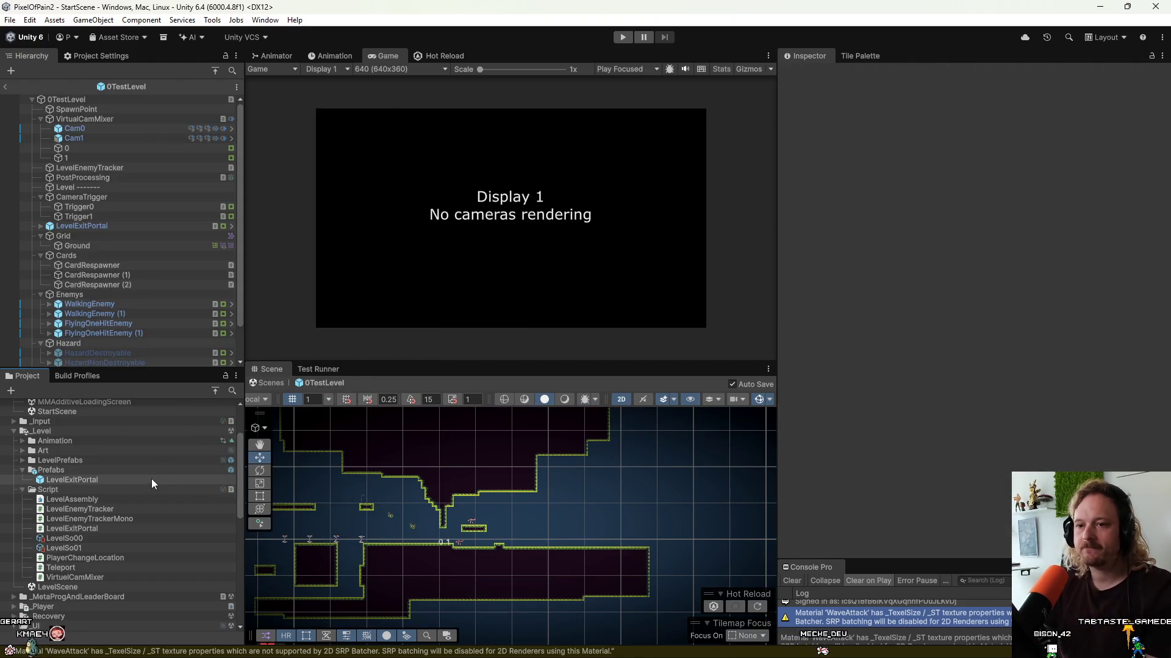
Create a MonoBehaviour script named CinCameraColZuweiser in the Script folder.
{"action": "right_click", "coordinate": [64, 490]}
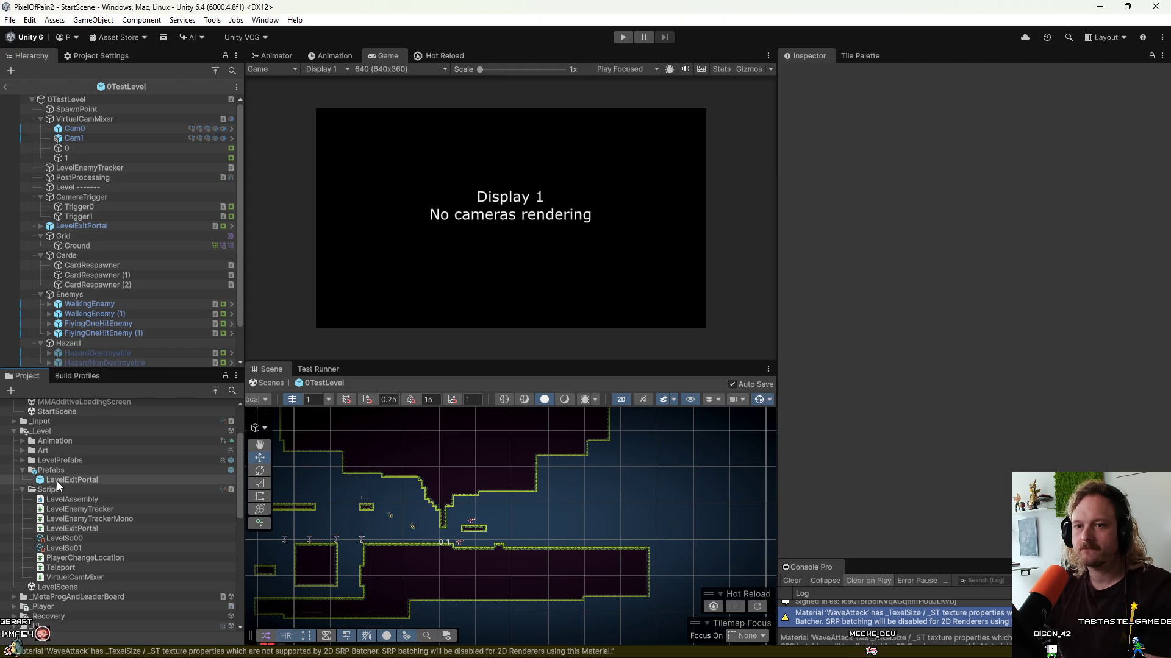
{"action": "mouse_move", "coordinate": [183, 98]}
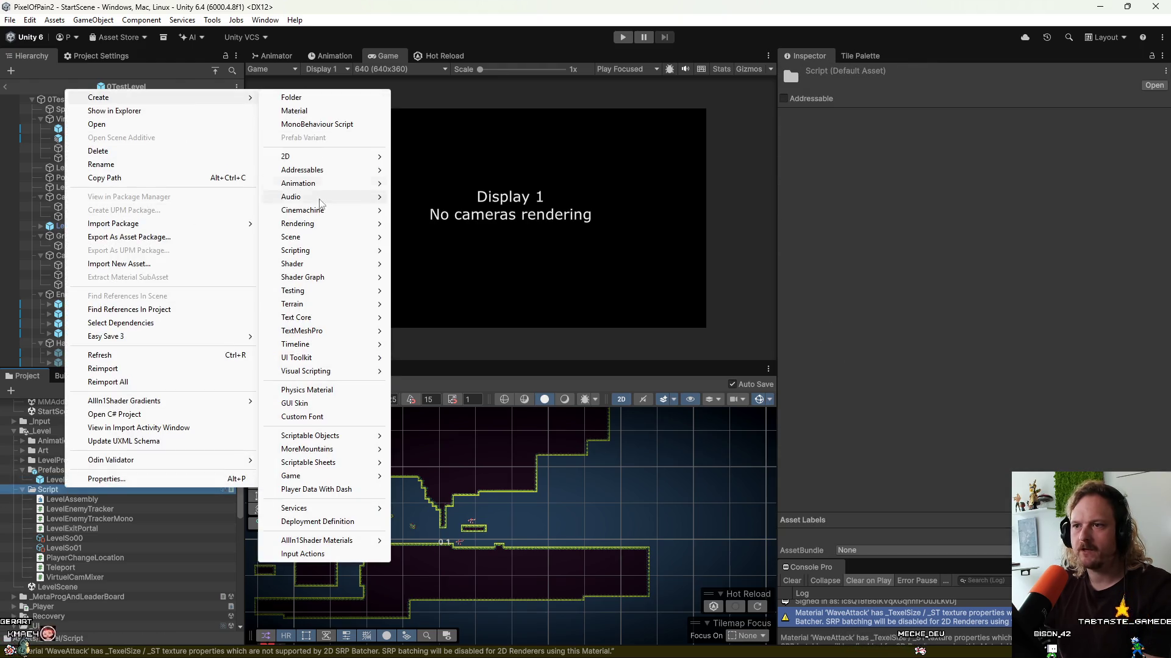
{"action": "mouse_move", "coordinate": [324, 250]}
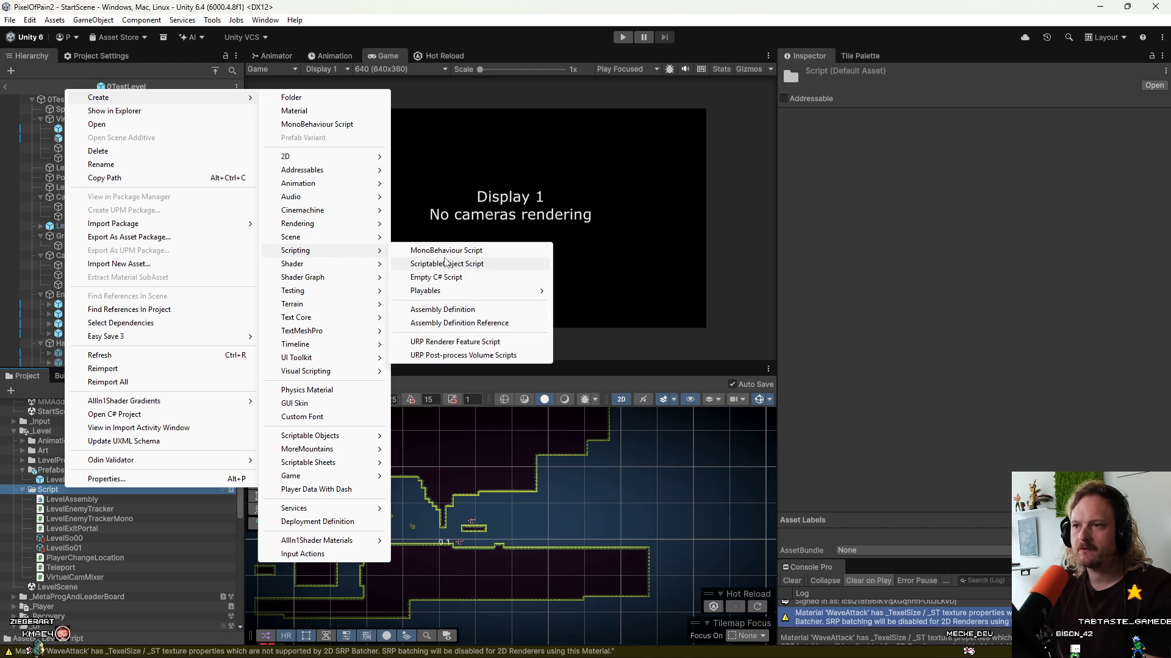
{"action": "left_click", "coordinate": [445, 251]}
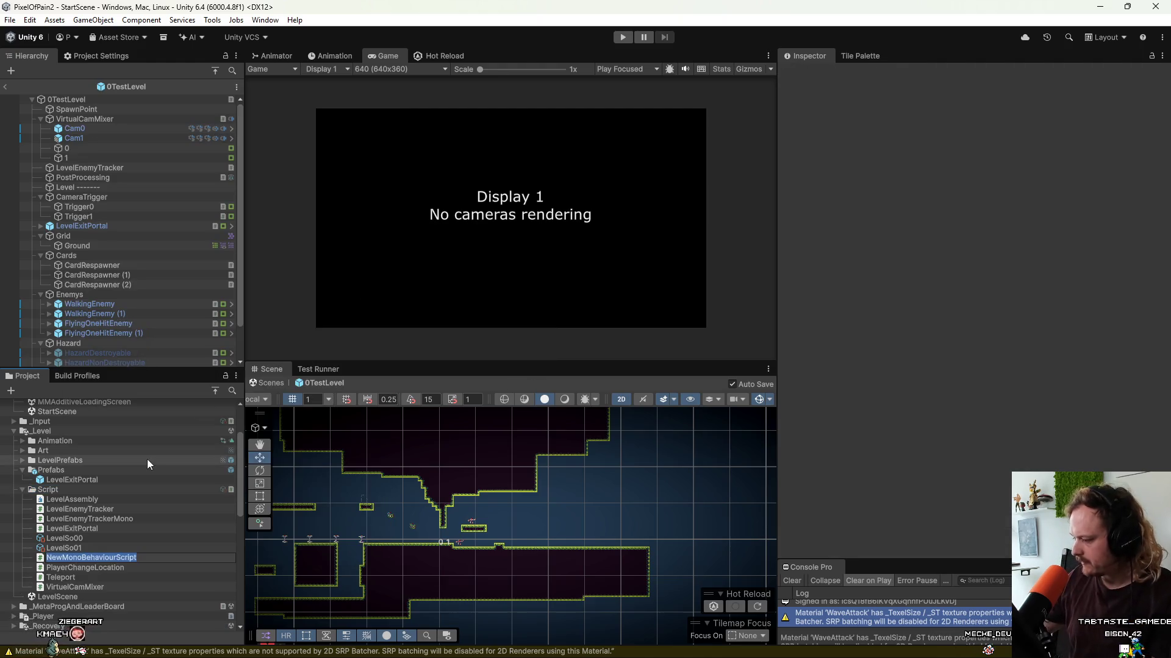
{"action": "type", "text": "C"}
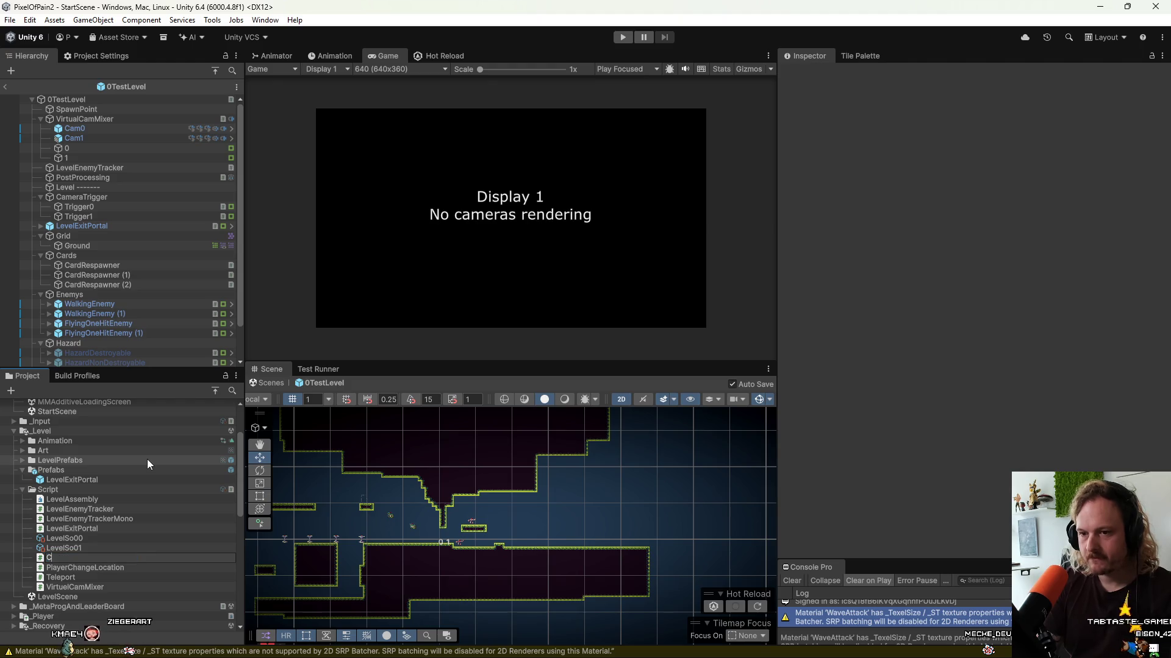
{"action": "type", "text": "in"}
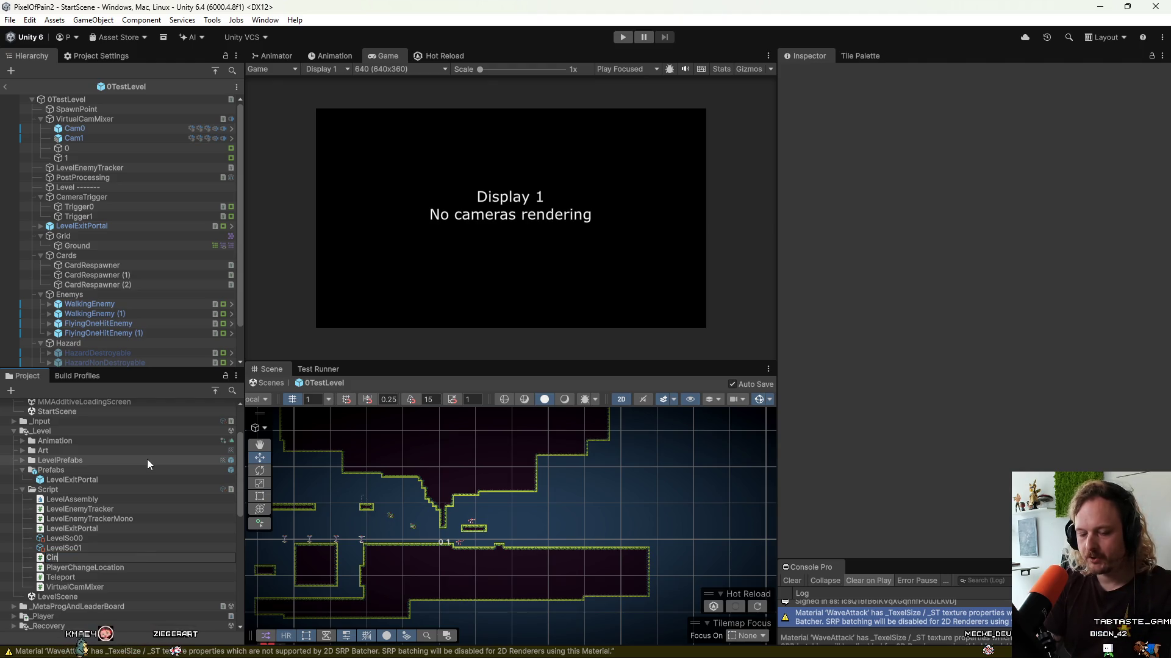
{"action": "type", "text": "CameraC"}
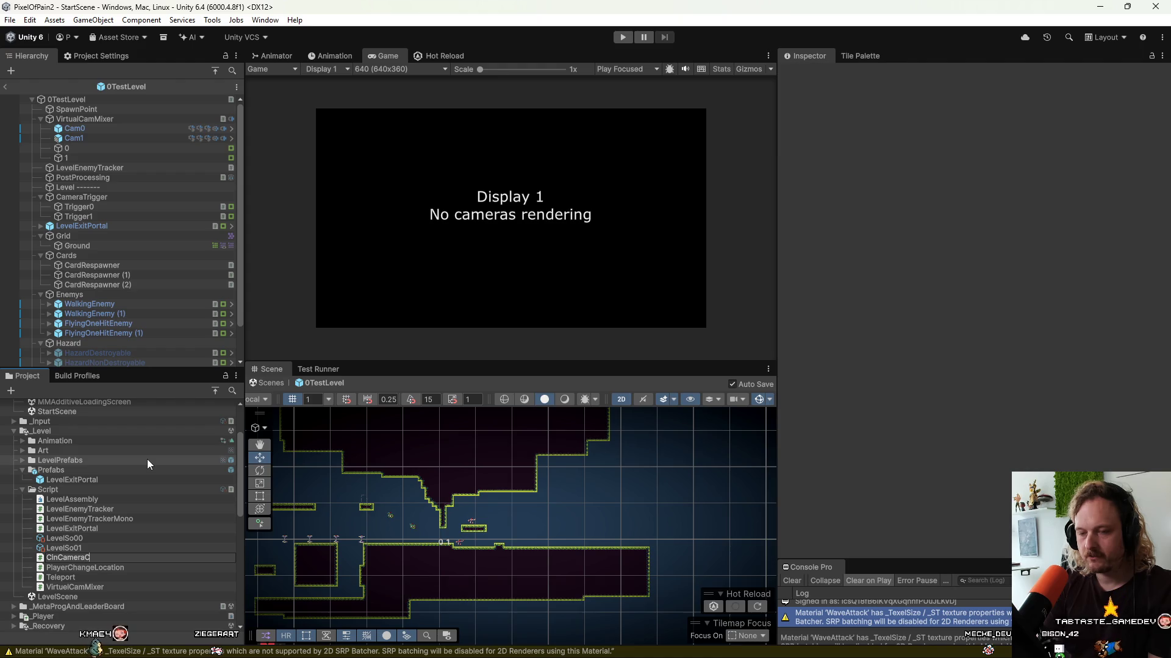
{"action": "type", "text": "olZ"}
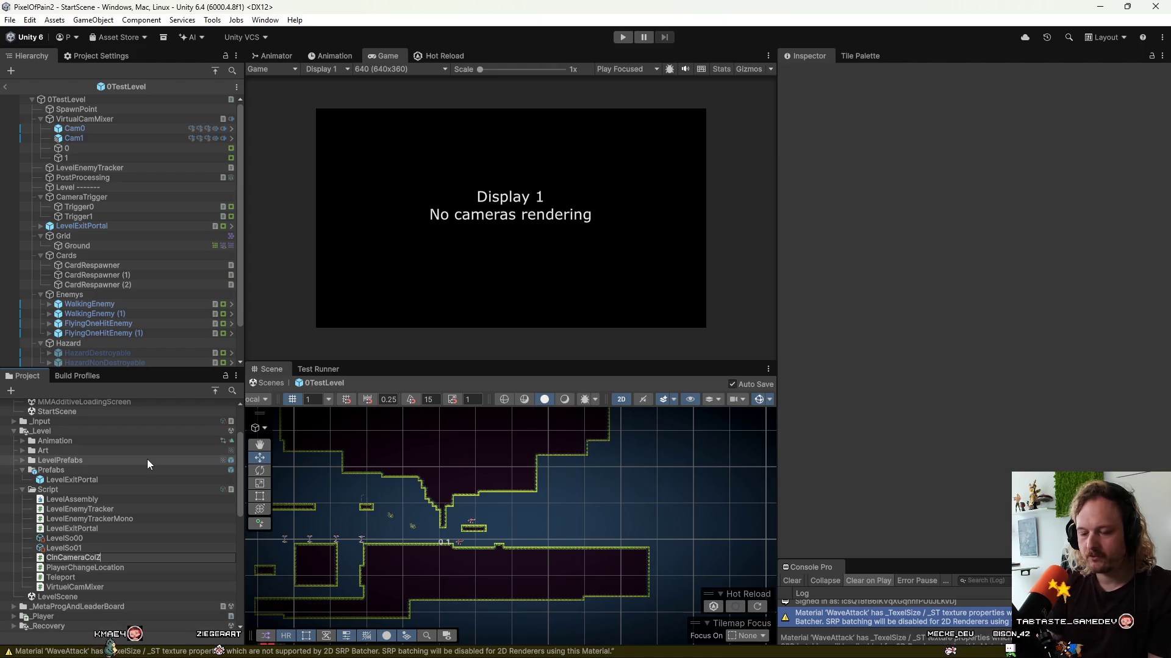
{"action": "type", "text": "uweiser"}
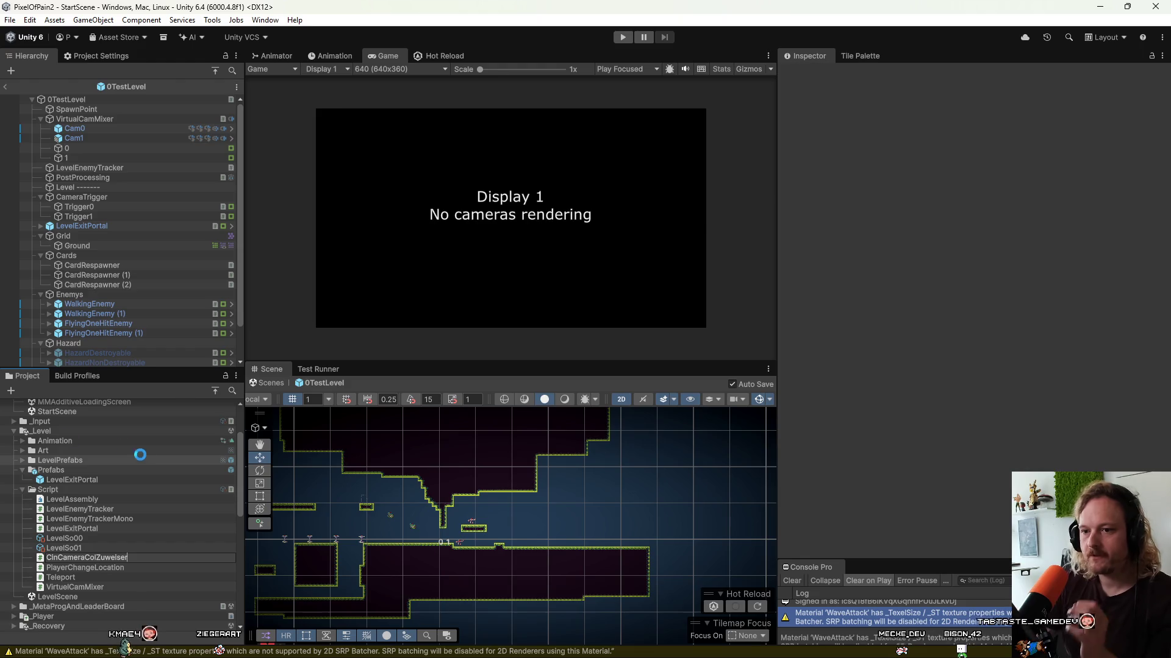
{"action": "key", "text": "Return"}
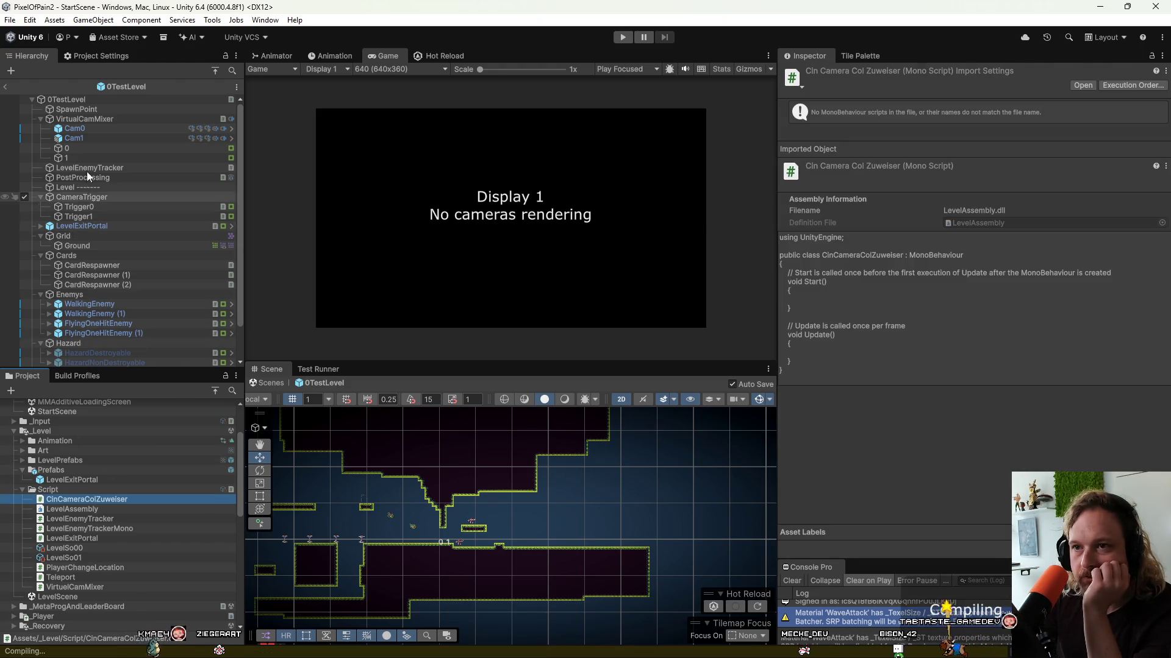
{"action": "left_click", "coordinate": [82, 147]}
Select room colliders 0 and 1, then open CinCameraColZuweiser from room 0's Inspector.
{"action": "left_click", "coordinate": [83, 156], "text": "shift"}
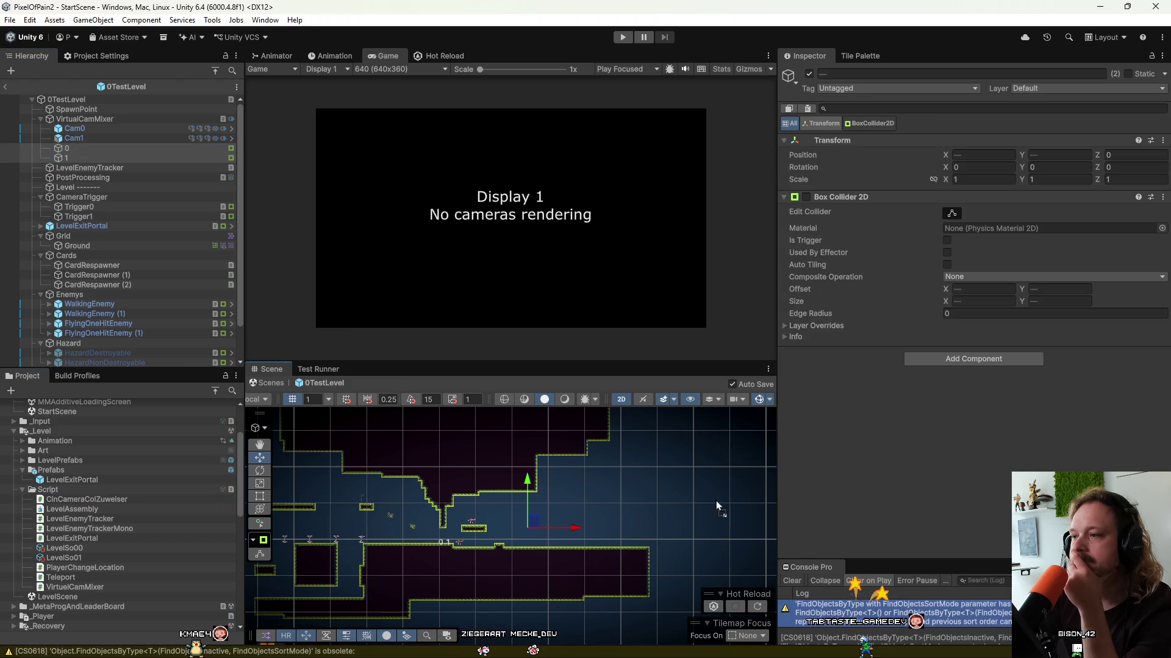
{"action": "left_click", "coordinate": [66, 148]}
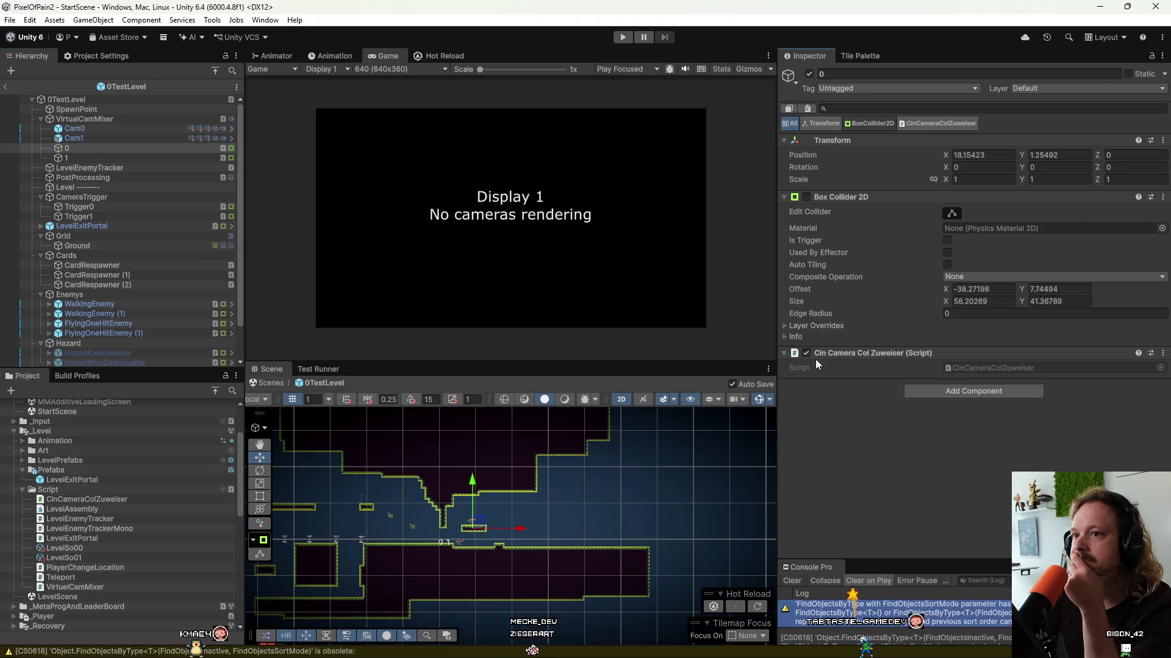
{"action": "double_click", "coordinate": [1004, 368]}
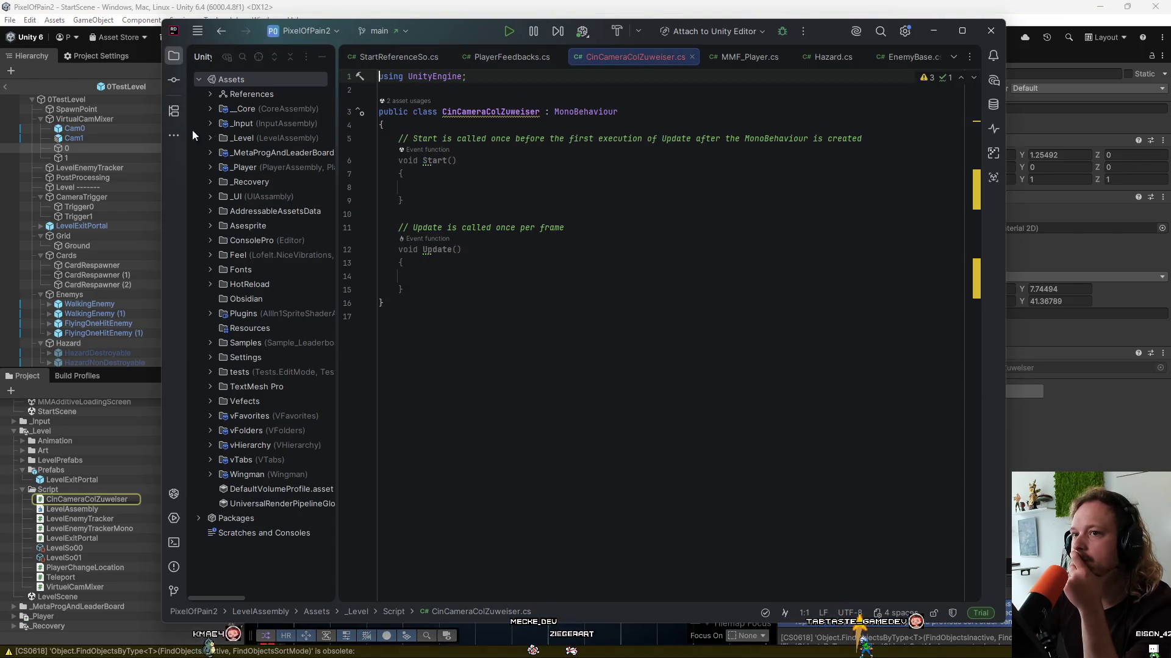
Check Cam0's confiner settings, then reselect room object 0.
{"action": "left_click", "coordinate": [123, 136]}
{"action": "left_click", "coordinate": [122, 129]}
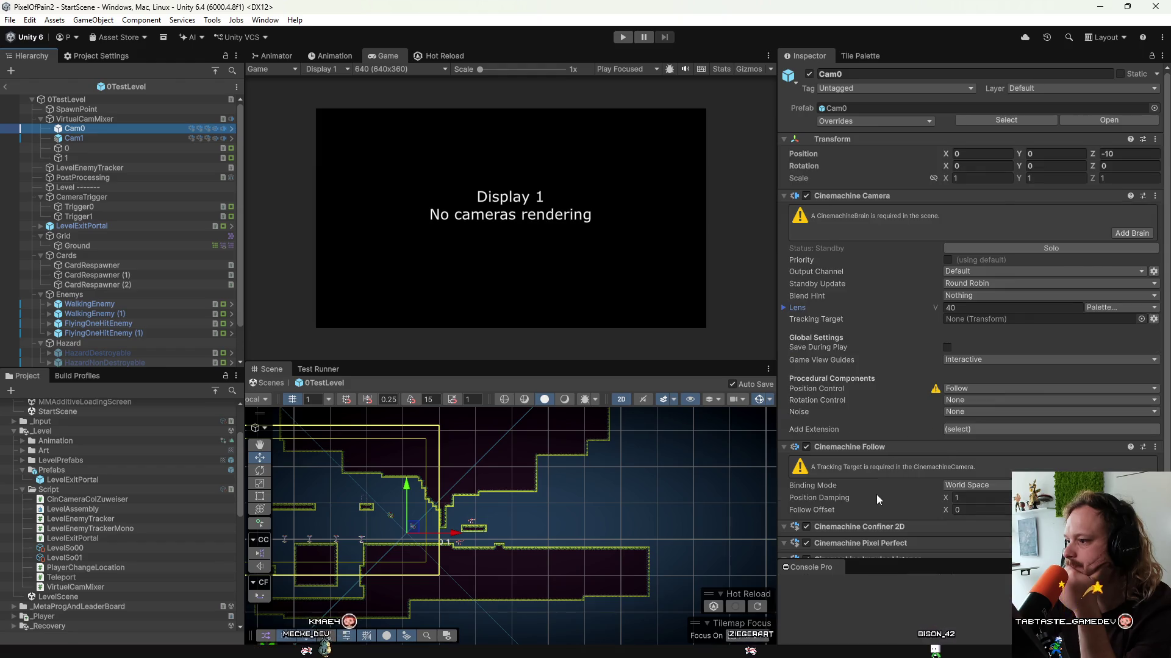
{"action": "scroll", "coordinate": [878, 494], "scroll_direction": "down", "scroll_amount": 3}
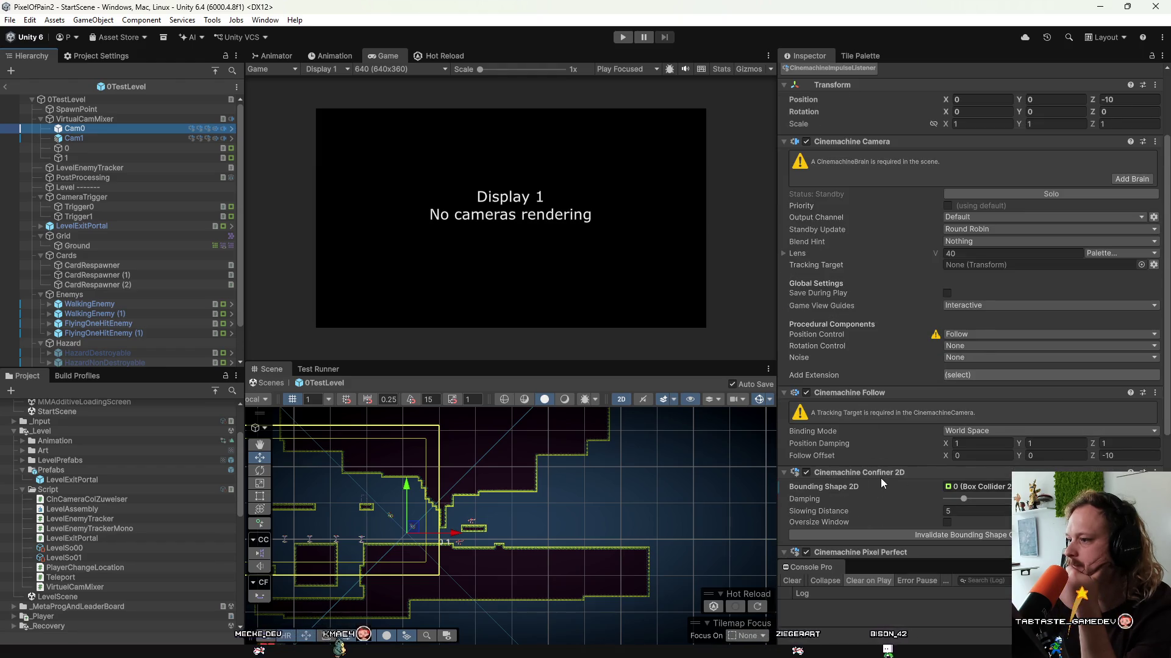
{"action": "left_click", "coordinate": [127, 148]}
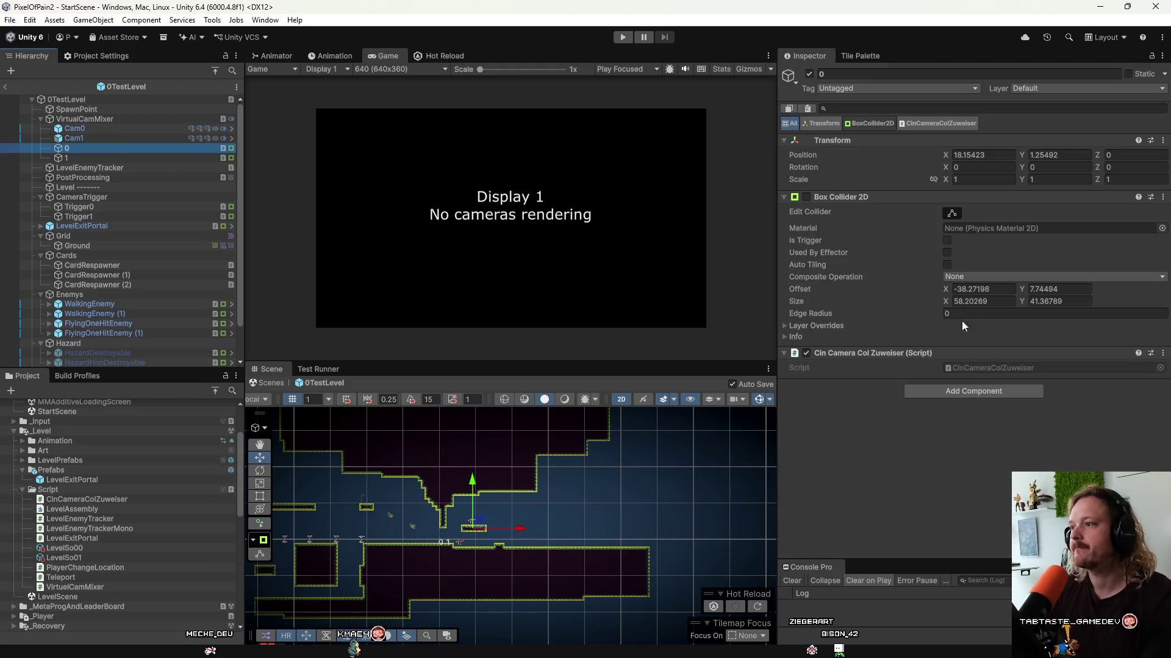
Open the script in Rider, delete Start and Update, and add the _Level.Script namespace.
{"action": "double_click", "coordinate": [978, 368]}
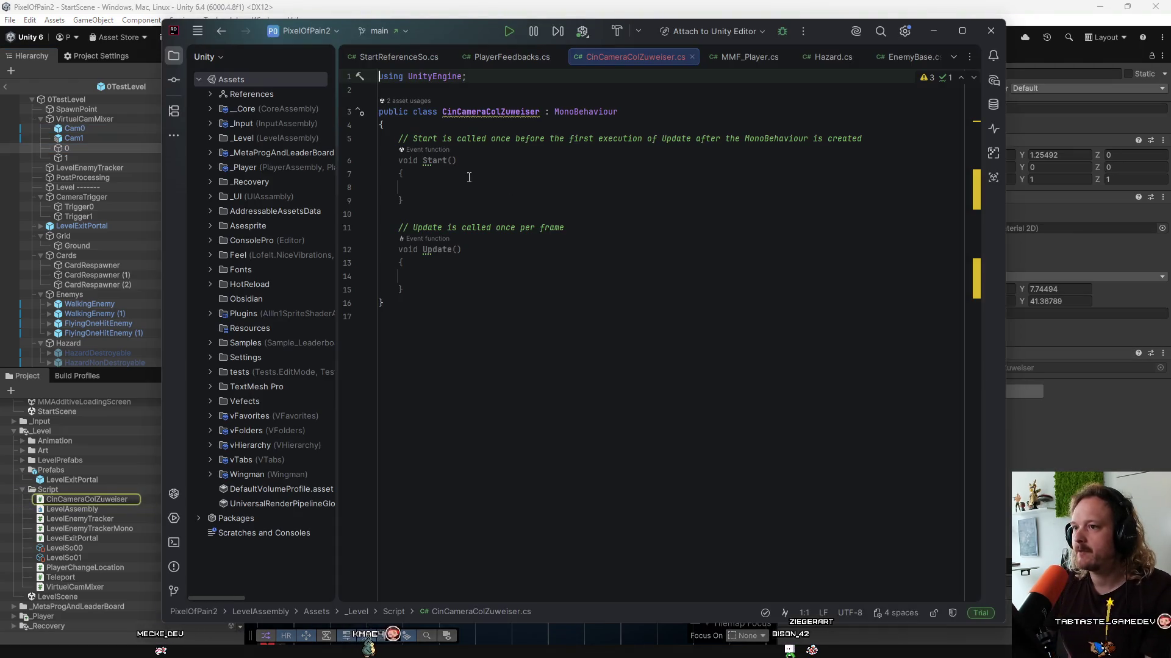
{"action": "left_click_drag", "start_coordinate": [435, 290], "coordinate": [367, 144]}
{"action": "key", "text": "BackSpace"}
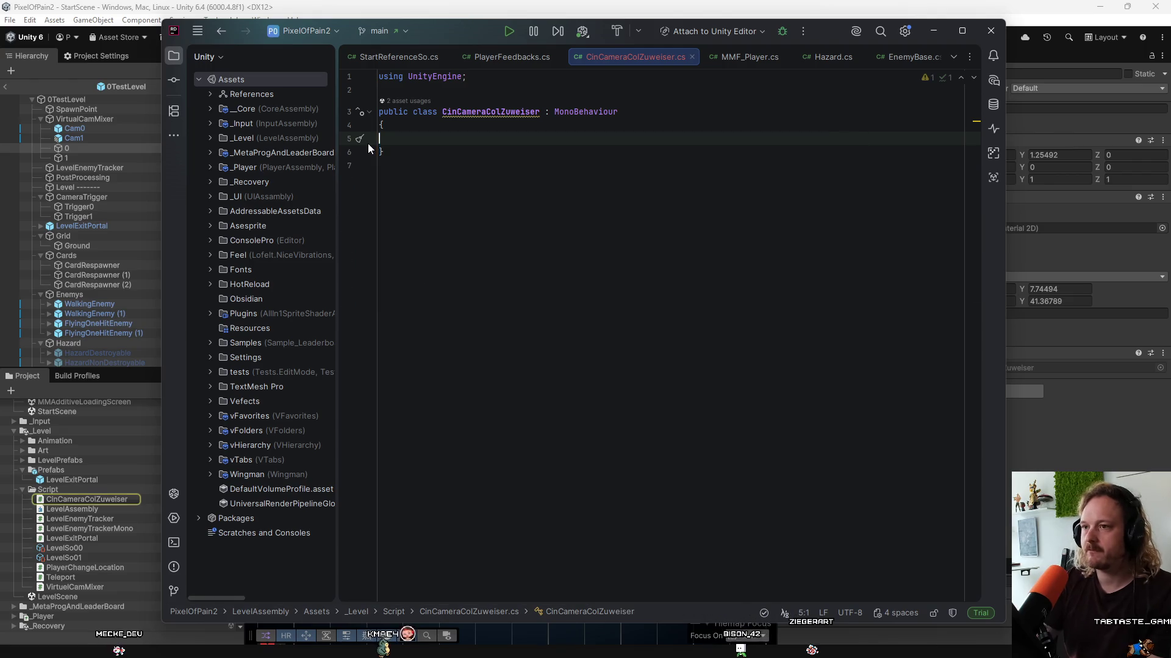
{"action": "left_click", "coordinate": [524, 114]}
{"action": "key", "text": "alt+Return"}
{"action": "key", "text": "Return"}
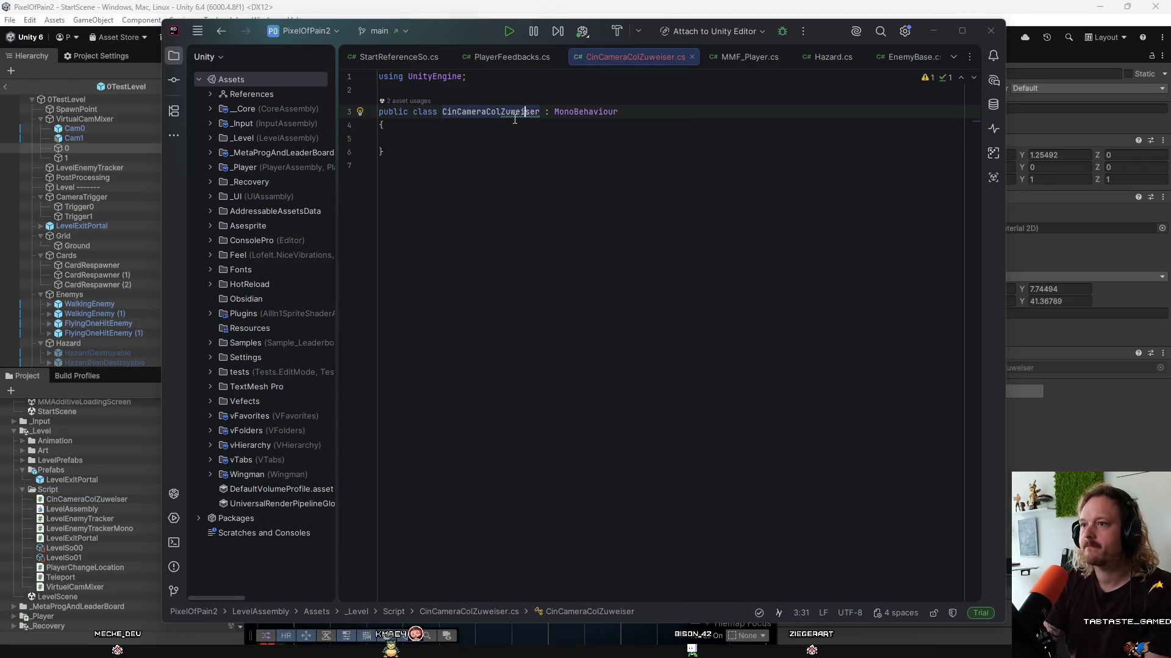
Declare a [SerializeField] private CinemachineConfiner2D field named confiner2D.
{"action": "key", "text": "Down"}
{"action": "key", "text": "Down"}
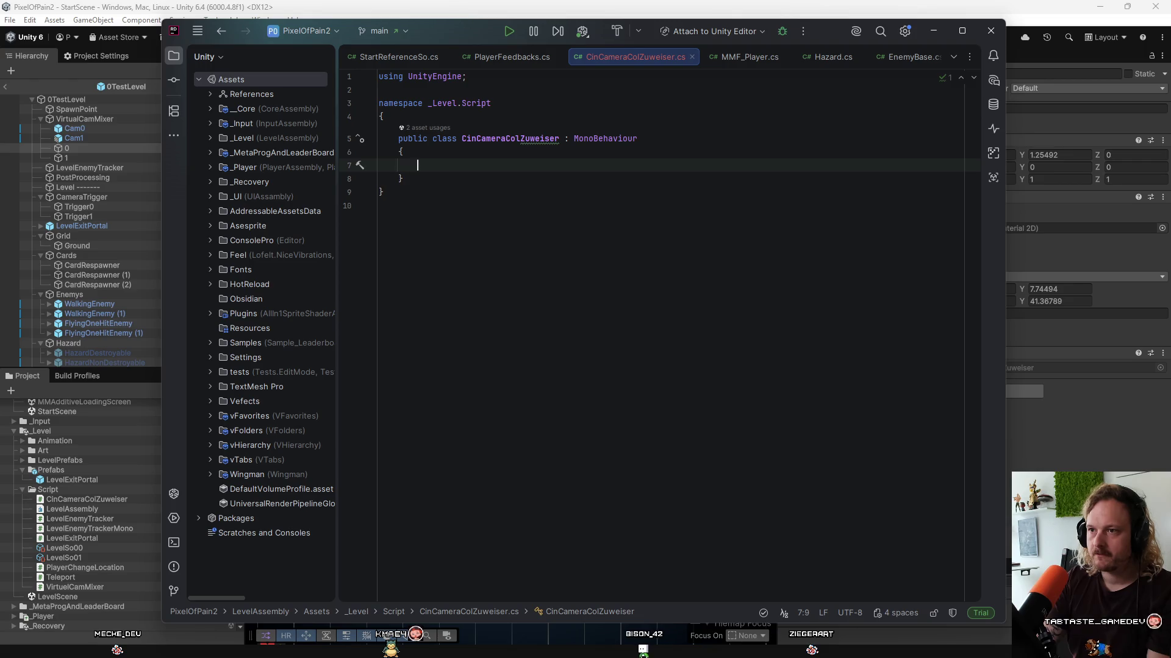
{"action": "type", "text": "o"}
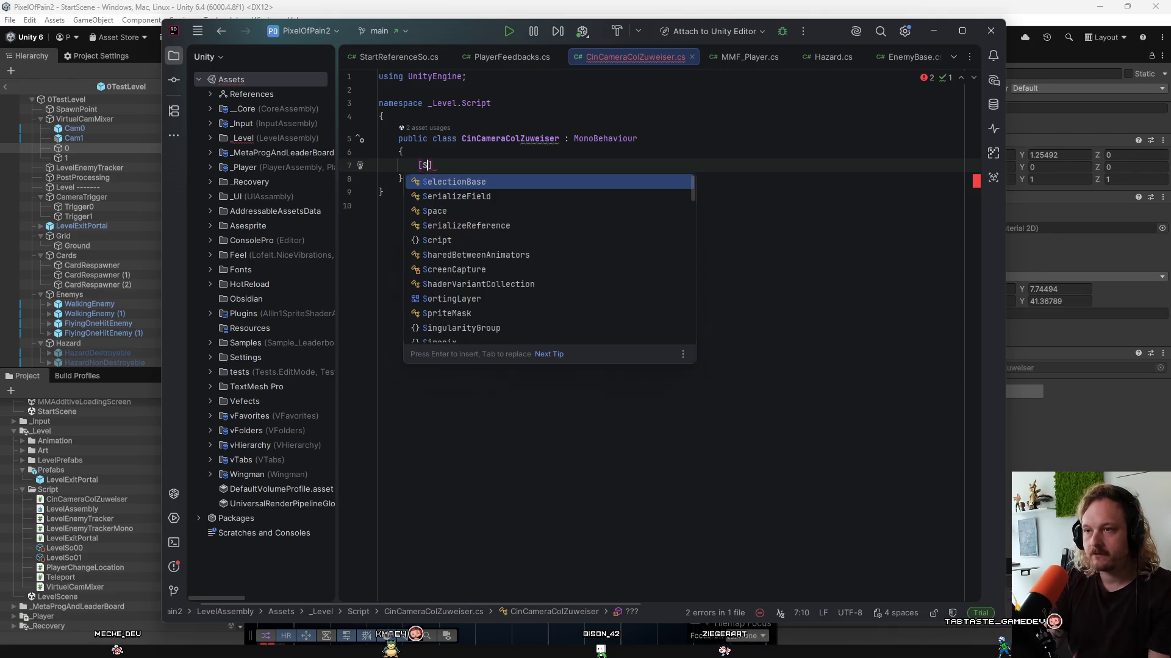
{"action": "key", "text": "Return"}
{"action": "type", "text": "privbate "}
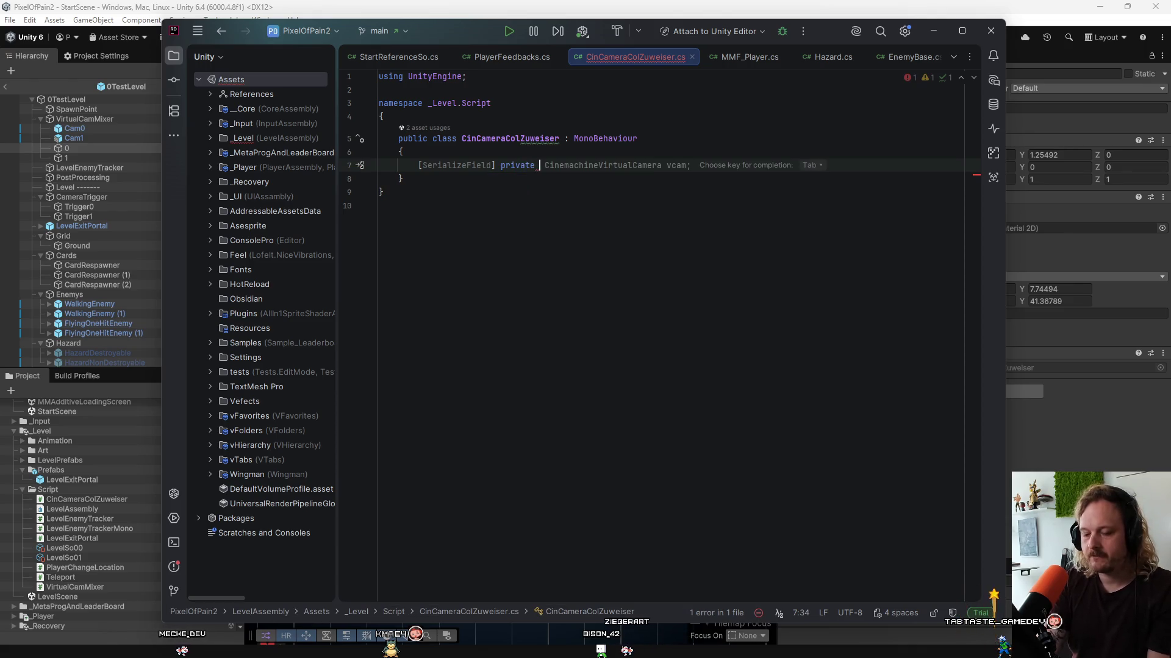
{"action": "type", "text": "Cinemachineci"}
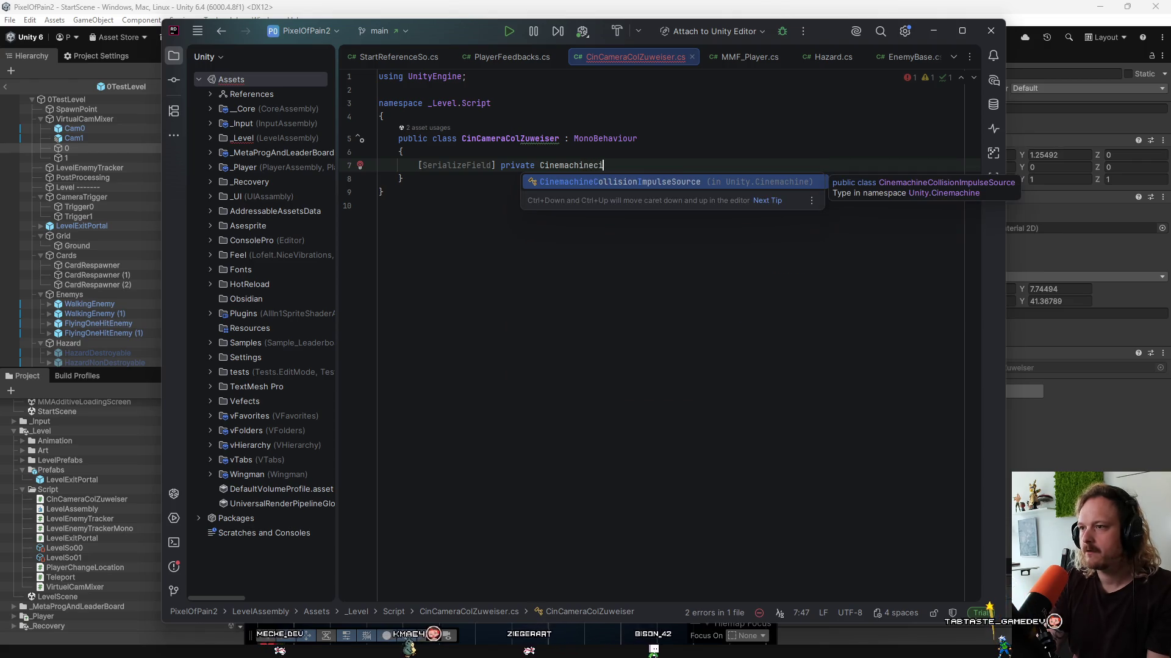
{"action": "key", "text": "BackSpace"}
{"action": "key", "text": "BackSpace"}
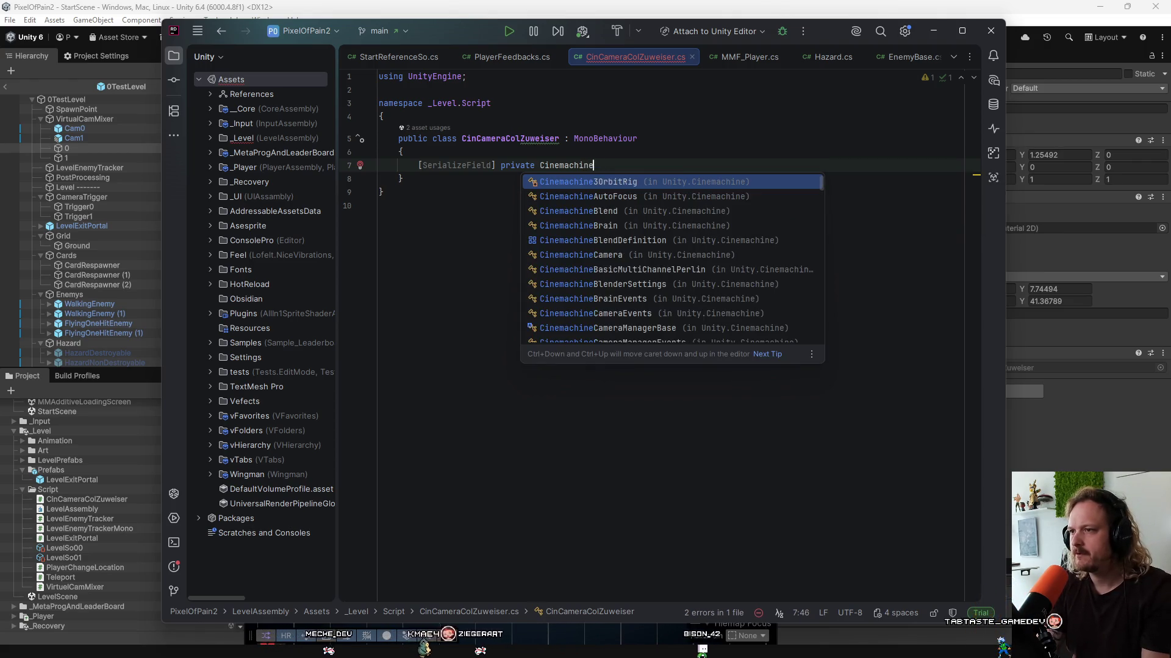
{"action": "key", "text": "BackSpace"}
{"action": "key", "text": "BackSpace"}
{"action": "key", "text": "BackSpace"}
{"action": "type", "text": "Confiner"}
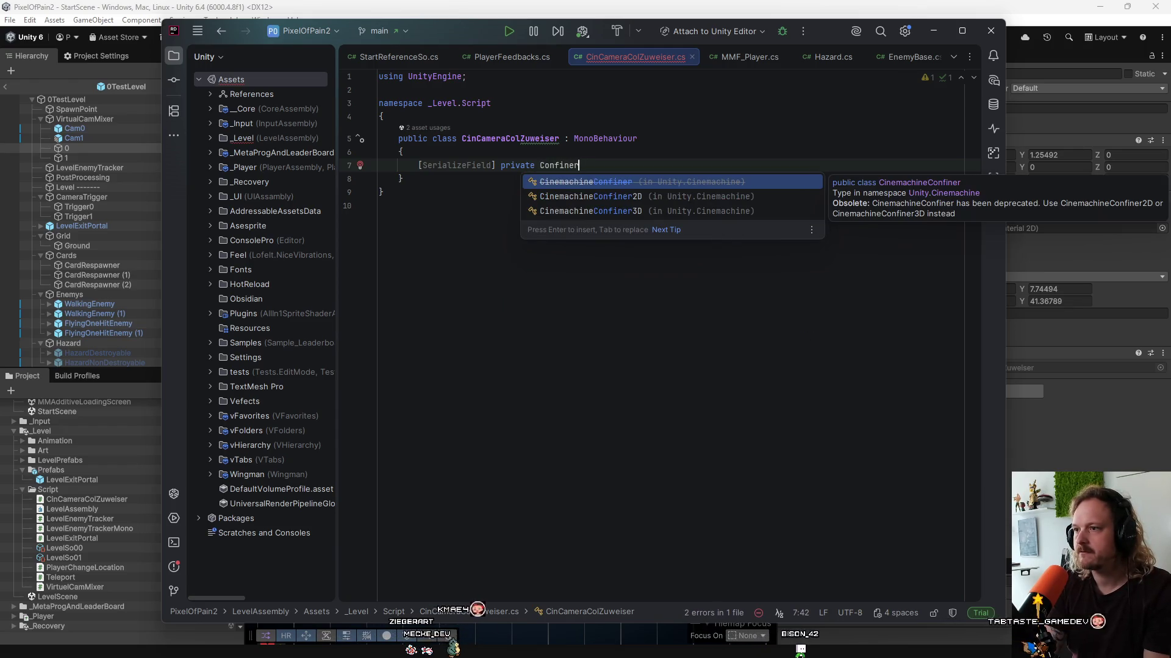
{"action": "key", "text": "Down"}
{"action": "key", "text": "Return"}
{"action": "type", "text": "1    "}
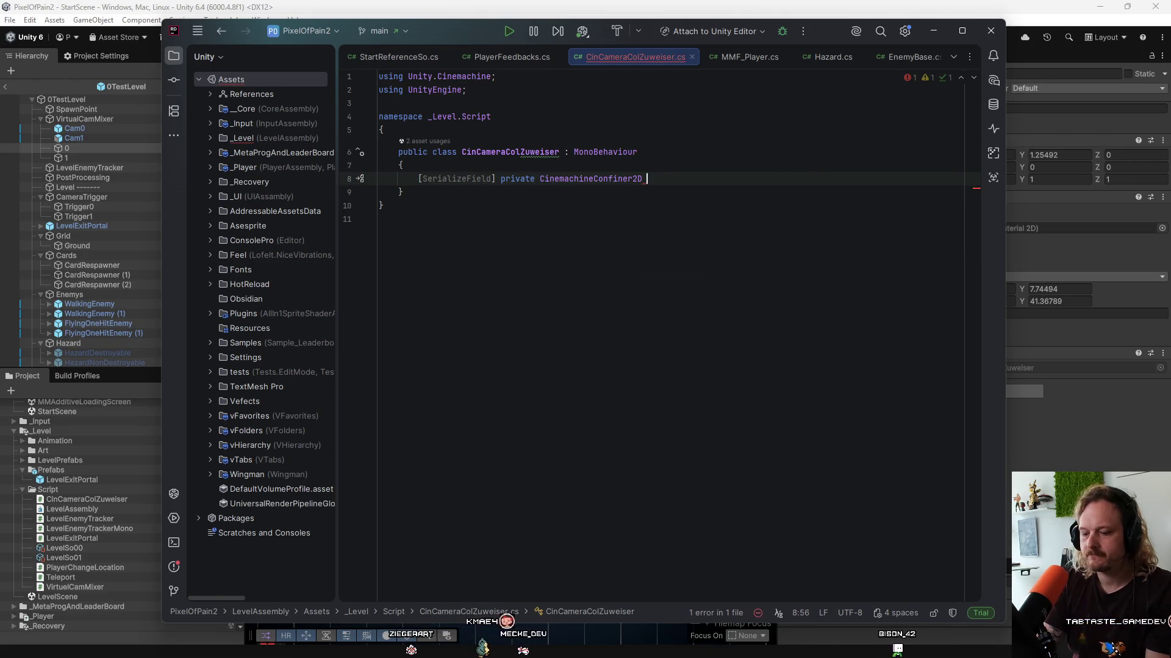
{"action": "type", "text": "co"}
{"action": "key", "text": "Return"}
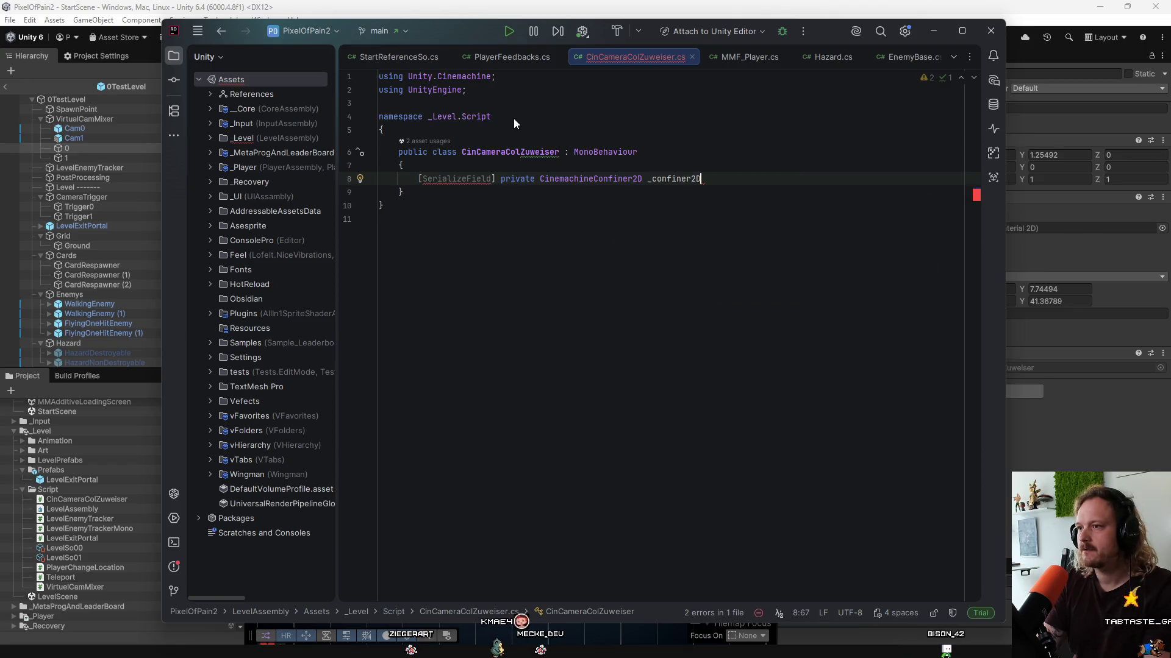
{"action": "type", "text": ";"}
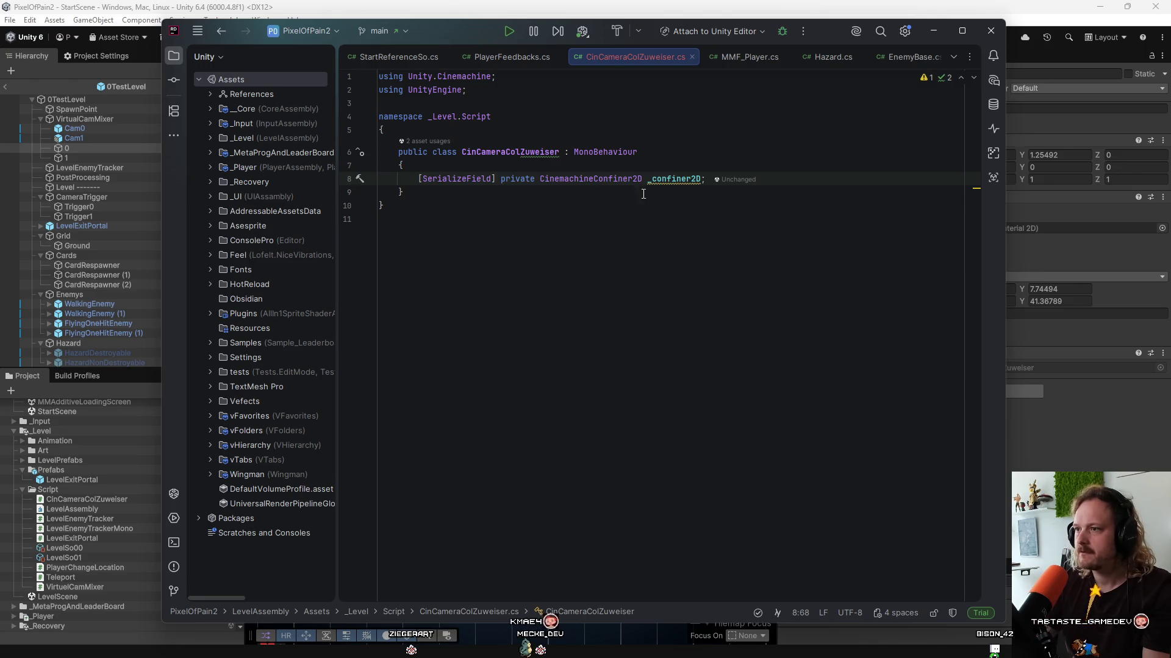
{"action": "key", "text": "BackSpace"}
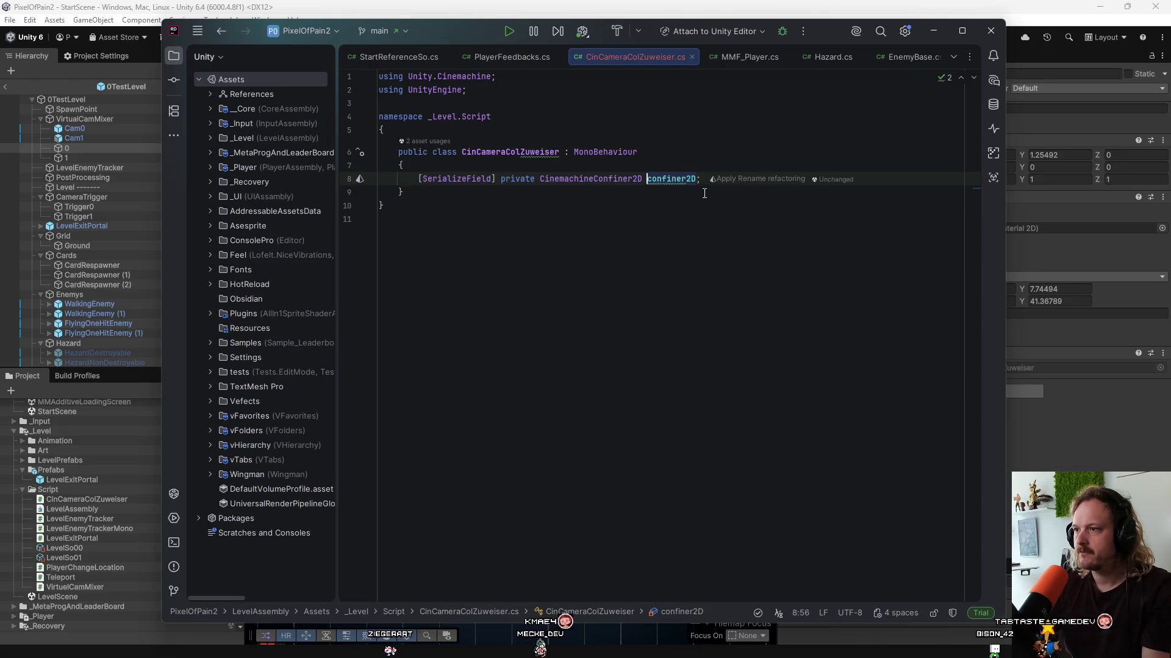
{"action": "key", "text": "Return"}
{"action": "key", "text": "Return"}
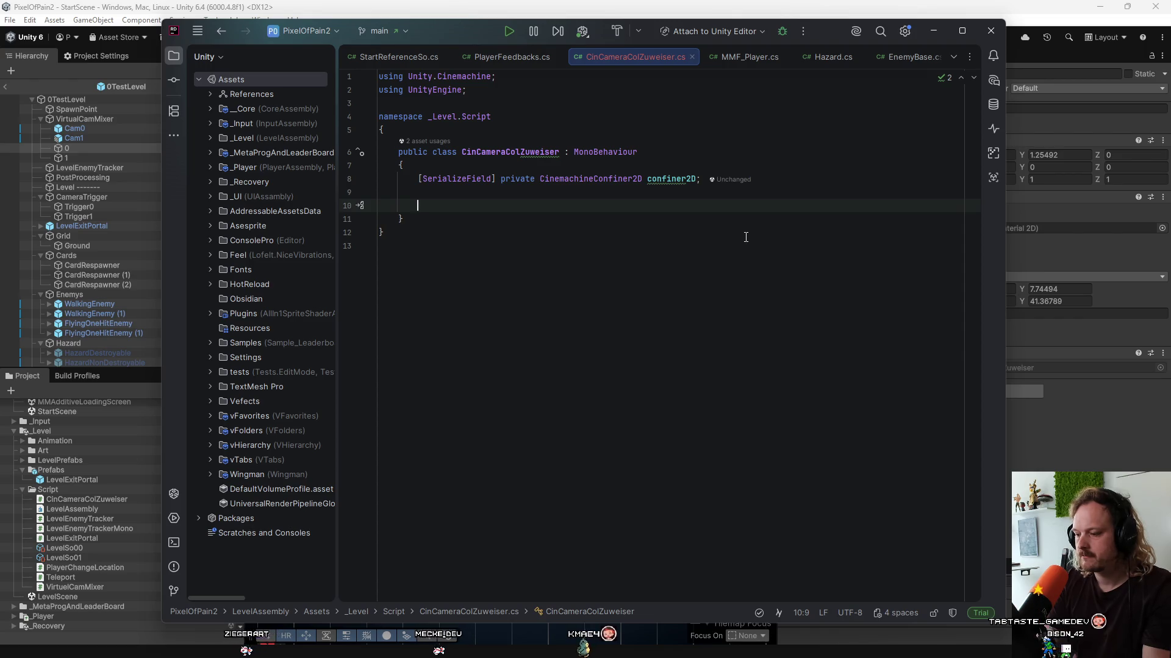
Add an empty OnEnable method to the class.
{"action": "type", "text": "enabl"}
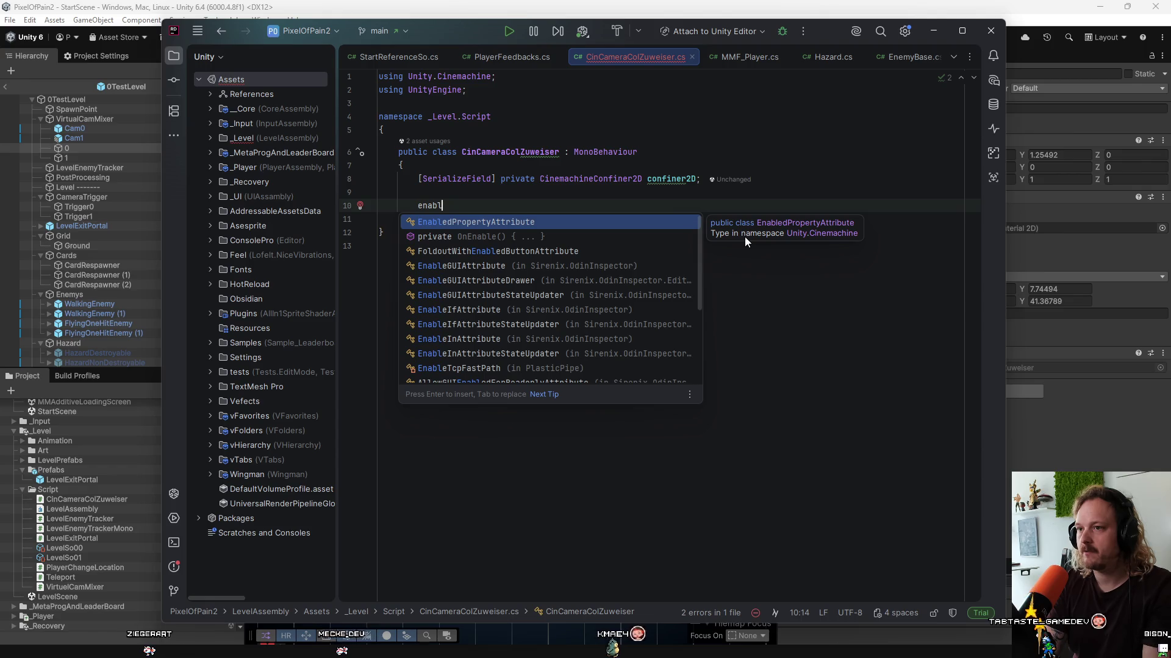
{"action": "key", "text": "BackSpace"}
{"action": "key", "text": "BackSpace"}
{"action": "key", "text": "BackSpace"}
{"action": "type", "text": "ona"}
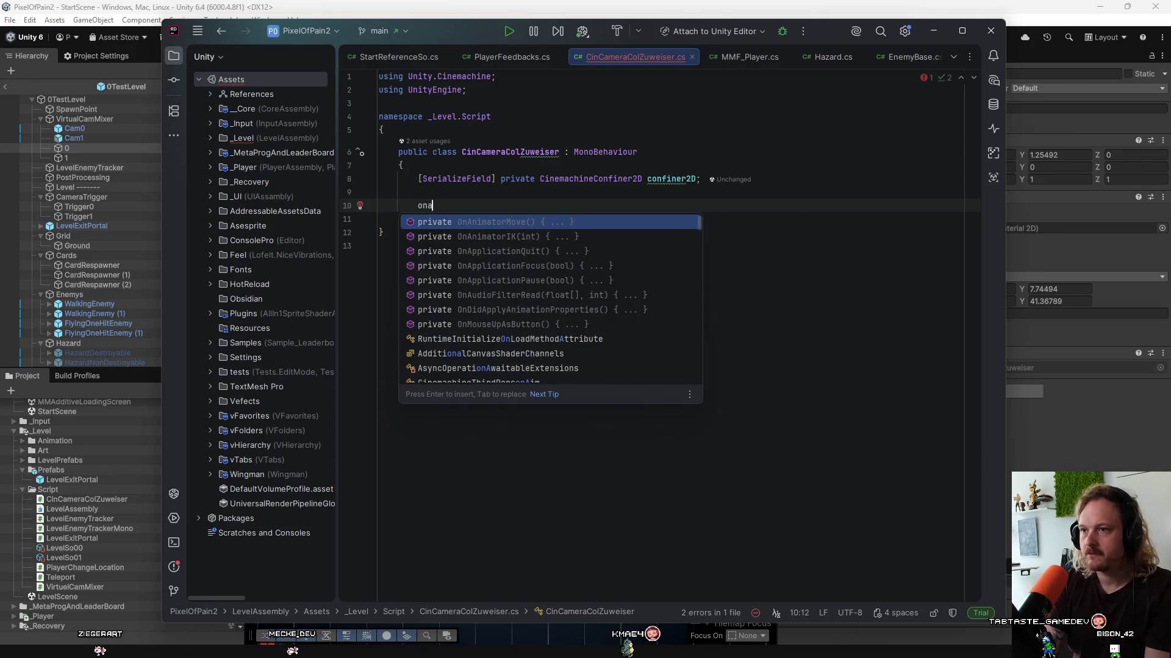
{"action": "key", "text": "BackSpace"}
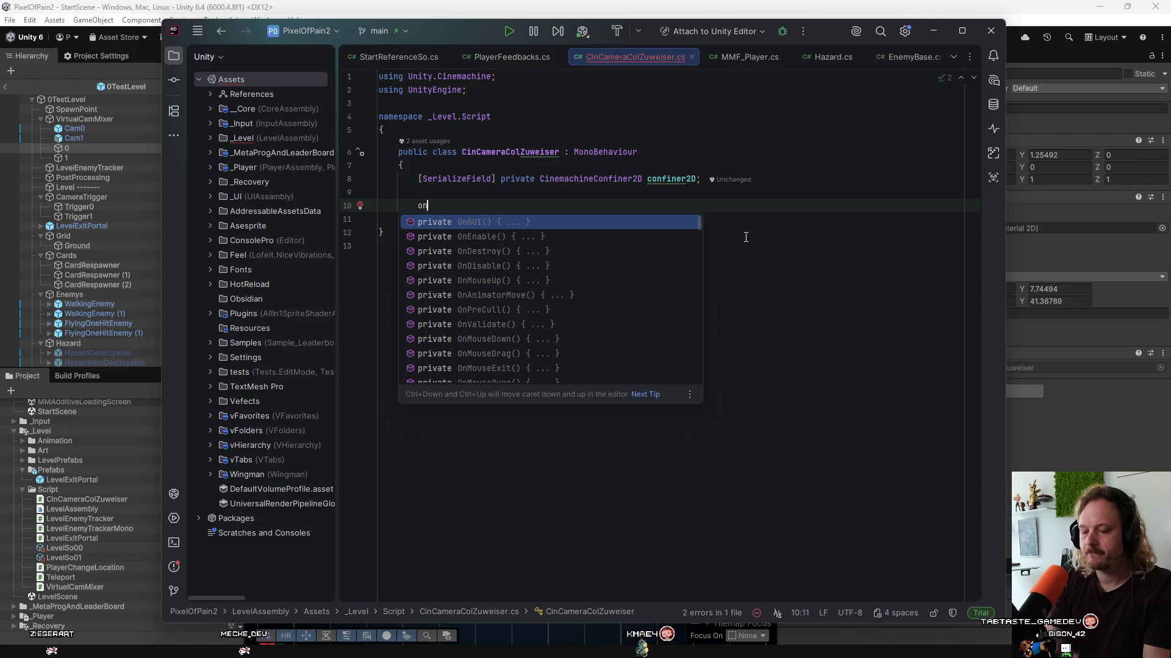
{"action": "type", "text": "enab"}
{"action": "key", "text": "Return"}
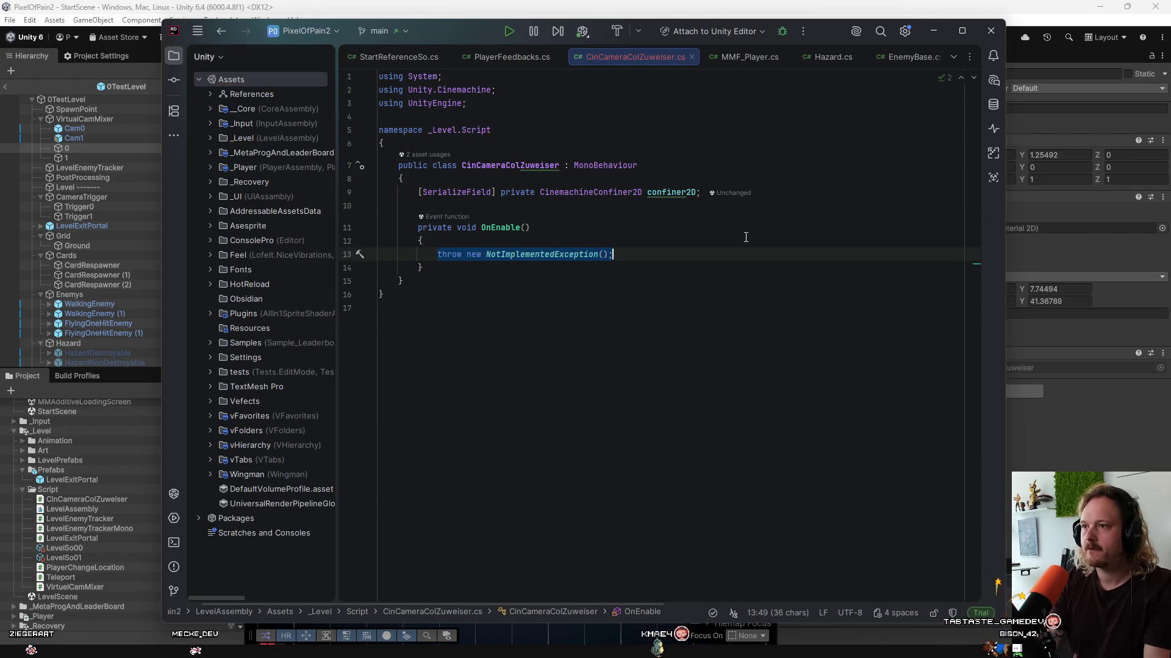
{"action": "key", "text": "BackSpace"}
Set confiner2D.BoundingShape2D to GetComponent<BoxCollider2D>() in OnEnable and save.
{"action": "type", "text": "con"}
{"action": "key", "text": "Return"}
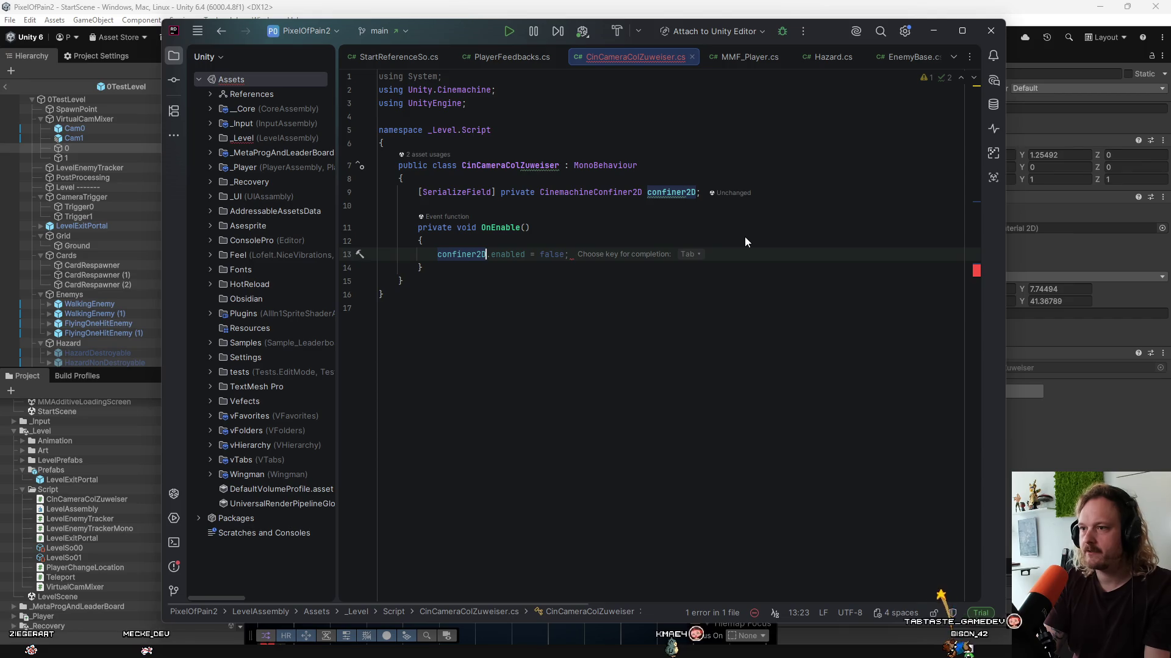
{"action": "type", "text": "."}
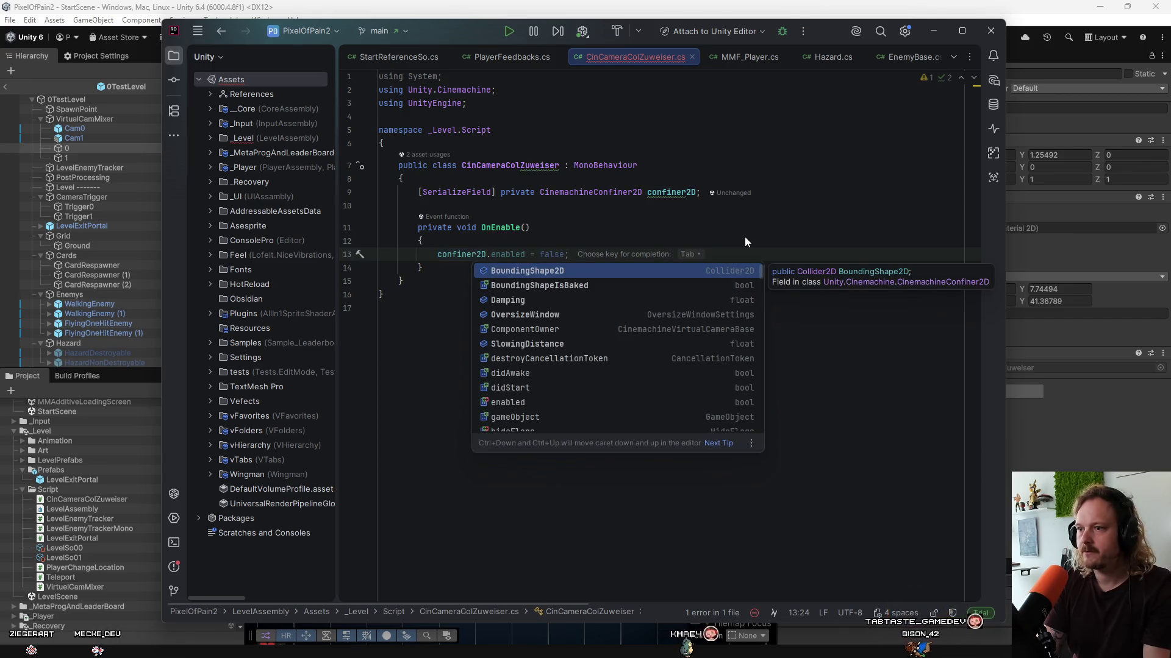
{"action": "key", "text": "Down"}
{"action": "key", "text": "Down"}
{"action": "key", "text": "Down"}
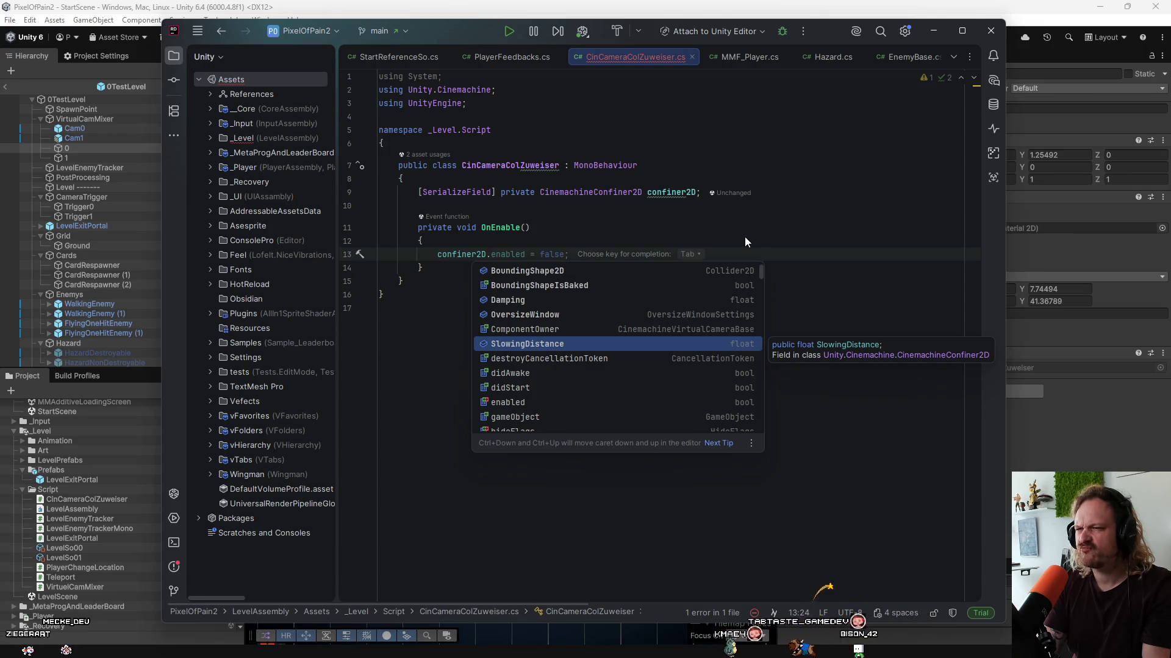
{"action": "key", "text": "Up"}
{"action": "key", "text": "Up"}
{"action": "key", "text": "Up"}
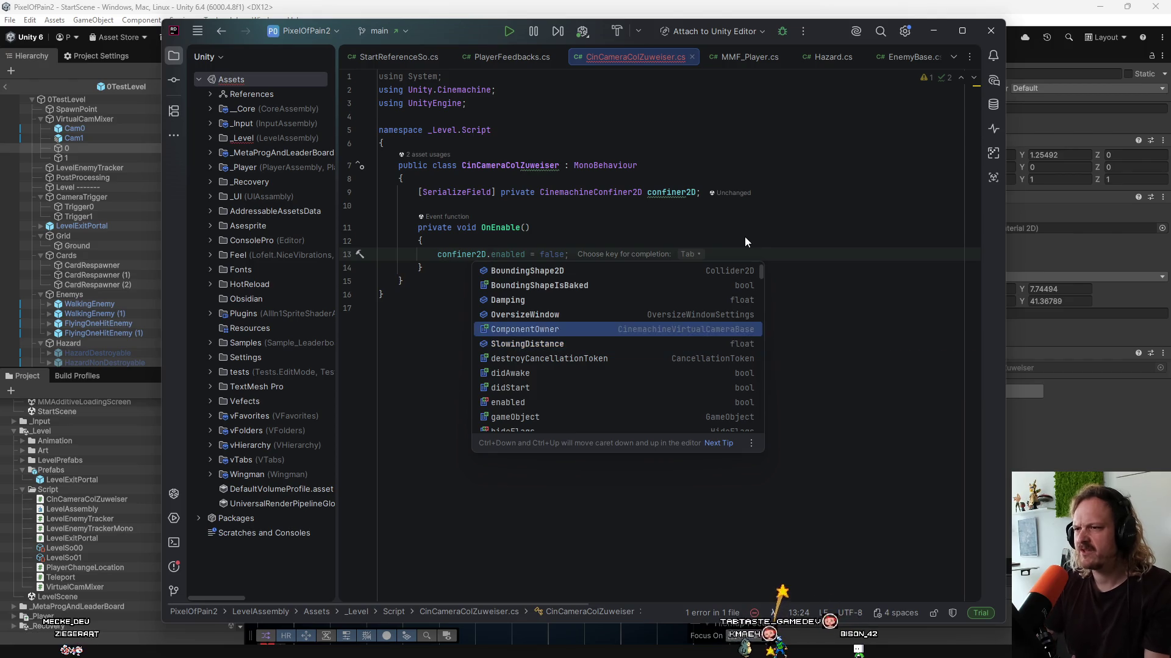
{"action": "key", "text": "Return"}
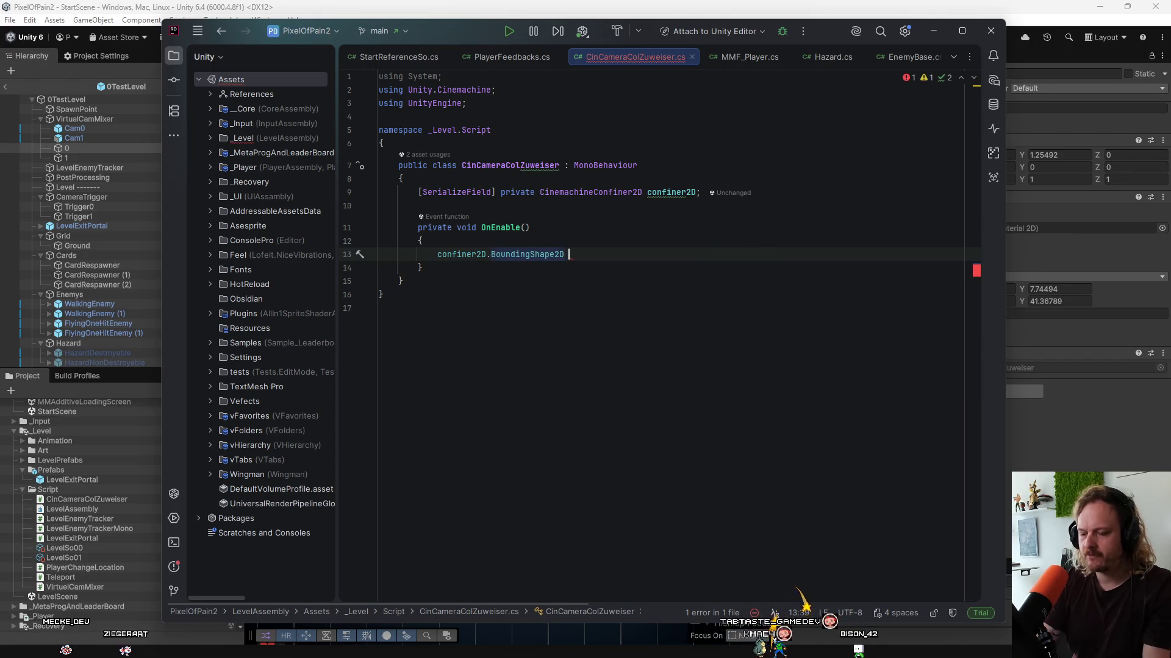
{"action": "type", "text": "= "}
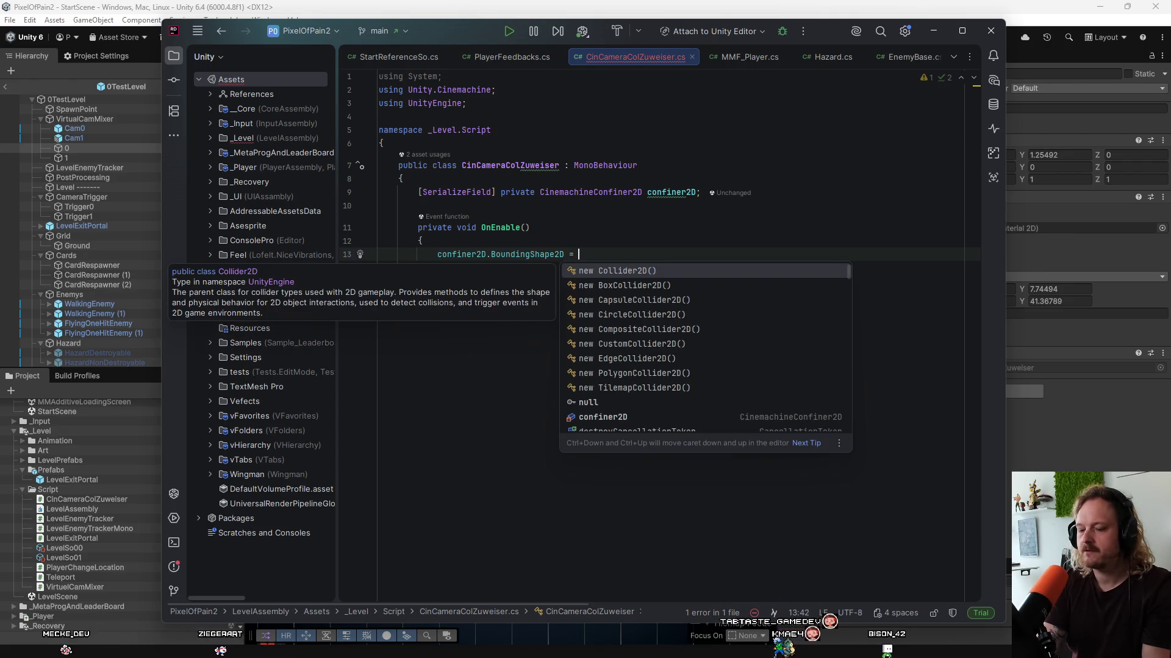
{"action": "type", "text": "this.get"}
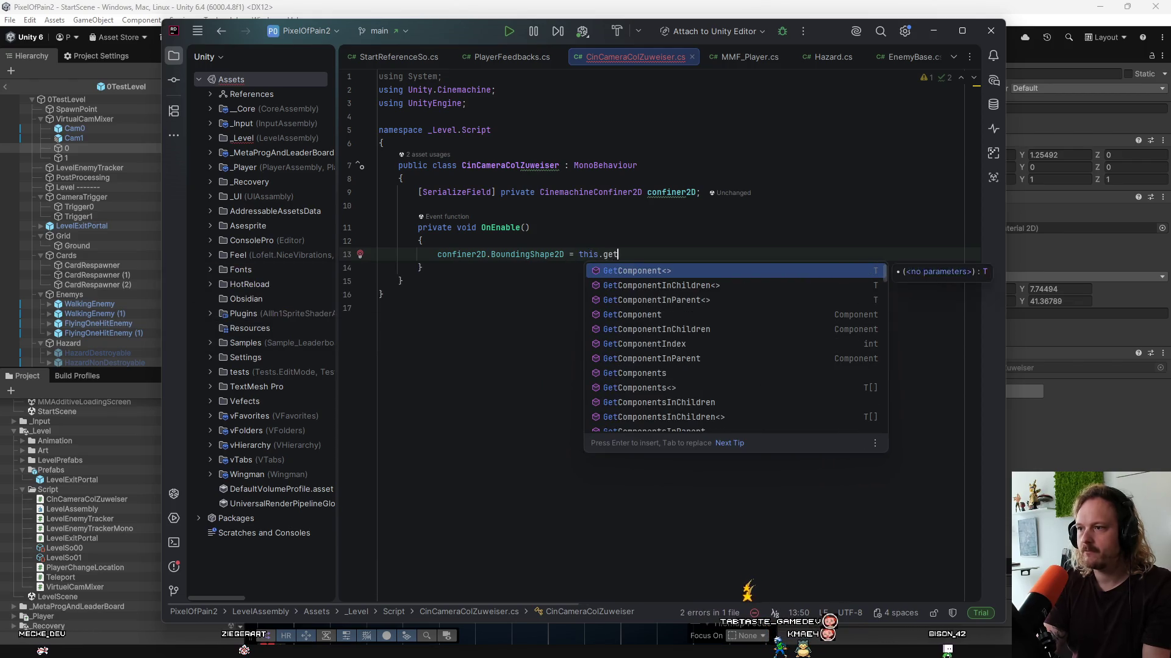
{"action": "key", "text": "Return"}
{"action": "key", "text": "Tab"}
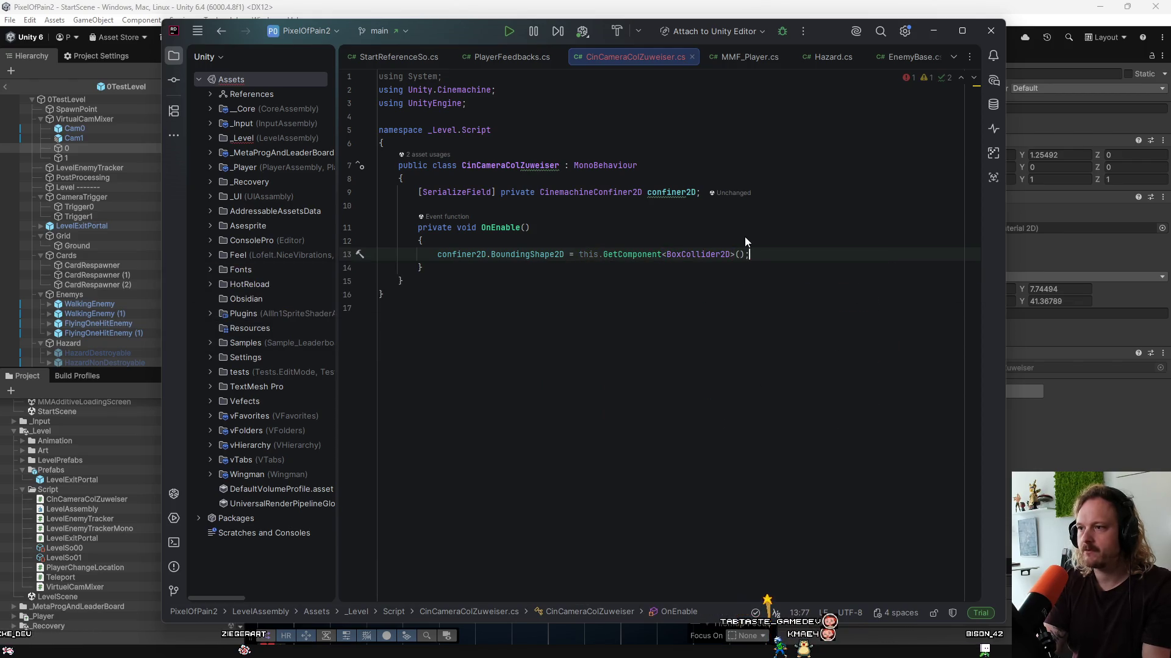
{"action": "key", "text": "ctrl+s"}
Remove the redundant 'this.' qualifier and check quick fixes on the confiner2D field.
{"action": "left_click_drag", "start_coordinate": [603, 255], "coordinate": [579, 255]}
{"action": "key", "text": "BackSpace"}
{"action": "left_click", "coordinate": [662, 308]}
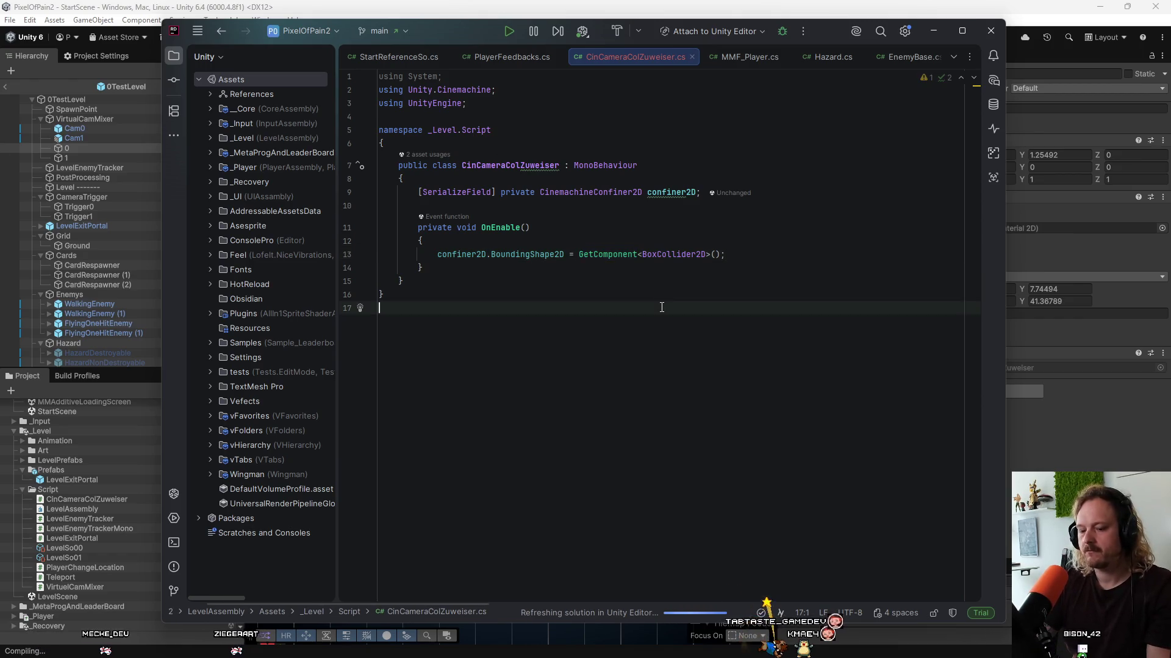
{"action": "left_click", "coordinate": [677, 192]}
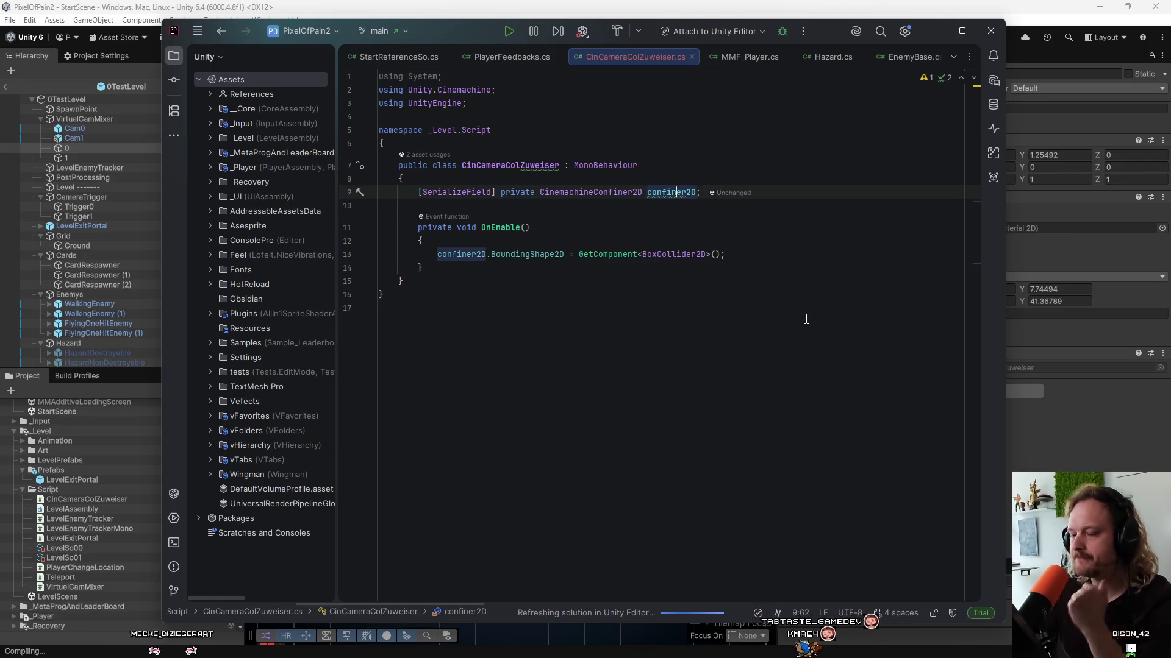
{"action": "key", "text": "alt+Return"}
{"action": "key", "text": "Escape"}
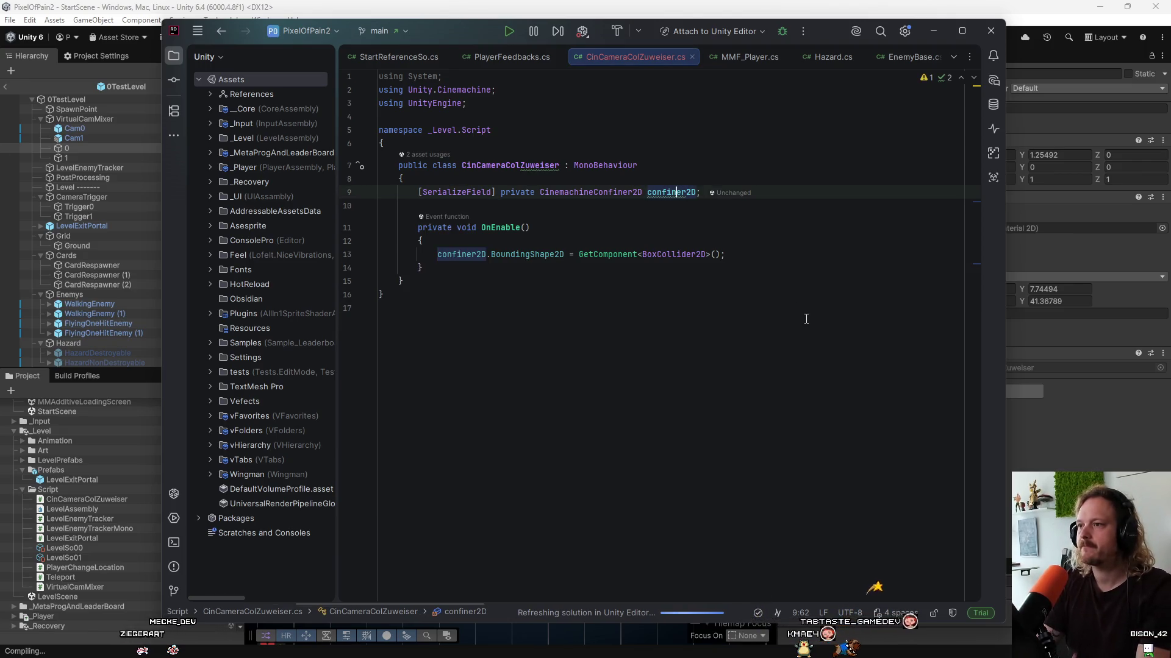
{"action": "left_click", "coordinate": [806, 319]}
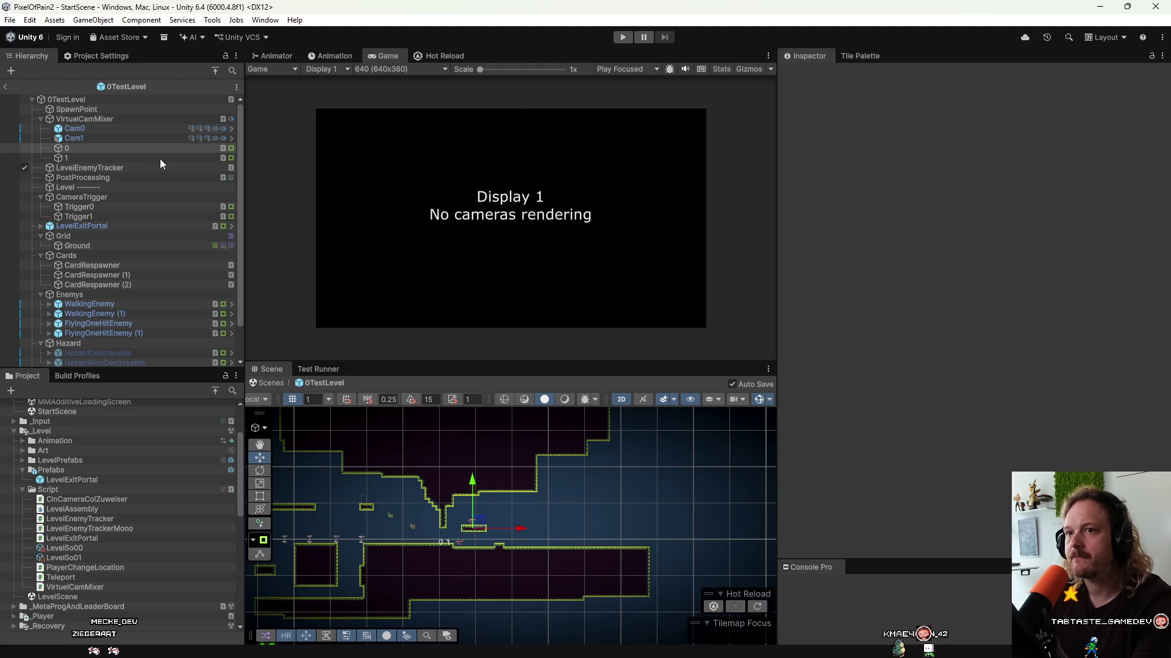
Assign Cam0 to room 0's Confiner 2D field and try Cam1 for room 1.
{"action": "left_click", "coordinate": [131, 156]}
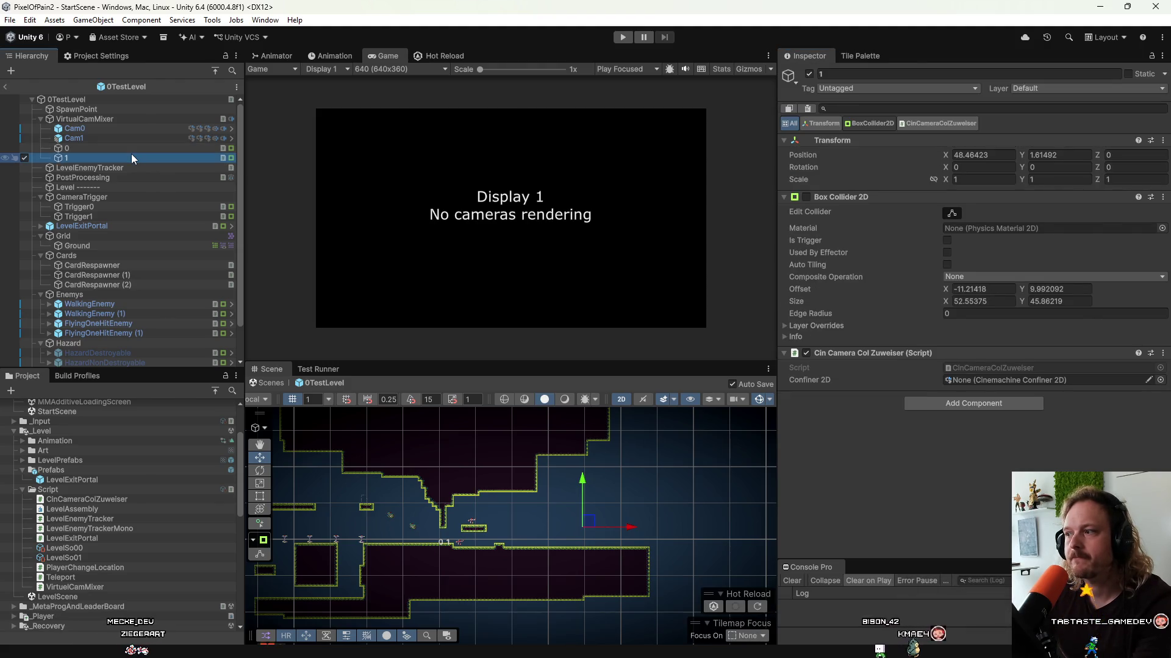
{"action": "left_click", "coordinate": [107, 148]}
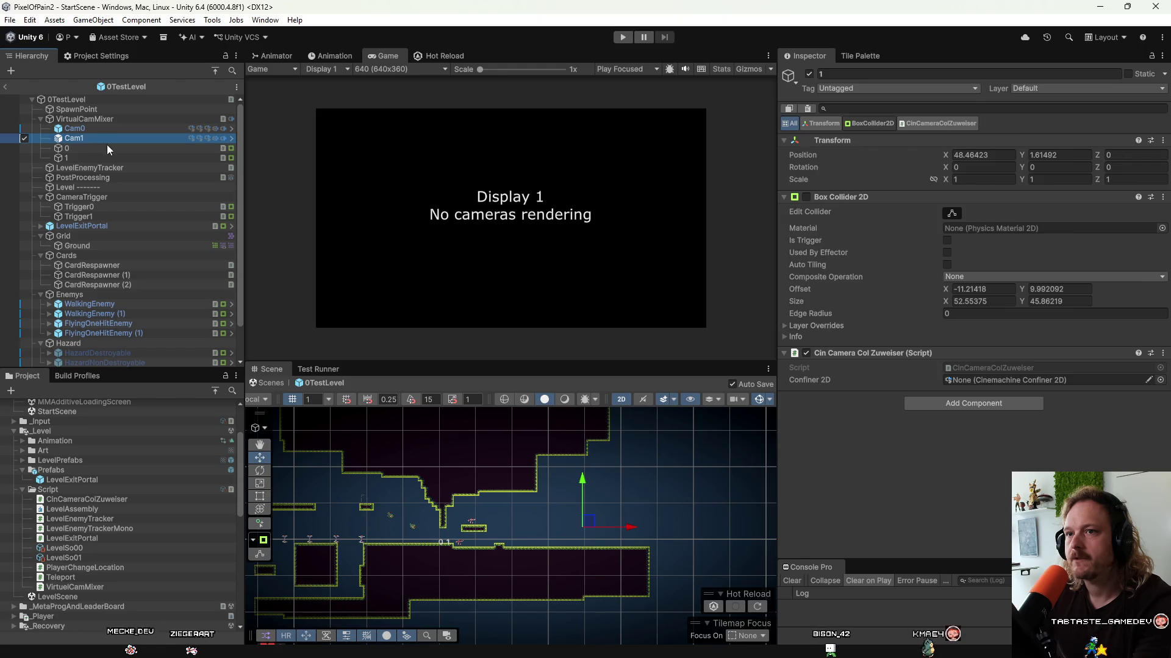
{"action": "mouse_move", "coordinate": [85, 128]}
{"action": "left_mouse_down"}
{"action": "mouse_move", "coordinate": [975, 359]}
{"action": "mouse_move", "coordinate": [970, 379]}
{"action": "left_mouse_up"}
{"action": "left_click", "coordinate": [121, 158]}
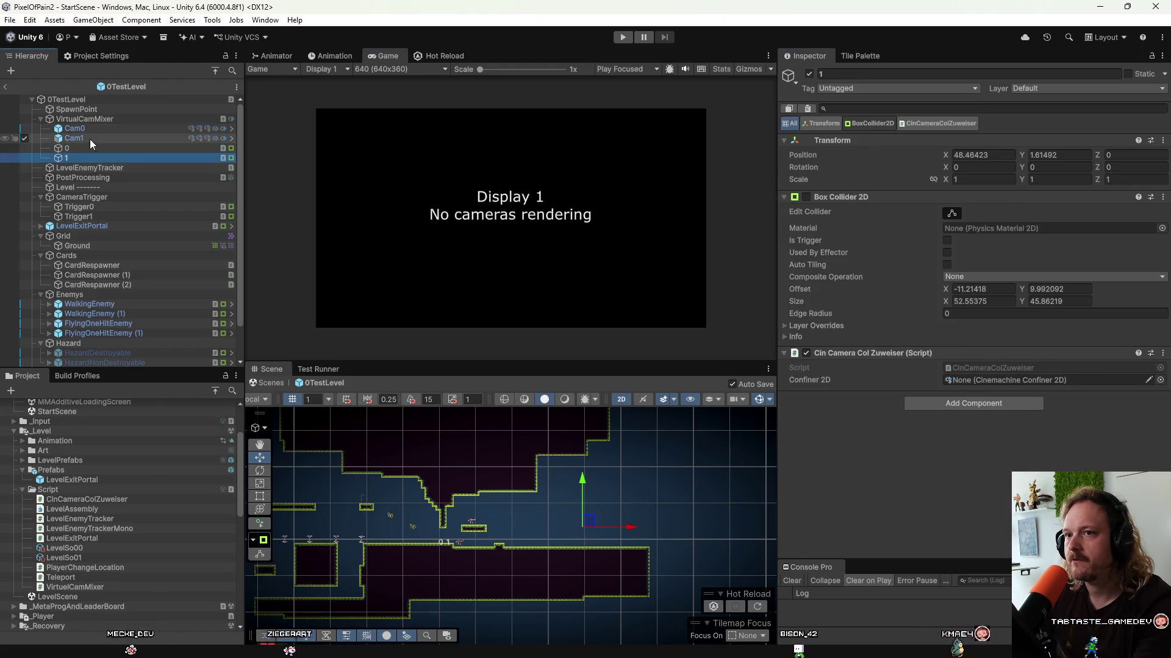
{"action": "left_click_drag", "start_coordinate": [90, 140], "coordinate": [958, 379]}
Delete Cam1 and duplicate Cam0 into Cam0 (1).
{"action": "left_click", "coordinate": [108, 138]}
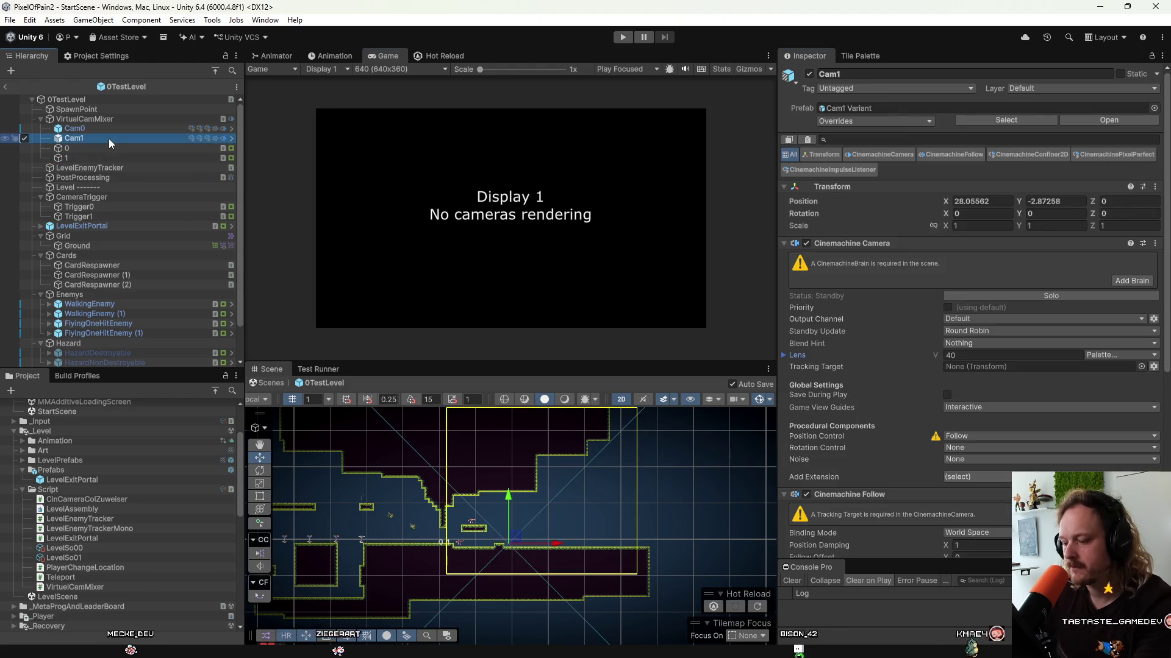
{"action": "key", "text": "Delete"}
{"action": "left_click", "coordinate": [71, 130]}
{"action": "left_click", "coordinate": [865, 120]}
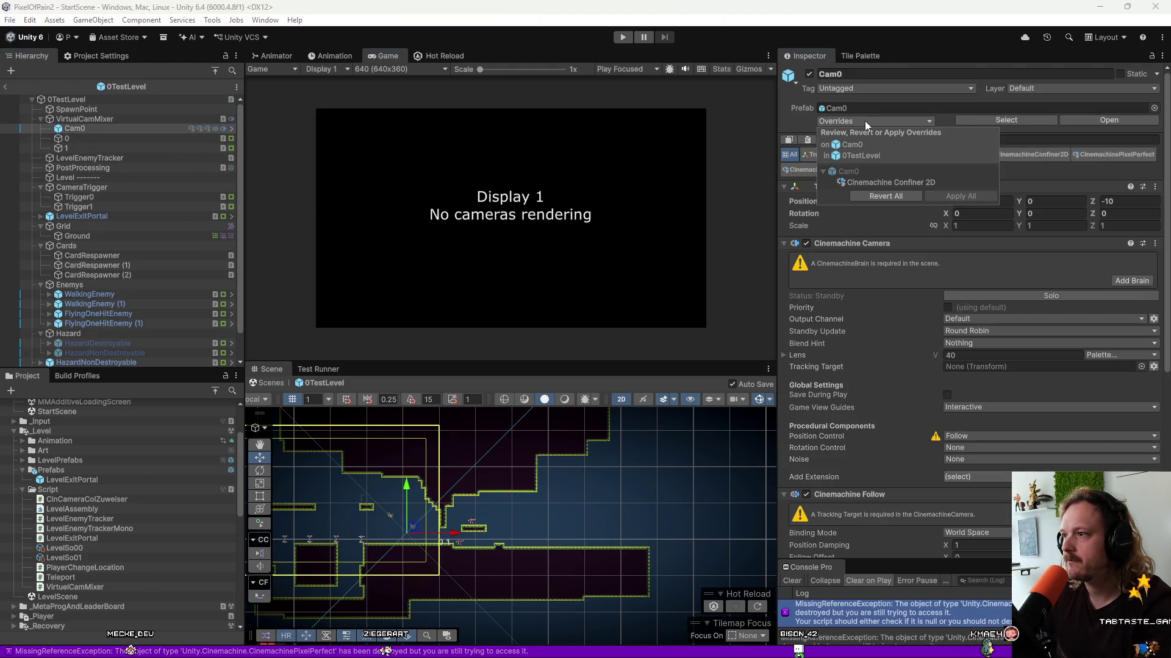
{"action": "key", "text": "ctrl+d"}
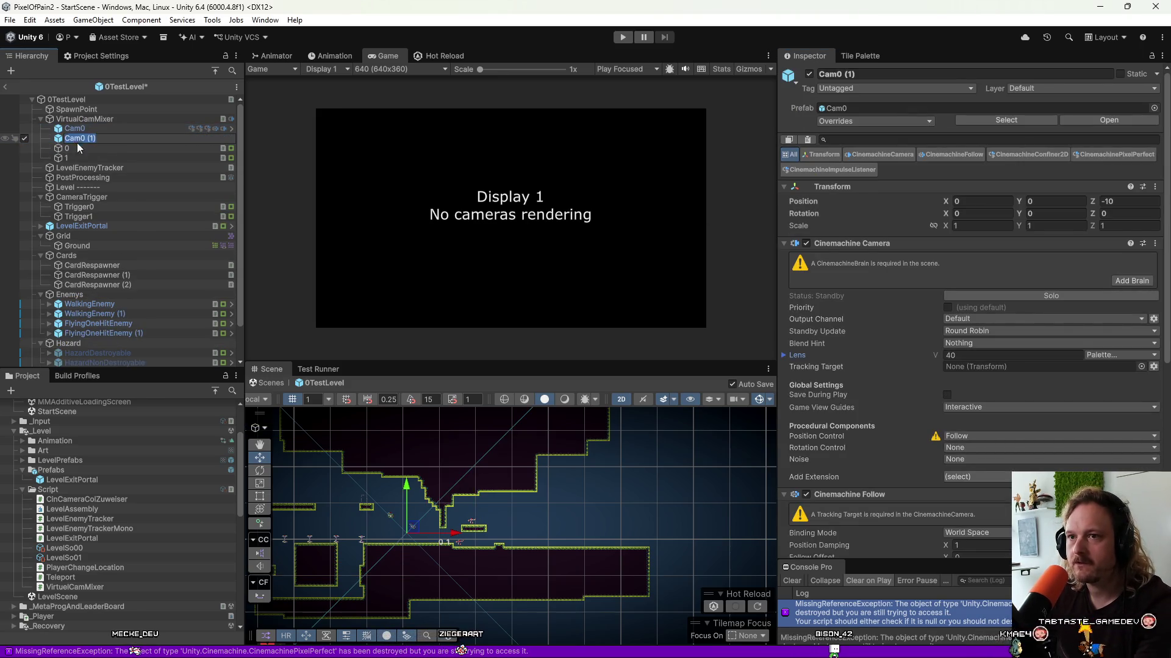
Assign Cam0 (1) to room 1's confiner, verify both rooms, exit the prefab and press Play.
{"action": "left_click", "coordinate": [82, 148]}
{"action": "left_click", "coordinate": [83, 155]}
{"action": "mouse_move", "coordinate": [73, 138]}
{"action": "left_mouse_down"}
{"action": "mouse_move", "coordinate": [976, 356]}
{"action": "mouse_move", "coordinate": [965, 414]}
{"action": "mouse_move", "coordinate": [975, 442]}
{"action": "left_mouse_up"}
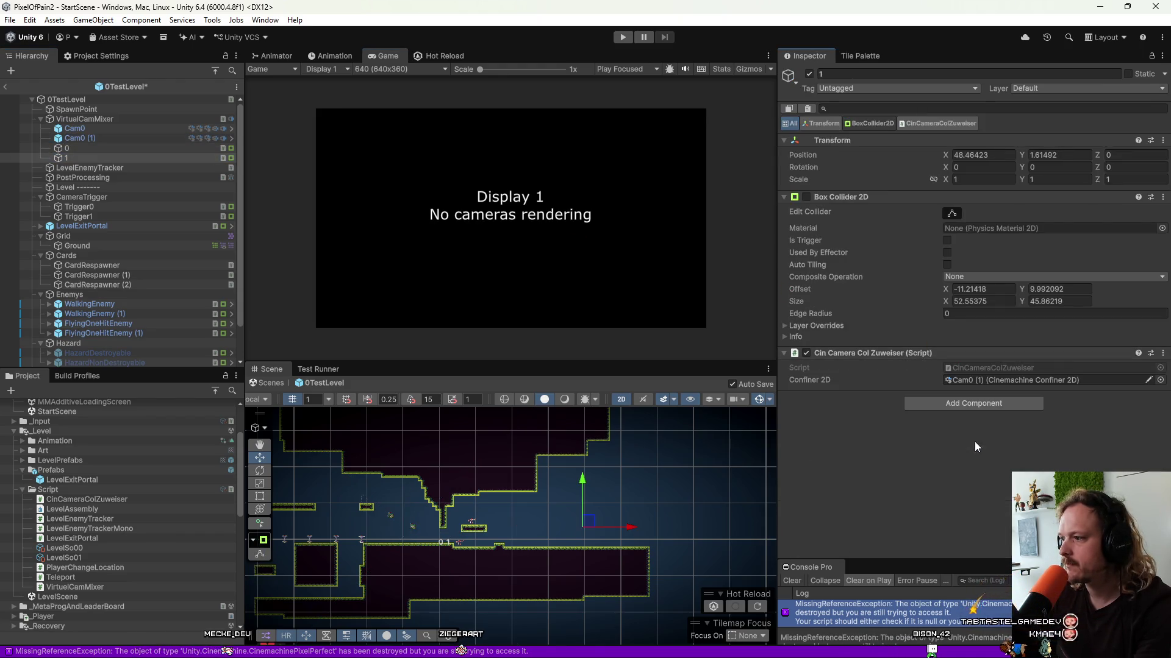
{"action": "left_click", "coordinate": [86, 149]}
{"action": "left_click", "coordinate": [86, 156]}
{"action": "left_click", "coordinate": [86, 148]}
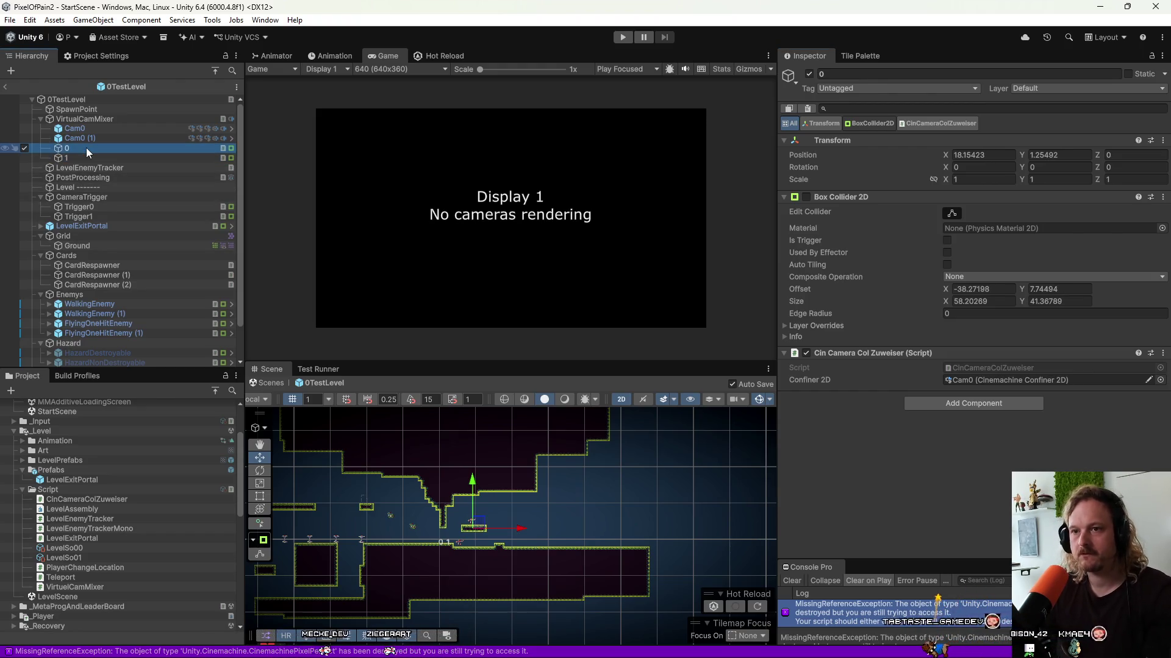
{"action": "left_click", "coordinate": [5, 89]}
{"action": "left_click", "coordinate": [622, 37]}
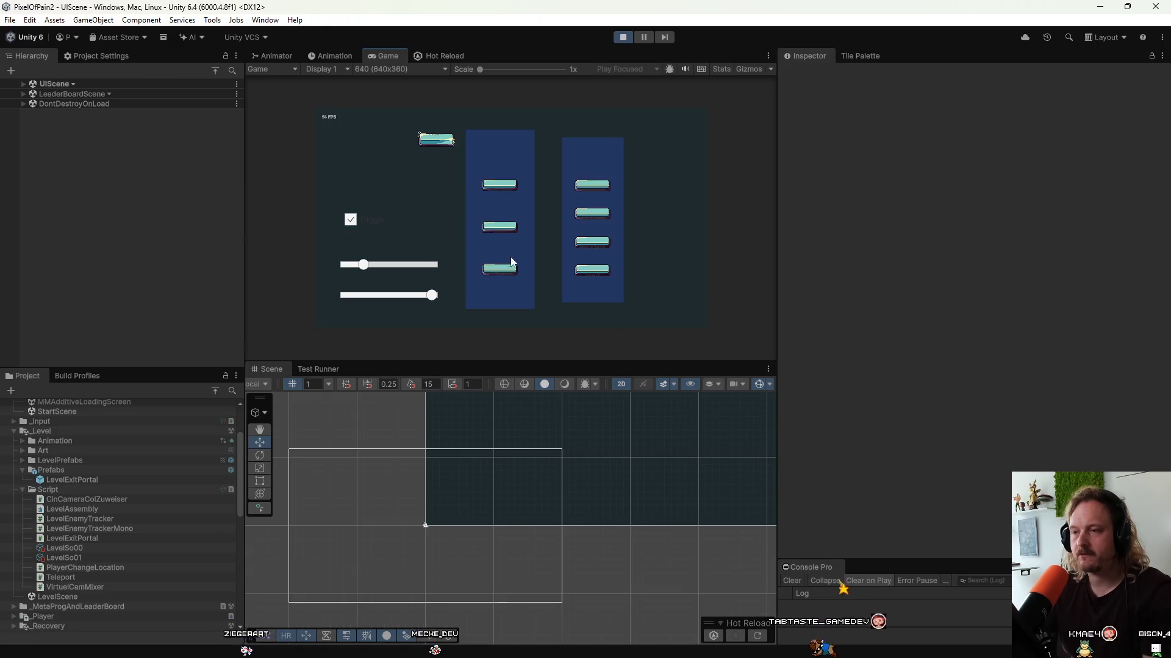
Start a level from the menu, move the player right with D, and stop play mode.
{"action": "left_click", "coordinate": [455, 147]}
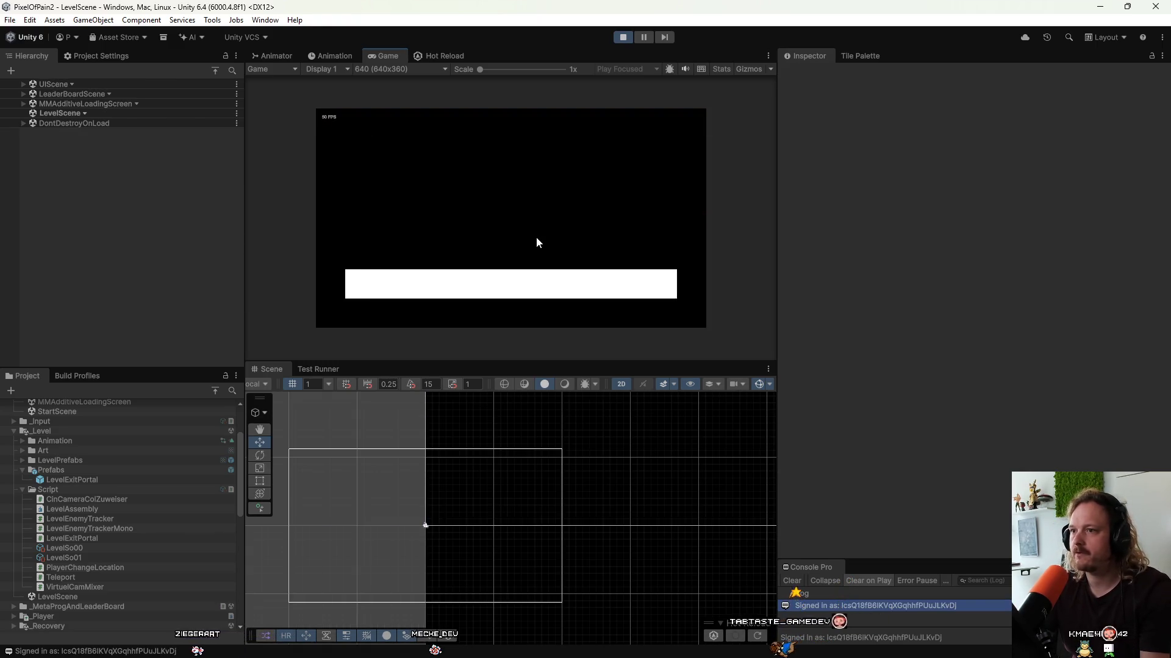
{"action": "key", "text": "d"}
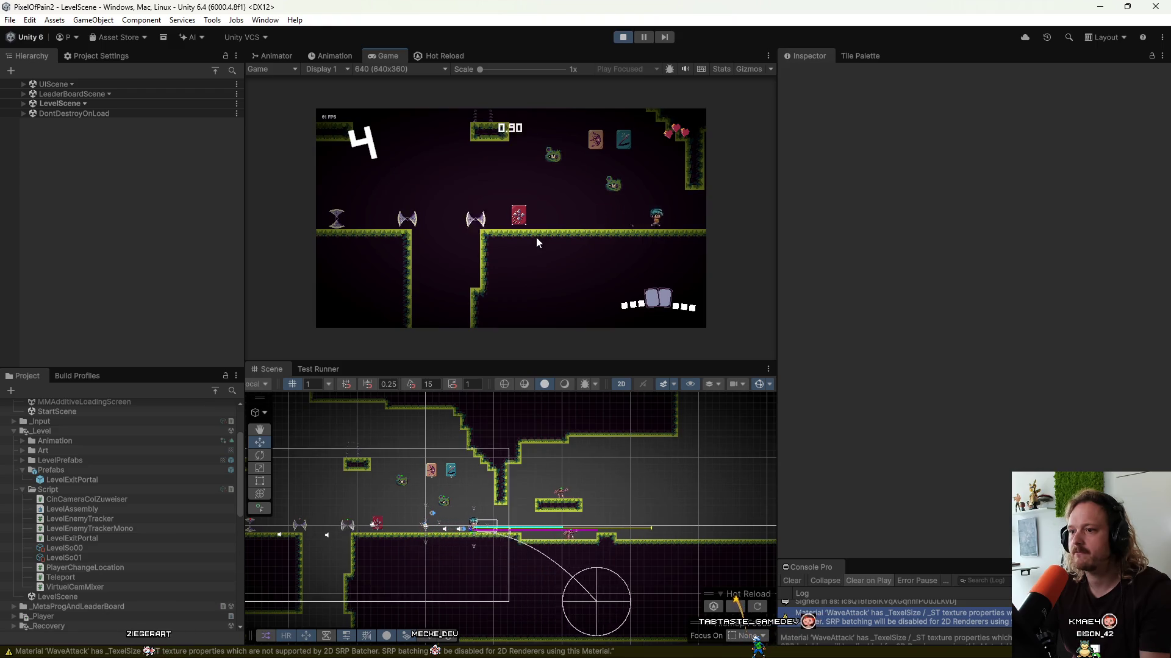
{"action": "left_click", "coordinate": [623, 38]}
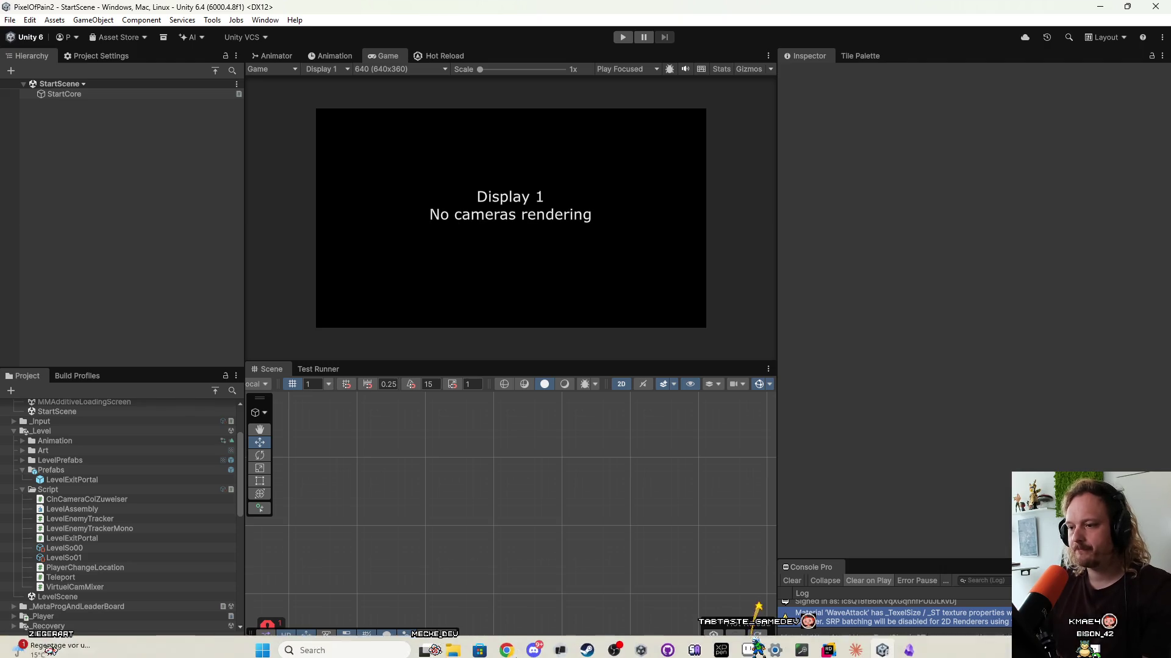
{"action": "left_click", "coordinate": [533, 645]}
In GitHub Desktop, commit the changes to main with summary 'a' and push to origin.
{"action": "left_click", "coordinate": [533, 646]}
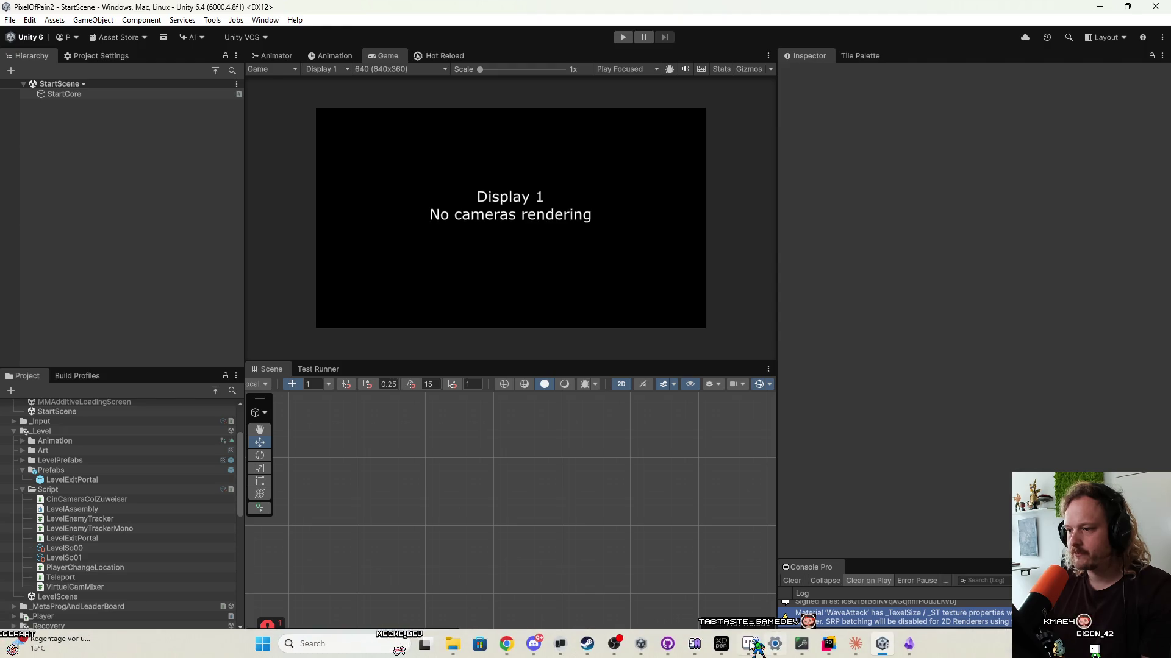
{"action": "left_click", "coordinate": [756, 648]}
{"action": "left_click", "coordinate": [331, 440]}
{"action": "type", "text": "a"}
{"action": "key", "text": "ctrl+Return"}
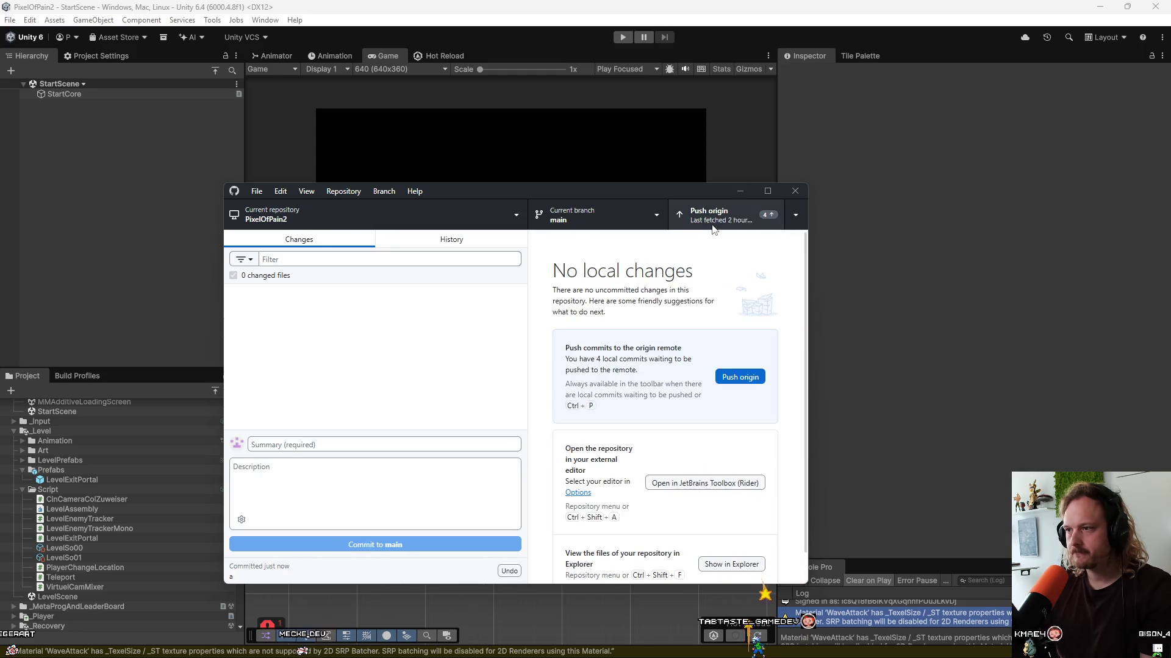
{"action": "left_click", "coordinate": [726, 379]}
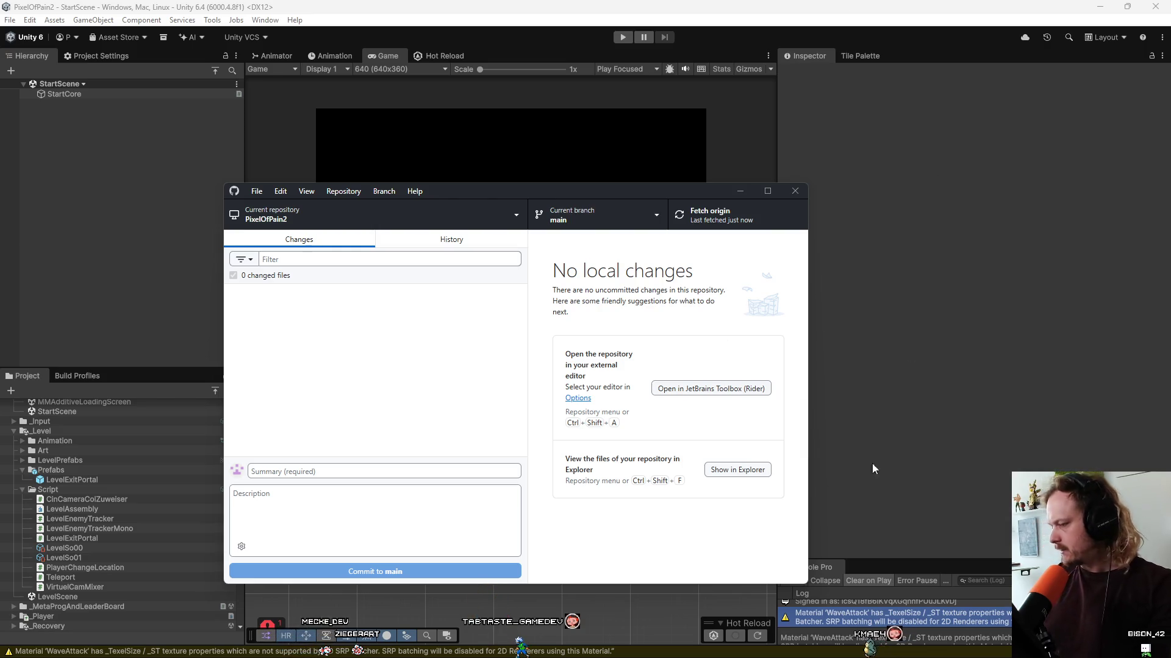
{"action": "left_click_drag", "start_coordinate": [678, 194], "coordinate": [1039, 177]}
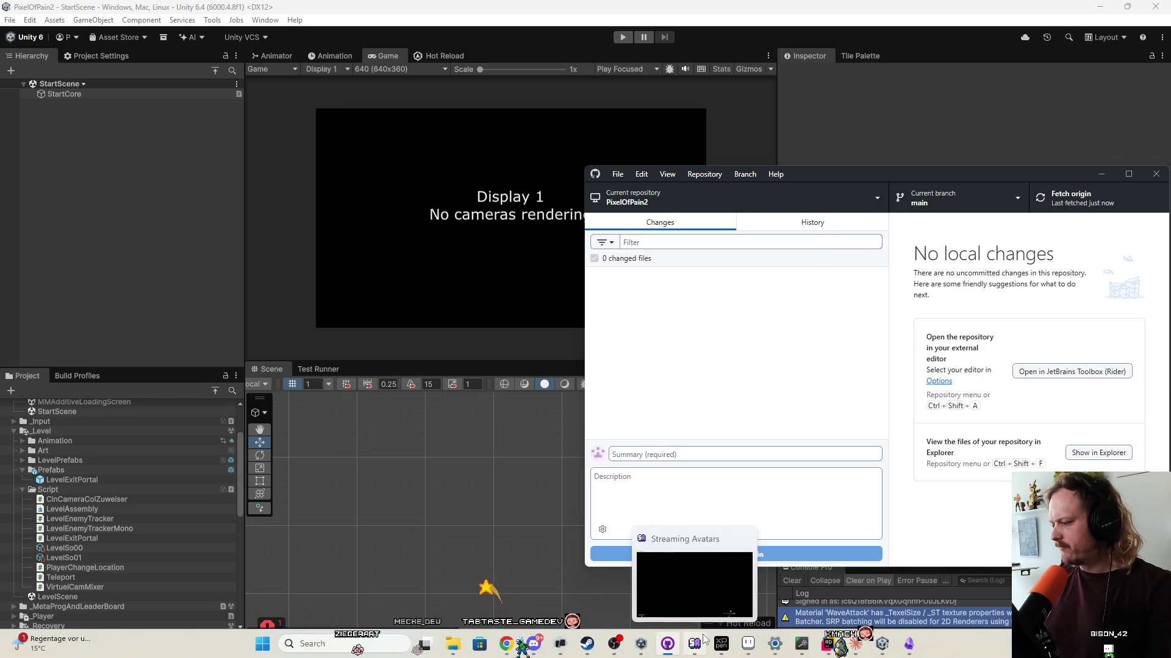
Close the Unity editor and open twitch.tv in a new Chrome tab.
{"action": "right_click", "coordinate": [882, 644]}
{"action": "left_click", "coordinate": [872, 615]}
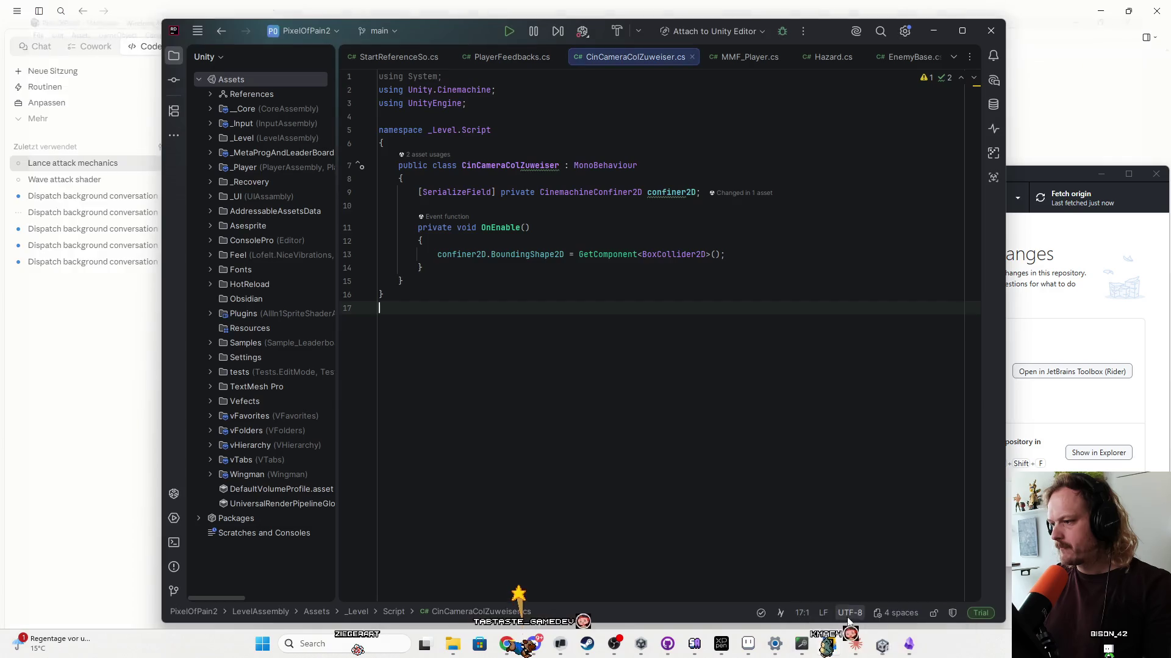
{"action": "left_click", "coordinate": [521, 645]}
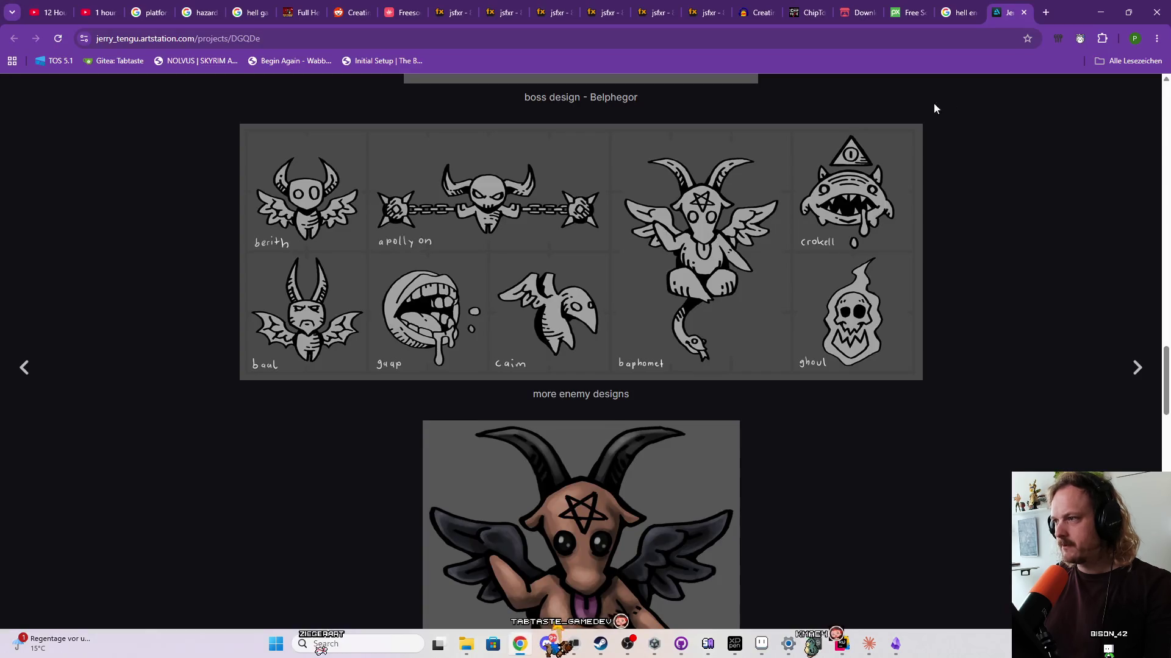
{"action": "key", "text": "ctrl+t"}
{"action": "type", "text": "twitch.tv"}
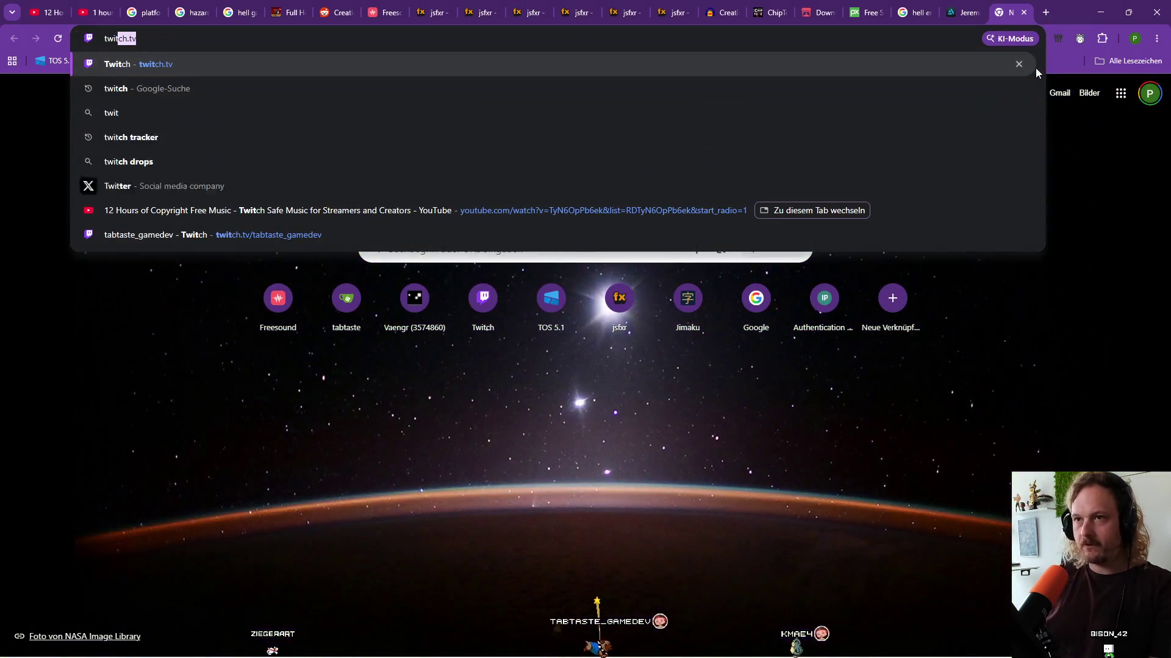
{"action": "key", "text": "Return"}
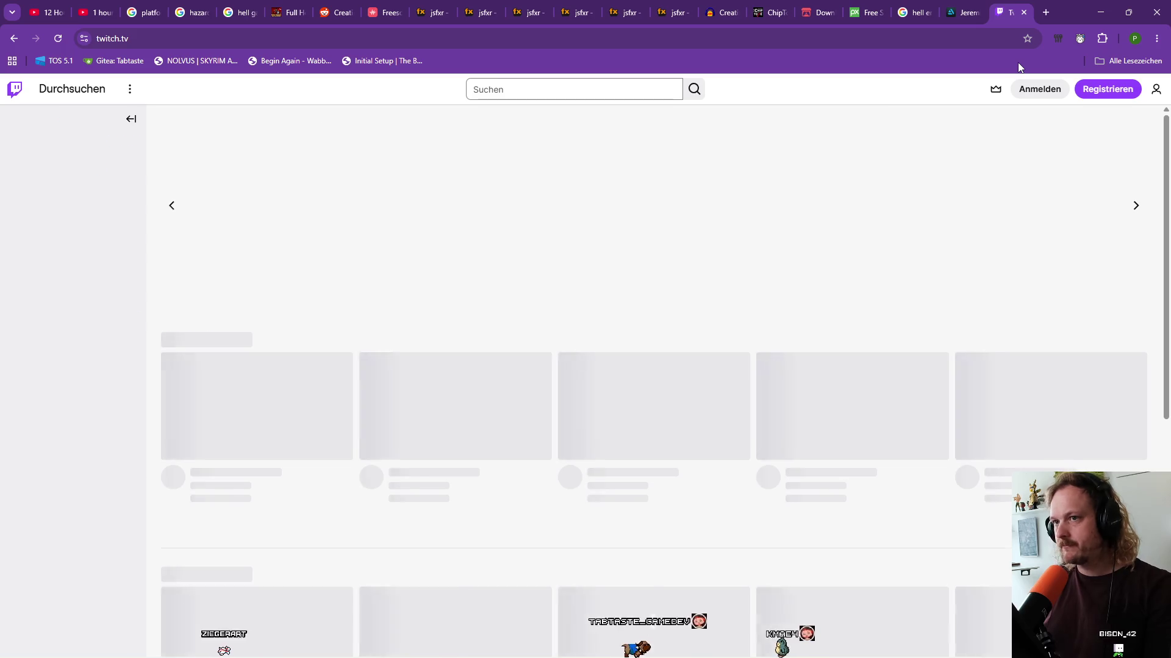